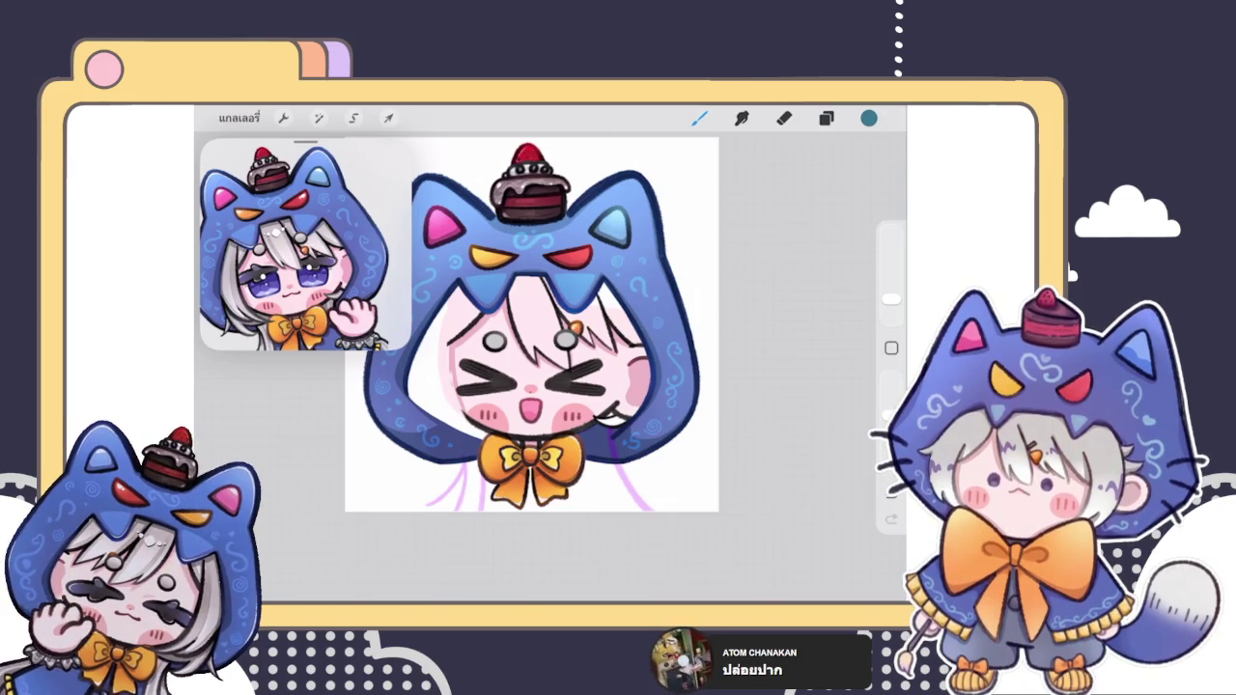
Step: Bring up the Layers panel and scroll to locate the cat hood's group
{"action": "left_click", "coordinate": [825, 117]}
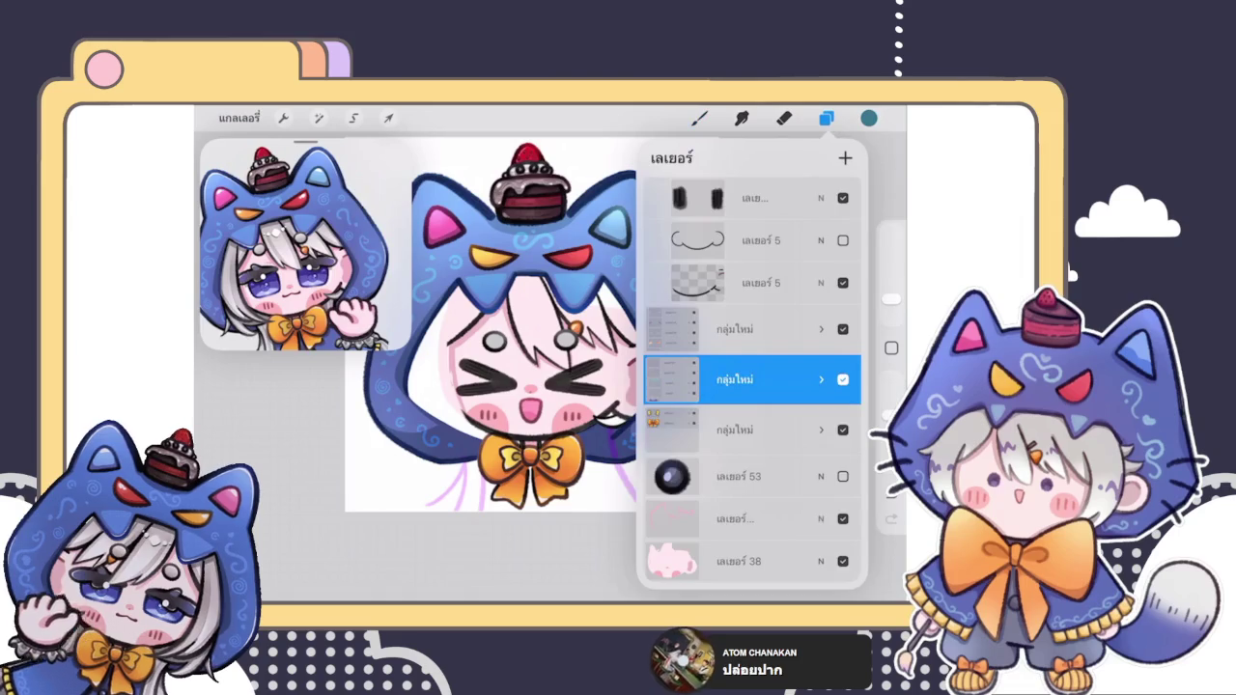
{"action": "left_click", "coordinate": [825, 117]}
{"action": "scroll", "coordinate": [531, 323], "scroll_direction": "up", "scroll_amount": 2}
{"action": "left_click", "coordinate": [825, 118]}
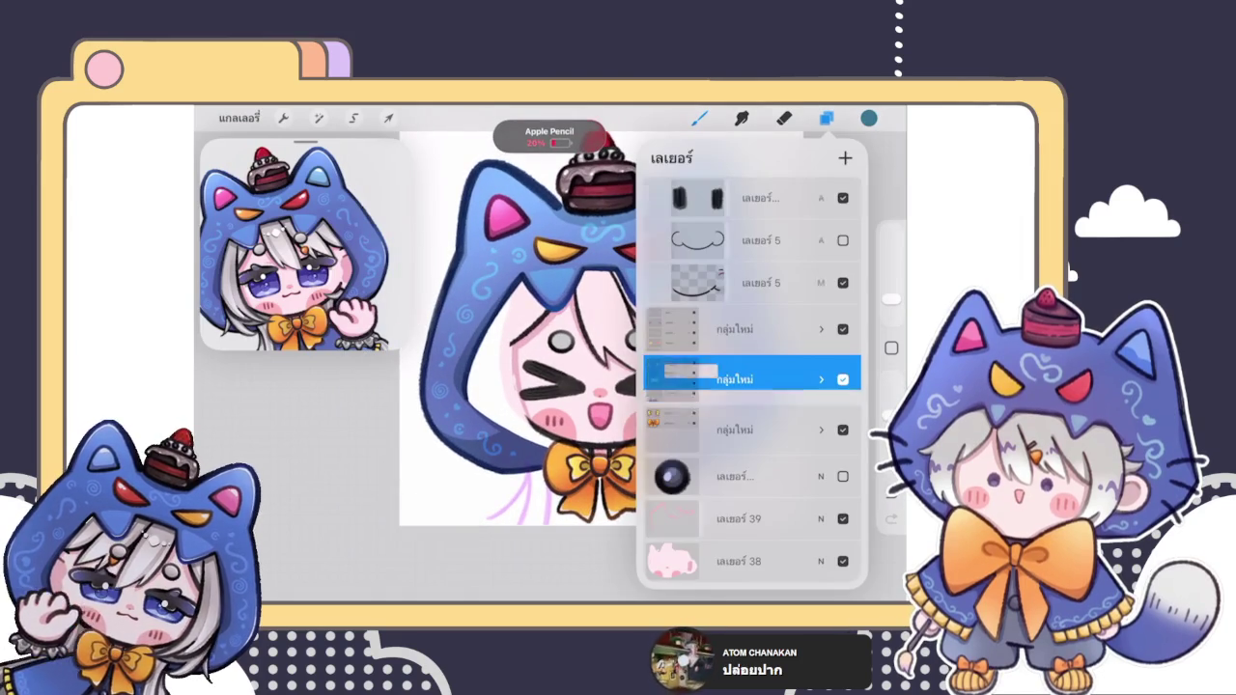
{"action": "scroll", "coordinate": [522, 347], "scroll_direction": "down", "scroll_amount": 3}
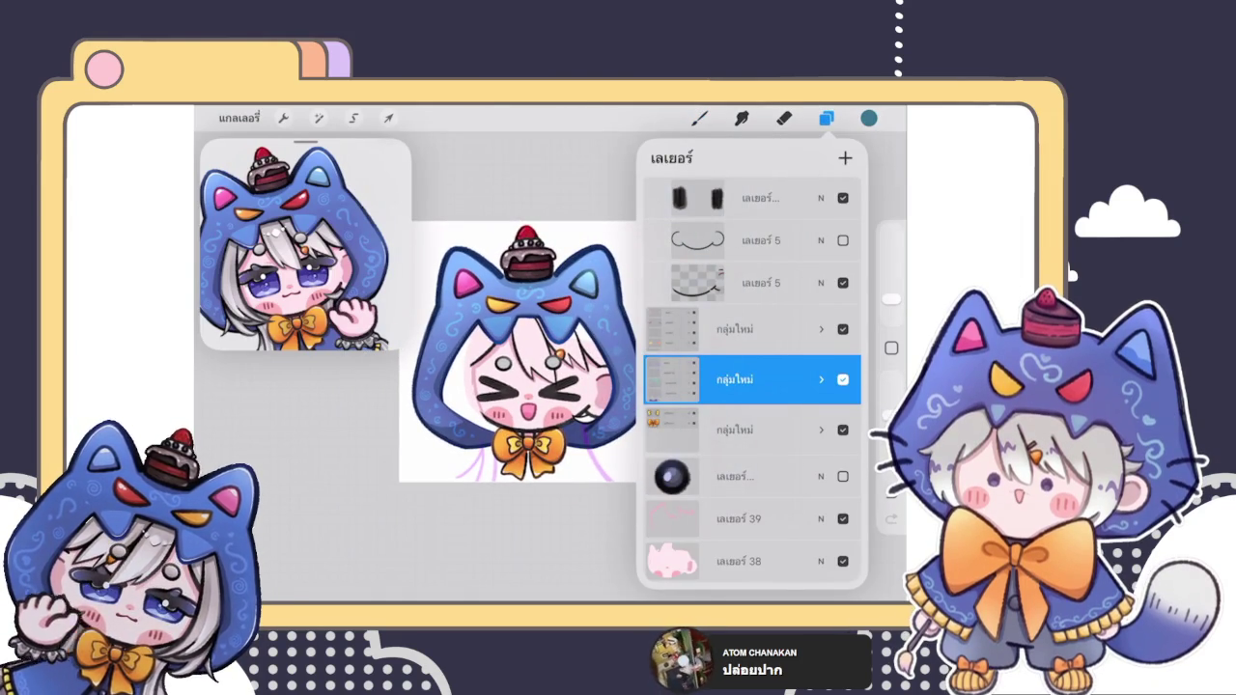
{"action": "scroll", "coordinate": [506, 339], "scroll_direction": "up", "scroll_amount": 2}
Step: Toggle the hood group's visibility repeatedly to compare, leaving it shown
{"action": "left_click", "coordinate": [843, 379]}
{"action": "left_click", "coordinate": [843, 380]}
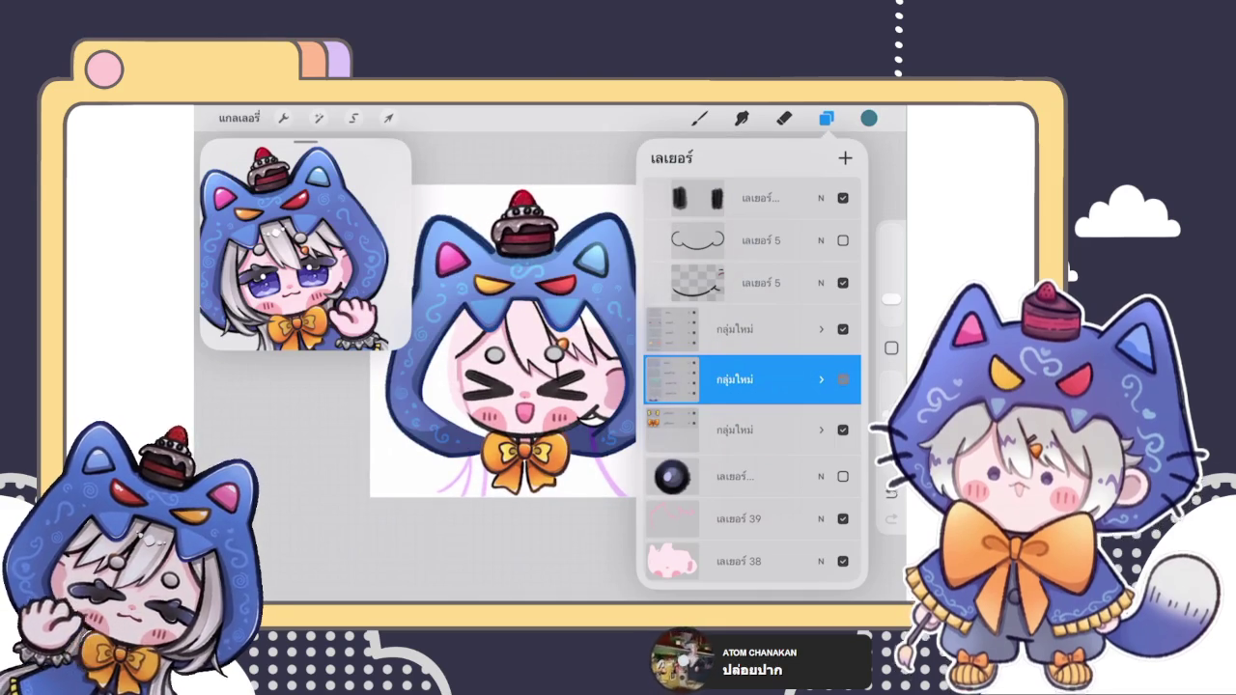
{"action": "left_click", "coordinate": [842, 379]}
{"action": "left_click", "coordinate": [842, 379]}
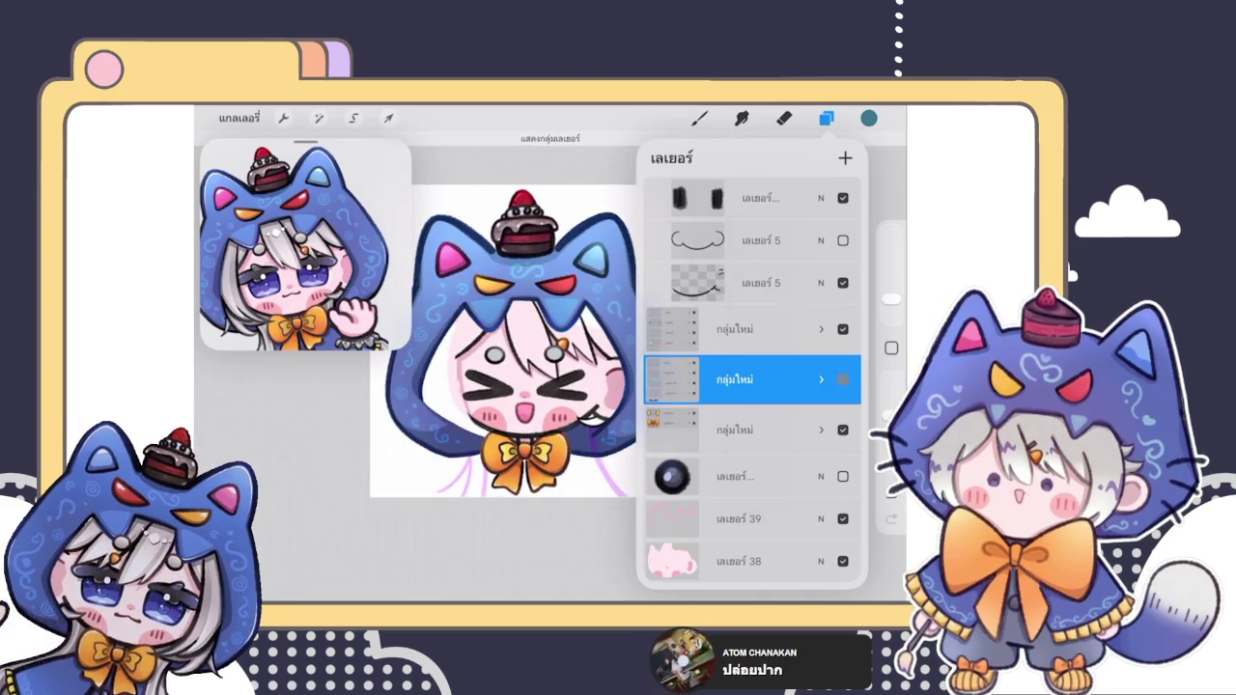
{"action": "left_click", "coordinate": [842, 379]}
{"action": "left_click", "coordinate": [842, 379]}
{"action": "left_click", "coordinate": [842, 379]}
{"action": "left_click", "coordinate": [843, 379]}
{"action": "left_click", "coordinate": [843, 379]}
{"action": "left_click", "coordinate": [843, 379]}
{"action": "left_click", "coordinate": [843, 380]}
{"action": "left_click", "coordinate": [843, 379]}
{"action": "left_click", "coordinate": [843, 379]}
{"action": "left_click", "coordinate": [842, 379]}
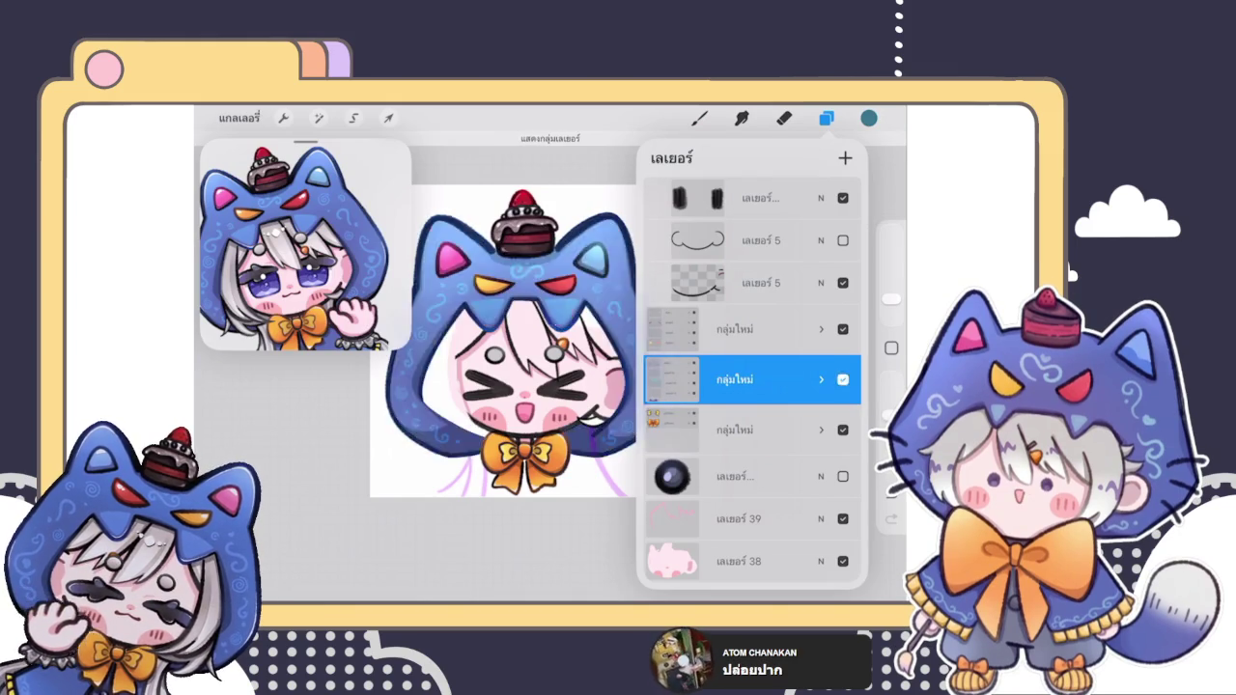
{"action": "left_click", "coordinate": [843, 379]}
{"action": "left_click", "coordinate": [843, 380]}
Step: Nest the hood group inside the eye-fill group and collapse that parent group
{"action": "left_click", "coordinate": [843, 330]}
{"action": "left_click", "coordinate": [843, 329]}
{"action": "left_click", "coordinate": [842, 329]}
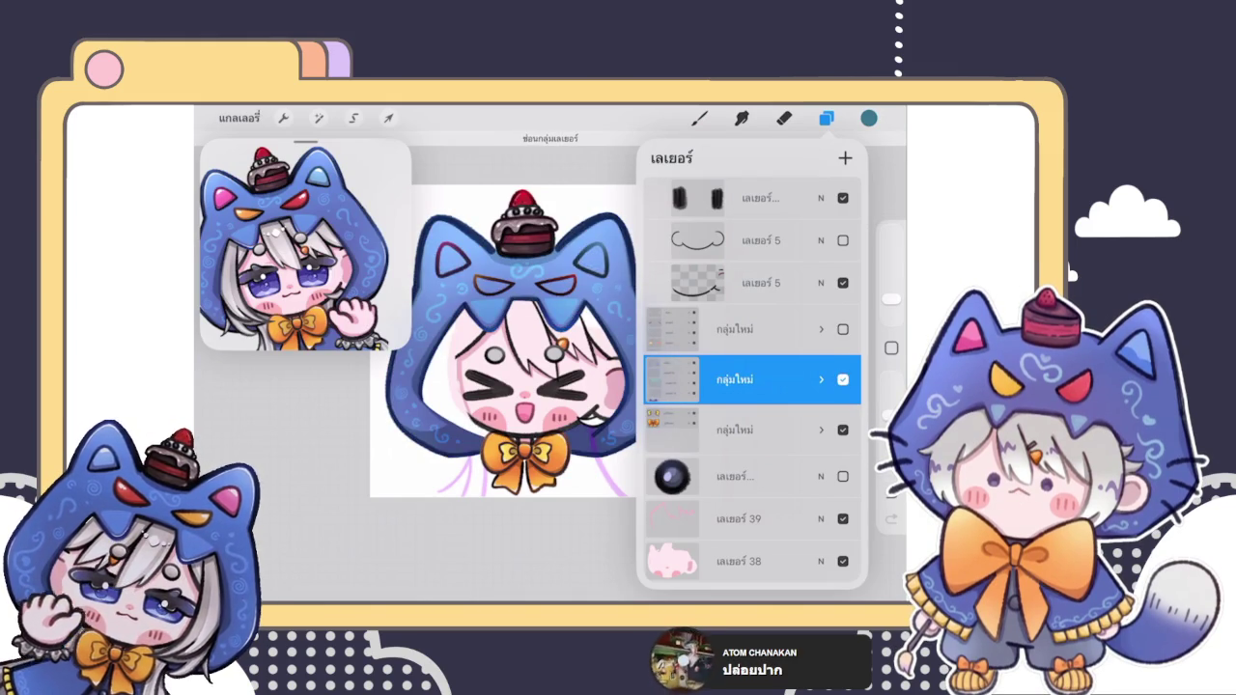
{"action": "left_click", "coordinate": [843, 329]}
{"action": "left_click_drag", "start_coordinate": [753, 379], "coordinate": [753, 330]}
{"action": "left_click", "coordinate": [733, 318]}
{"action": "left_click", "coordinate": [734, 317]}
{"action": "left_click", "coordinate": [821, 318]}
{"action": "left_click_drag", "start_coordinate": [502, 386], "coordinate": [479, 430]}
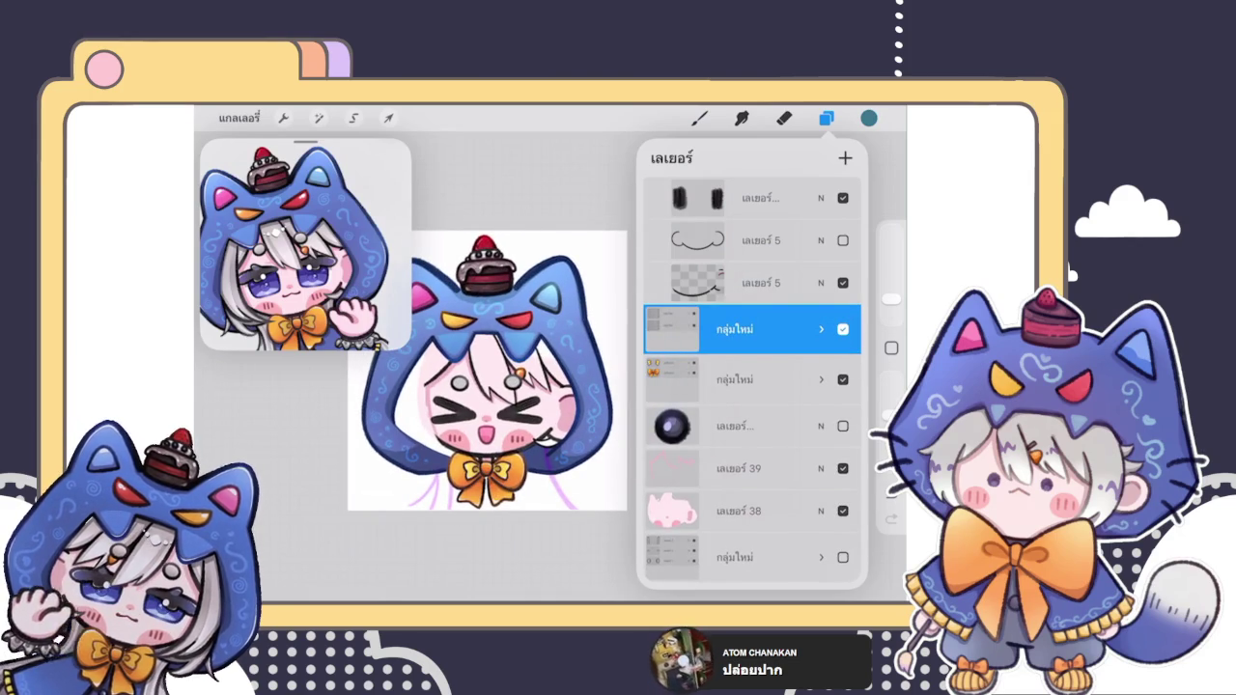
Step: Toggle the nested hood group off and on, then scroll to the top of the layer list
{"action": "left_click", "coordinate": [843, 329]}
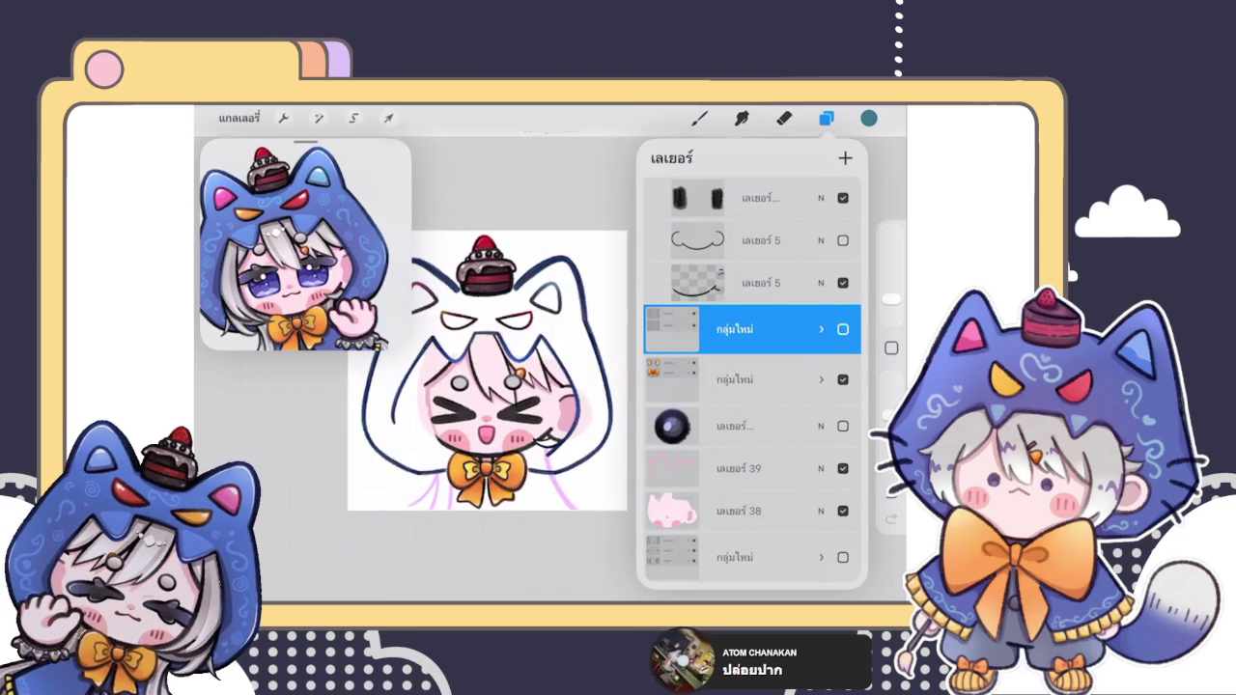
{"action": "left_click", "coordinate": [842, 329]}
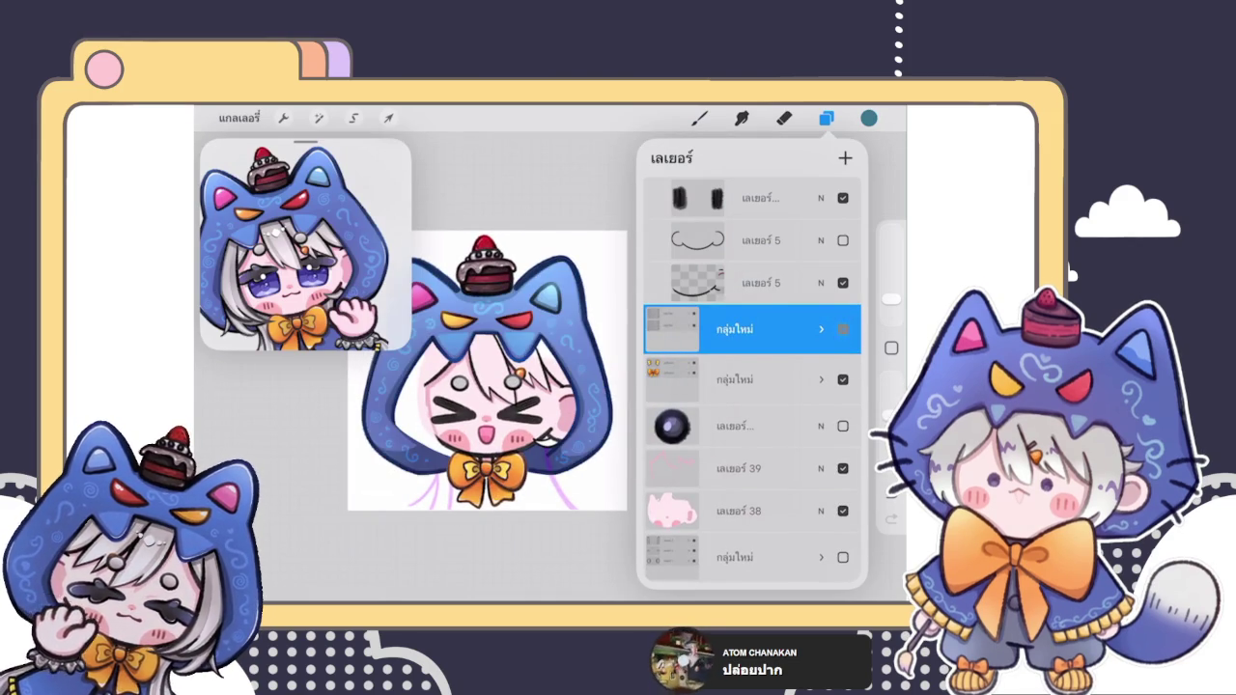
{"action": "left_click", "coordinate": [843, 329]}
{"action": "left_click", "coordinate": [842, 329]}
{"action": "left_click", "coordinate": [842, 330]}
{"action": "left_click", "coordinate": [843, 330]}
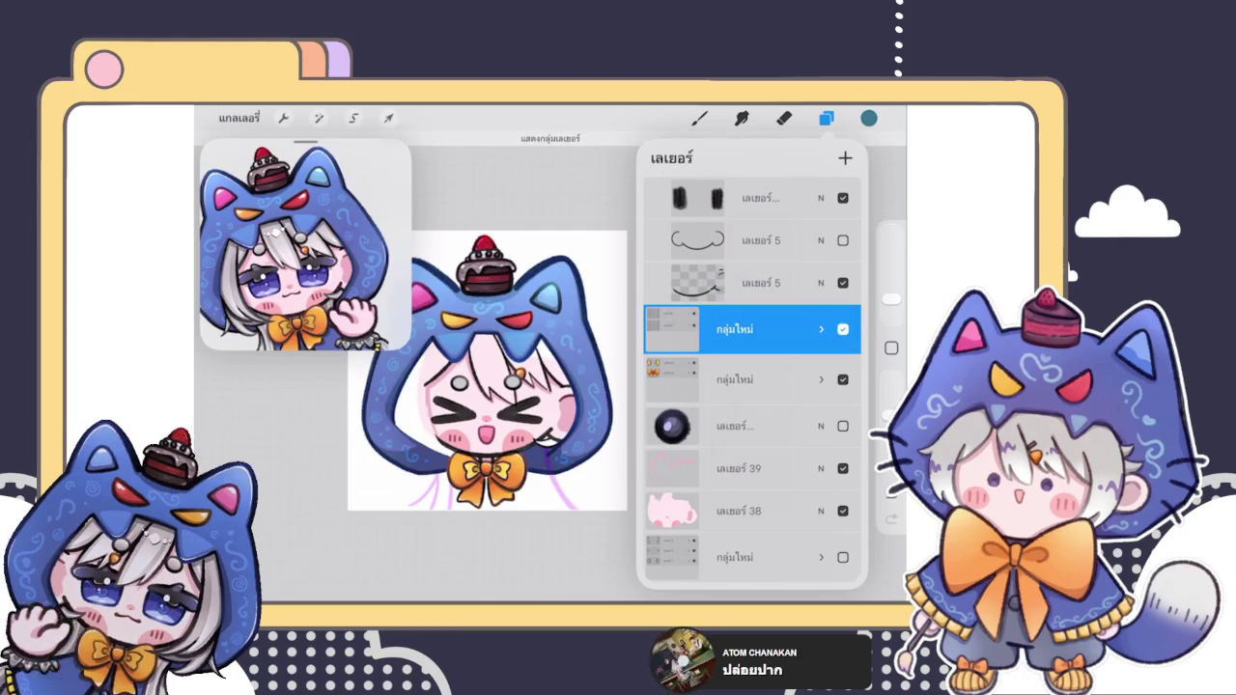
{"action": "scroll", "coordinate": [753, 386], "scroll_direction": "up", "scroll_amount": 3}
{"action": "scroll", "coordinate": [753, 386], "scroll_direction": "up", "scroll_amount": 5}
{"action": "scroll", "coordinate": [753, 386], "scroll_direction": "up", "scroll_amount": 5}
{"action": "scroll", "coordinate": [753, 386], "scroll_direction": "up", "scroll_amount": 3}
{"action": "scroll", "coordinate": [753, 386], "scroll_direction": "up", "scroll_amount": 3}
{"action": "scroll", "coordinate": [753, 386], "scroll_direction": "up", "scroll_amount": 2}
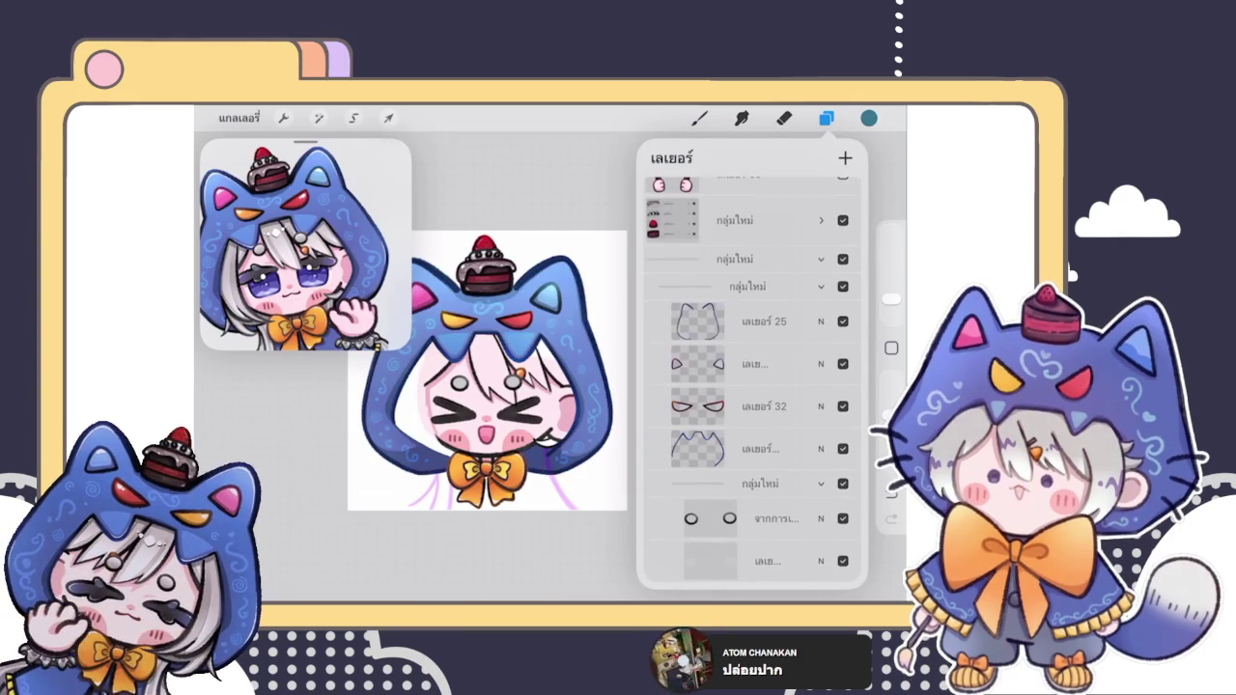
Step: Make the hood outline Layer 25 active and choose a brush from the Brush Library
{"action": "left_click", "coordinate": [762, 320]}
{"action": "scroll", "coordinate": [482, 387], "scroll_direction": "up", "scroll_amount": 5}
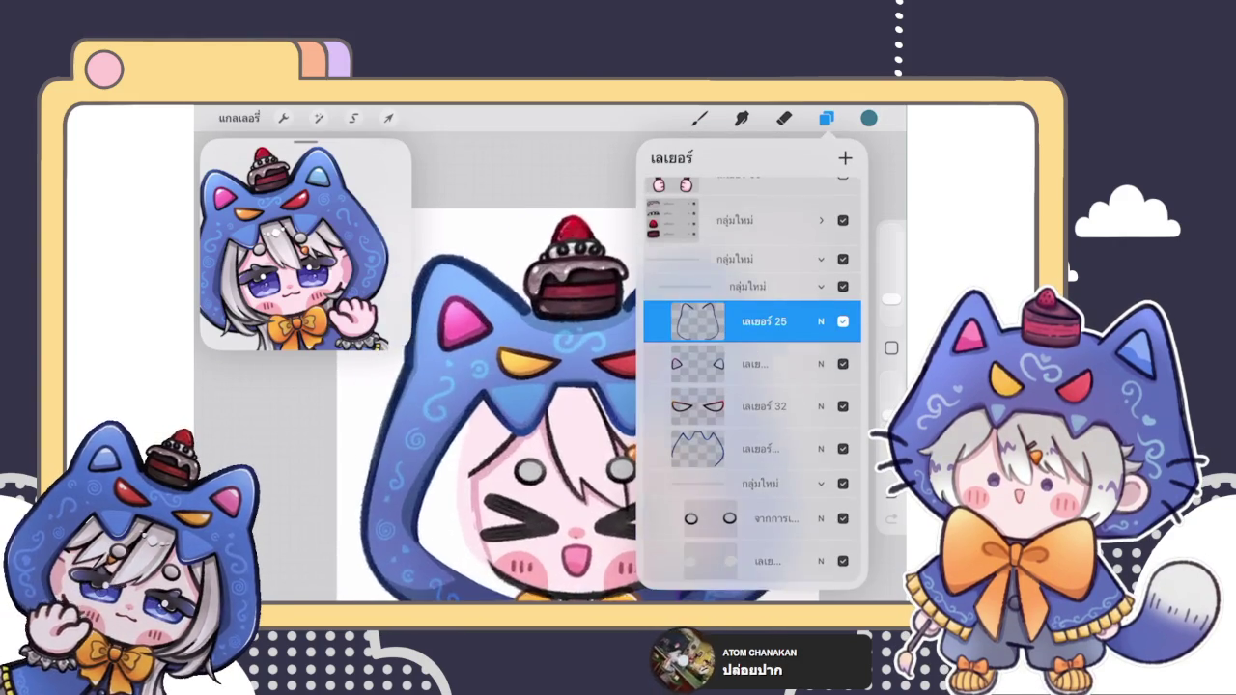
{"action": "scroll", "coordinate": [541, 386], "scroll_direction": "up", "scroll_amount": 3}
{"action": "left_click", "coordinate": [699, 118]}
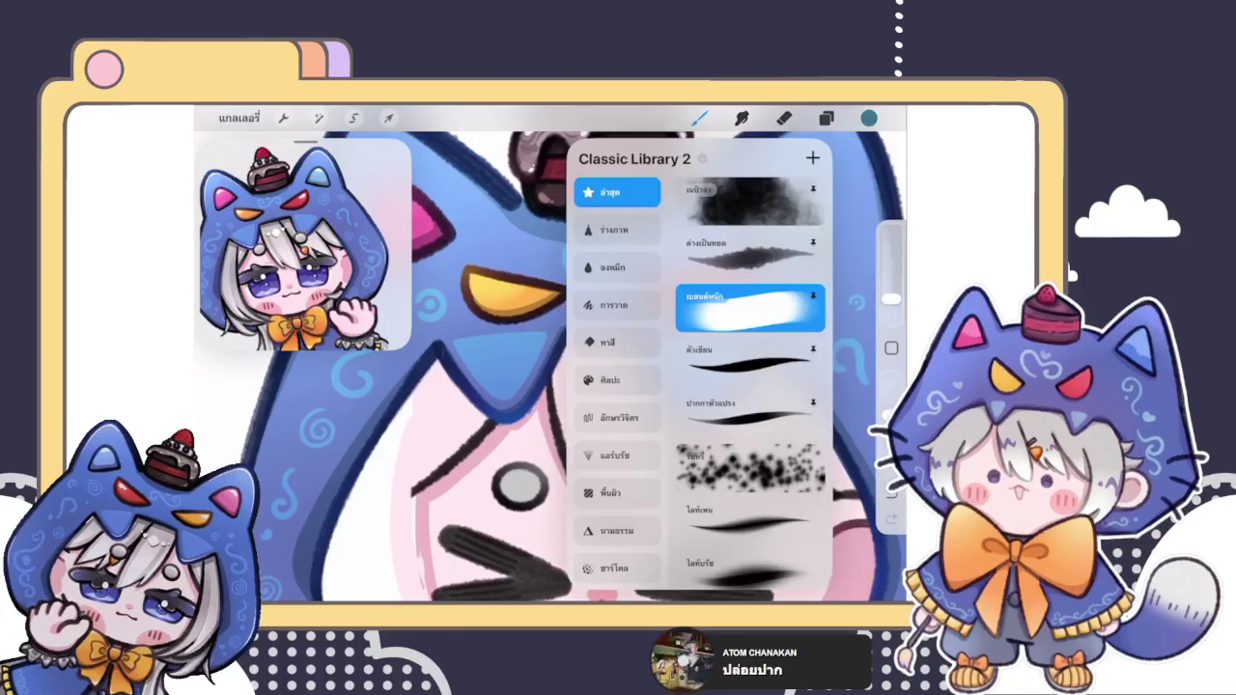
{"action": "left_click", "coordinate": [699, 118]}
{"action": "scroll", "coordinate": [428, 408], "scroll_direction": "up", "scroll_amount": 3}
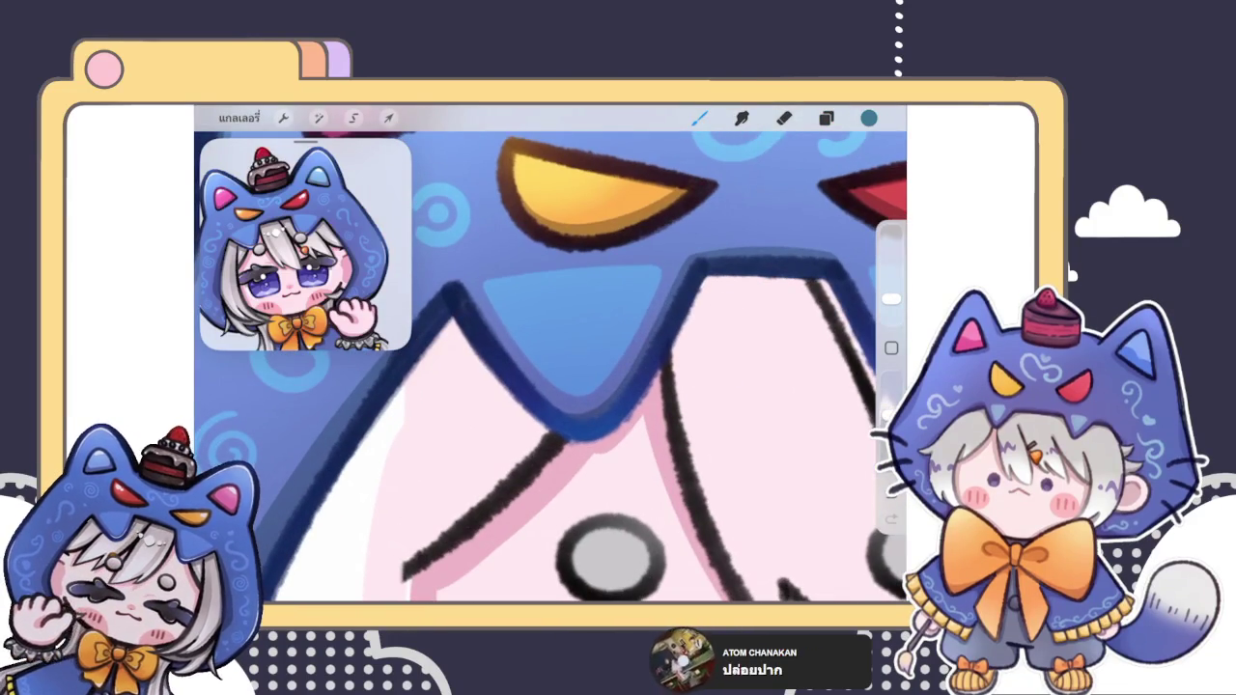
{"action": "scroll", "coordinate": [550, 367], "scroll_direction": "down", "scroll_amount": 5}
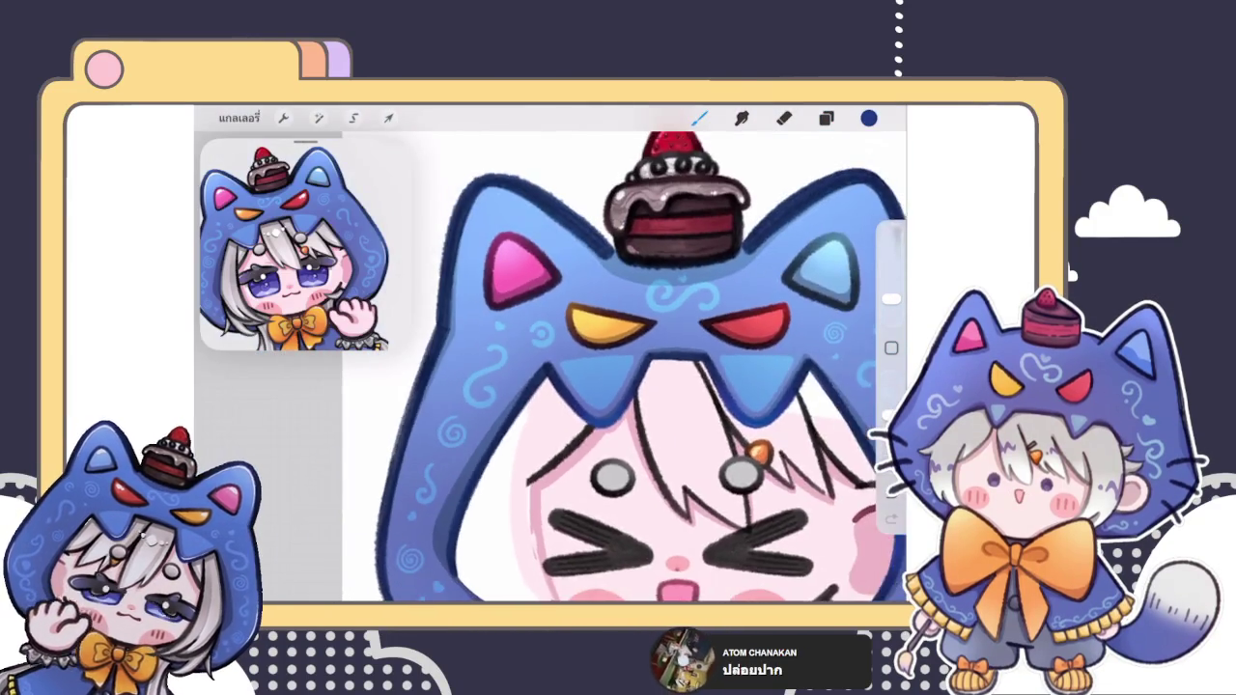
{"action": "scroll", "coordinate": [580, 387], "scroll_direction": "up", "scroll_amount": 5}
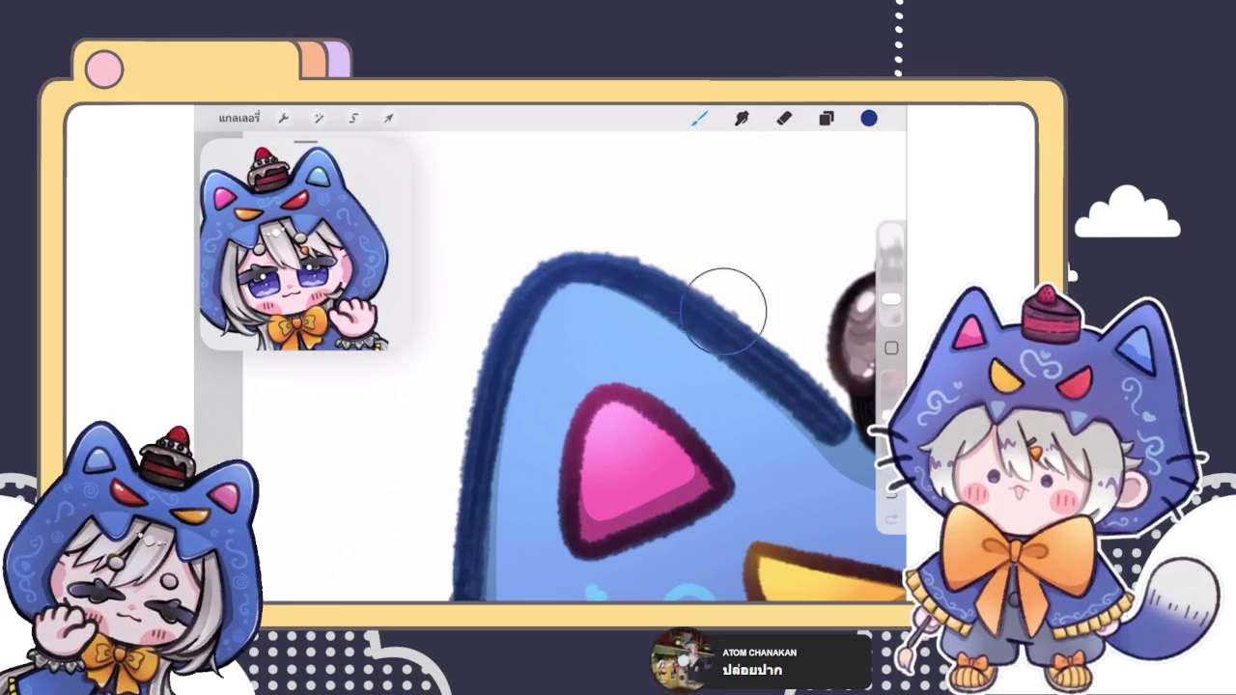
Step: Pick a new blue and paint over the dark ear outline
{"action": "left_click", "coordinate": [869, 118]}
{"action": "left_click_drag", "start_coordinate": [779, 287], "coordinate": [783, 269]}
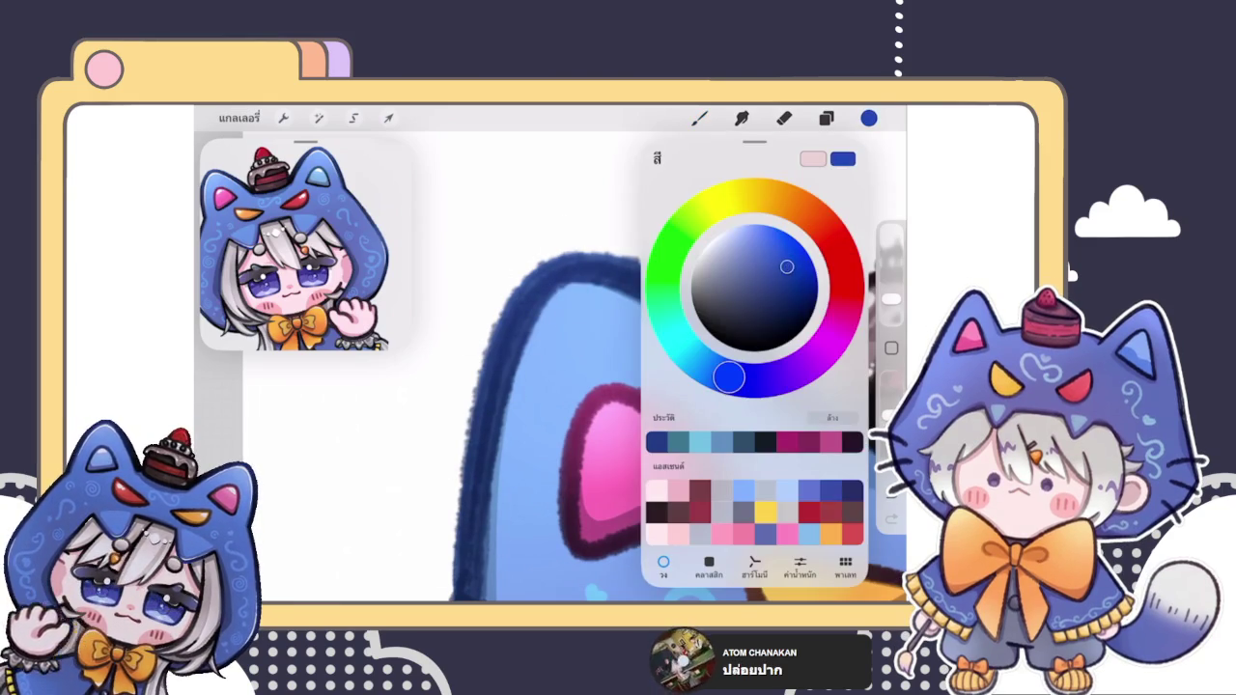
{"action": "left_click", "coordinate": [496, 331]}
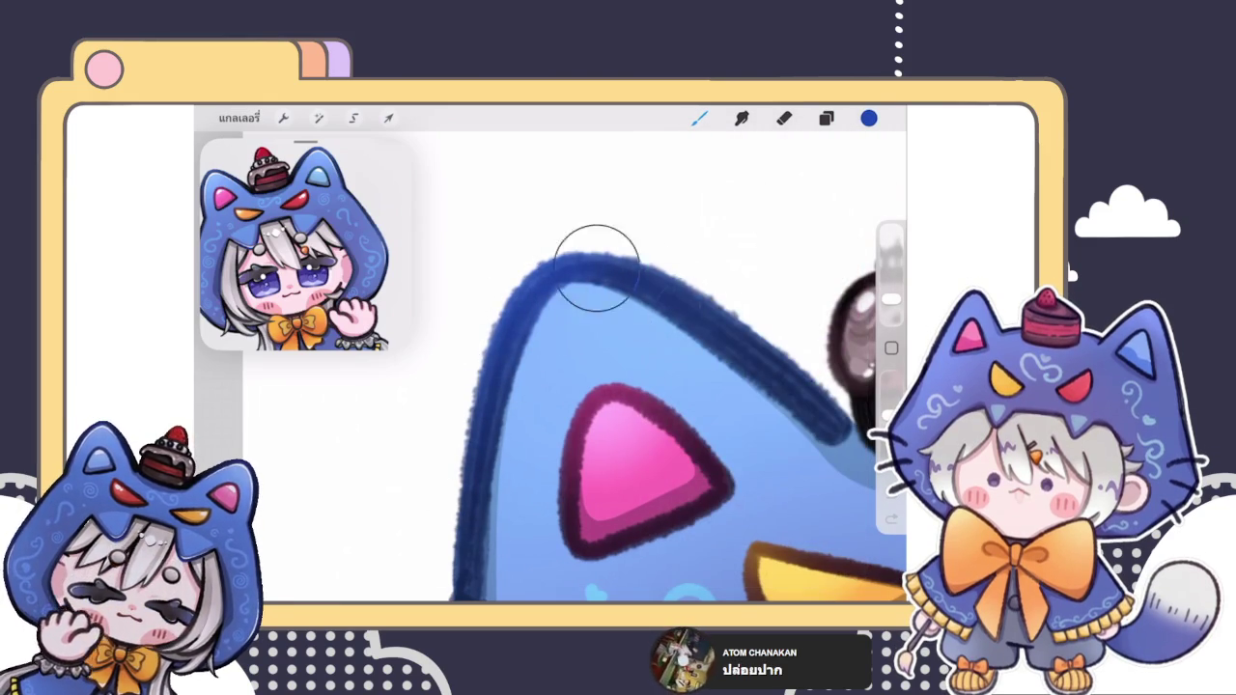
{"action": "scroll", "coordinate": [550, 367], "scroll_direction": "down", "scroll_amount": 5}
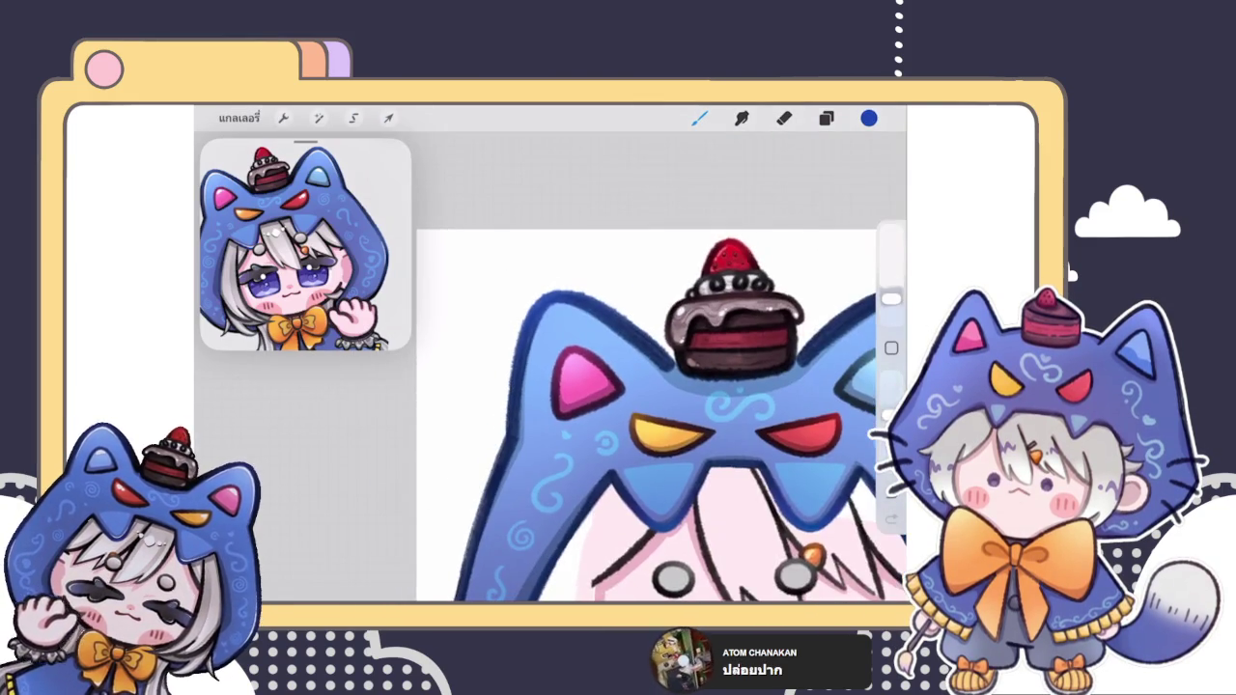
{"action": "scroll", "coordinate": [464, 424], "scroll_direction": "up", "scroll_amount": 3}
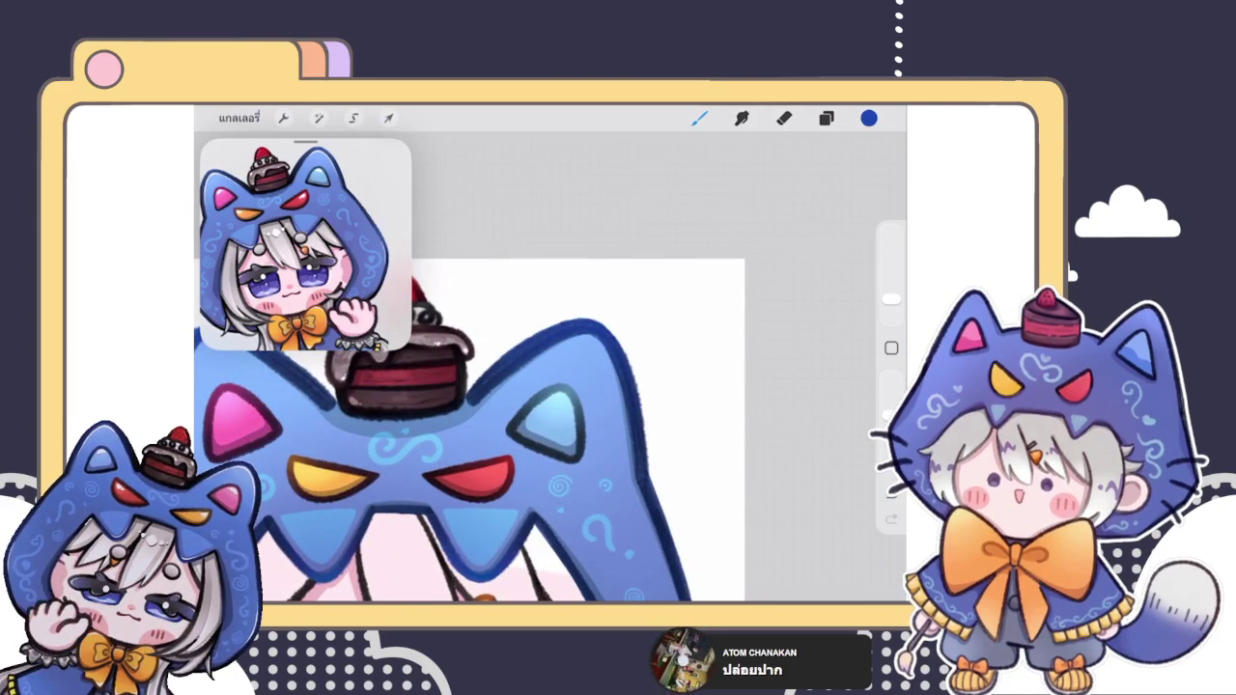
Step: Switch to a brighter blue and keep painting along the hood's outer edge
{"action": "left_click", "coordinate": [868, 118]}
{"action": "left_click_drag", "start_coordinate": [784, 270], "coordinate": [789, 257]}
{"action": "left_click", "coordinate": [587, 353]}
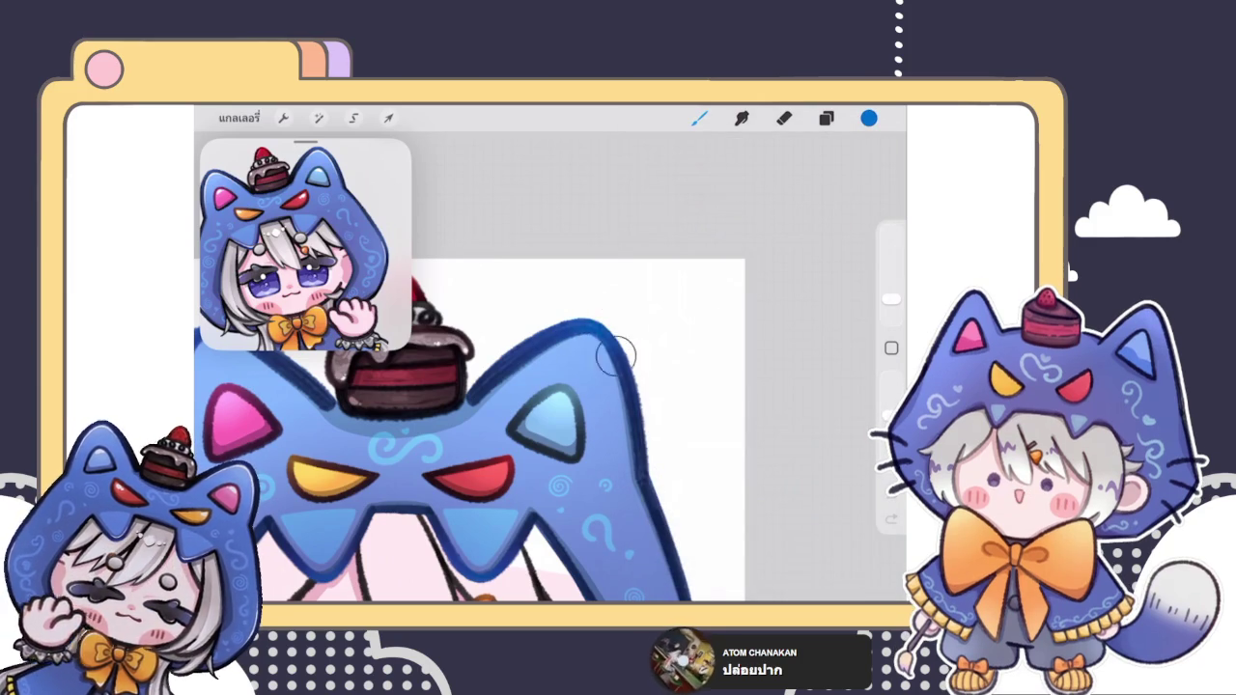
{"action": "scroll", "coordinate": [550, 425], "scroll_direction": "down", "scroll_amount": 3}
{"action": "scroll", "coordinate": [617, 406], "scroll_direction": "up", "scroll_amount": 3}
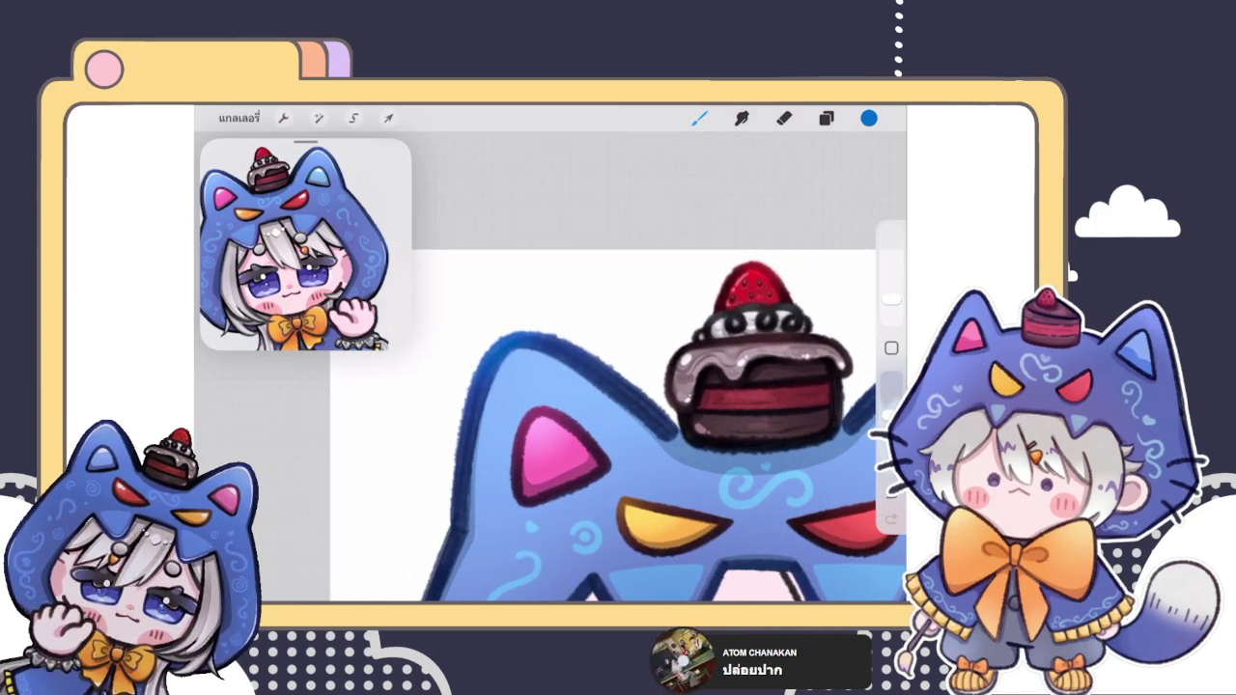
{"action": "scroll", "coordinate": [618, 424], "scroll_direction": "down", "scroll_amount": 3}
{"action": "scroll", "coordinate": [608, 415], "scroll_direction": "up", "scroll_amount": 3}
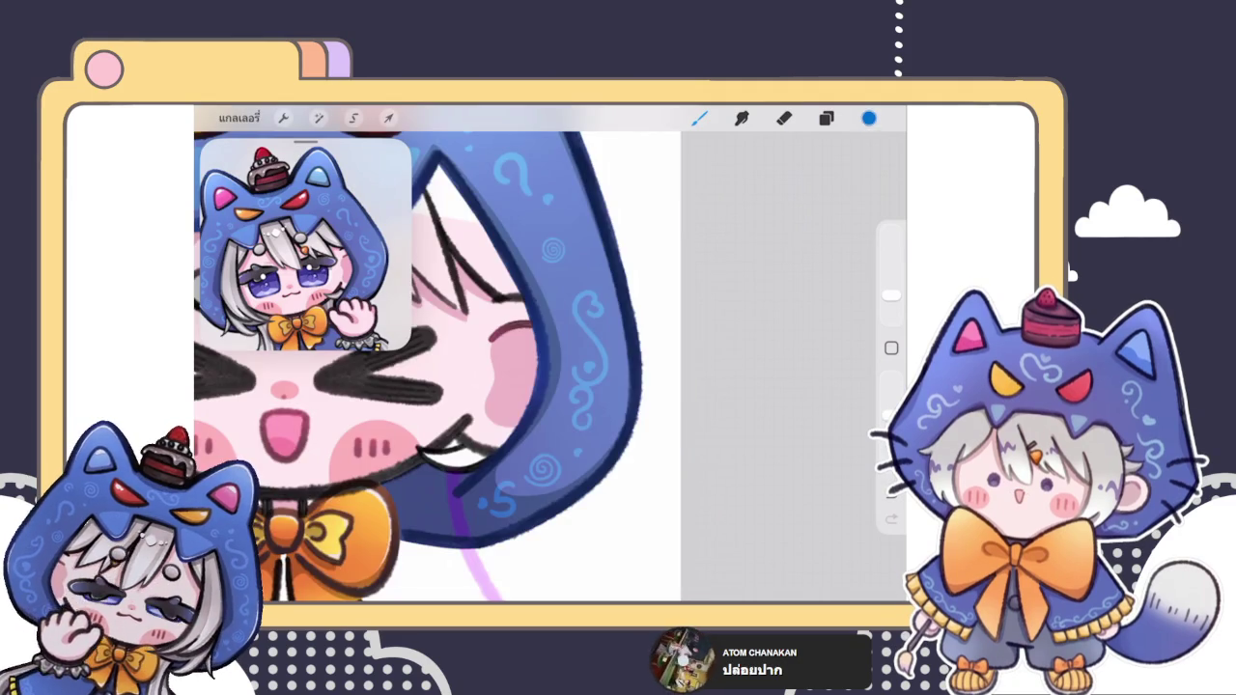
Step: Try a darker navy, then a brighter blue, as the paint colour
{"action": "left_click", "coordinate": [869, 118]}
{"action": "left_click", "coordinate": [779, 287]}
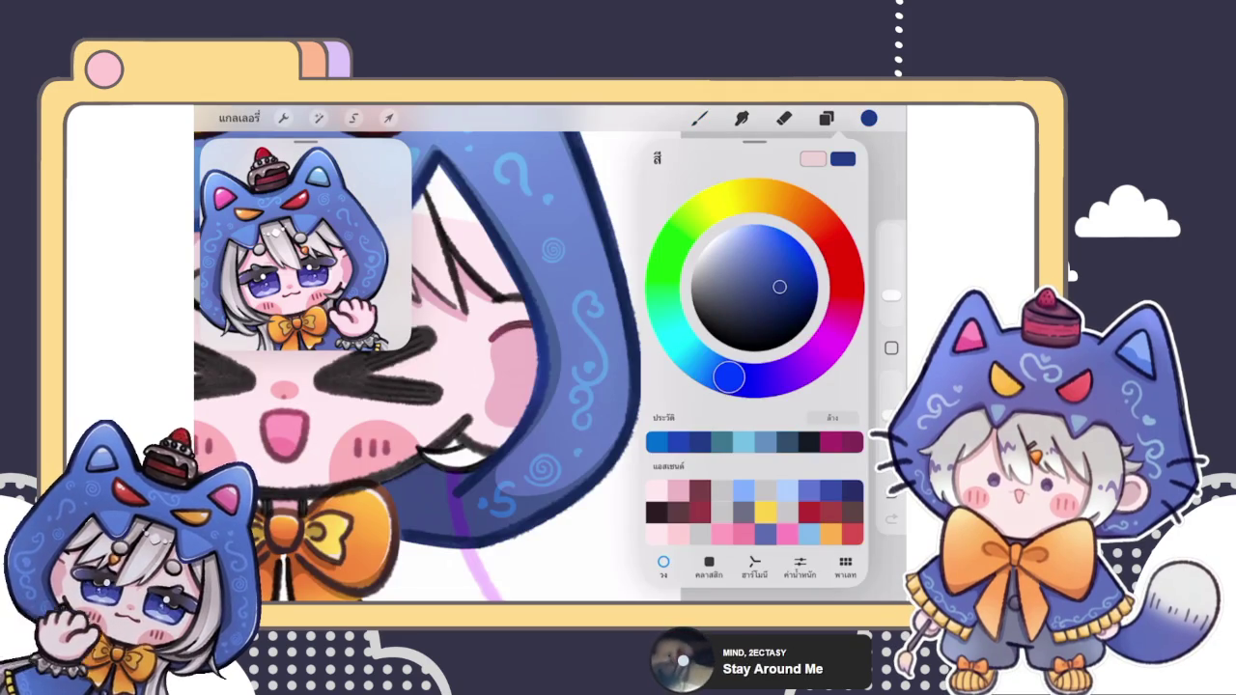
{"action": "left_click", "coordinate": [593, 490]}
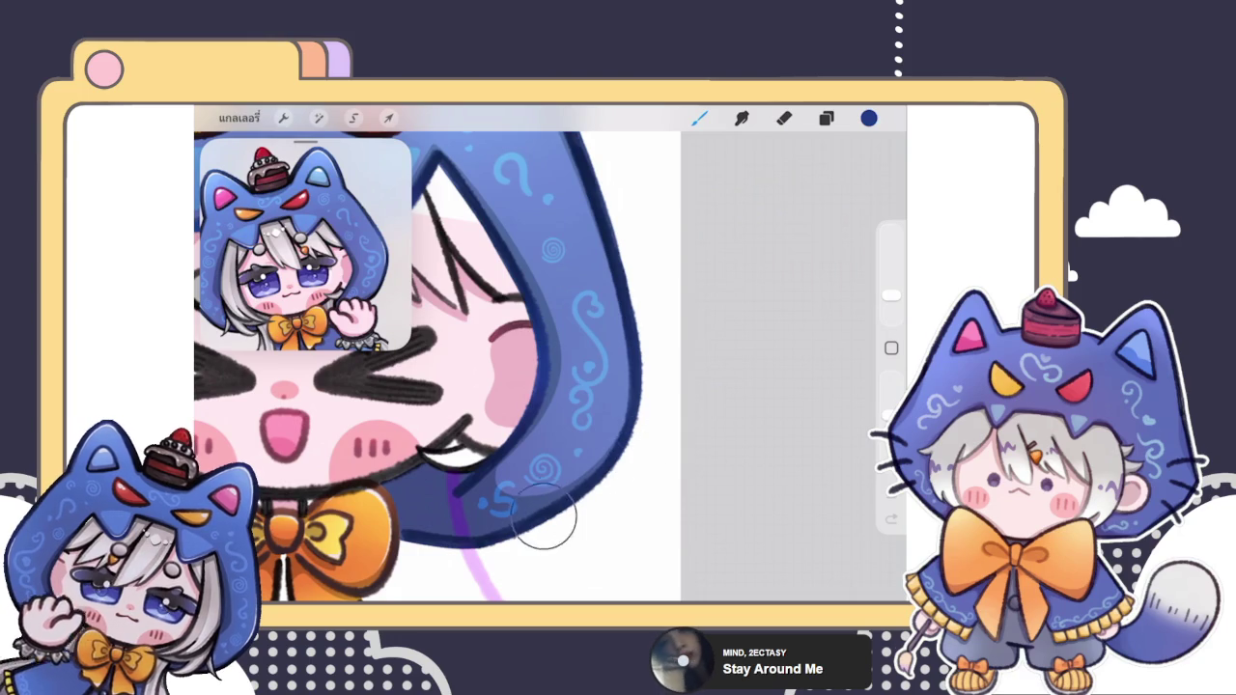
{"action": "left_click", "coordinate": [869, 118]}
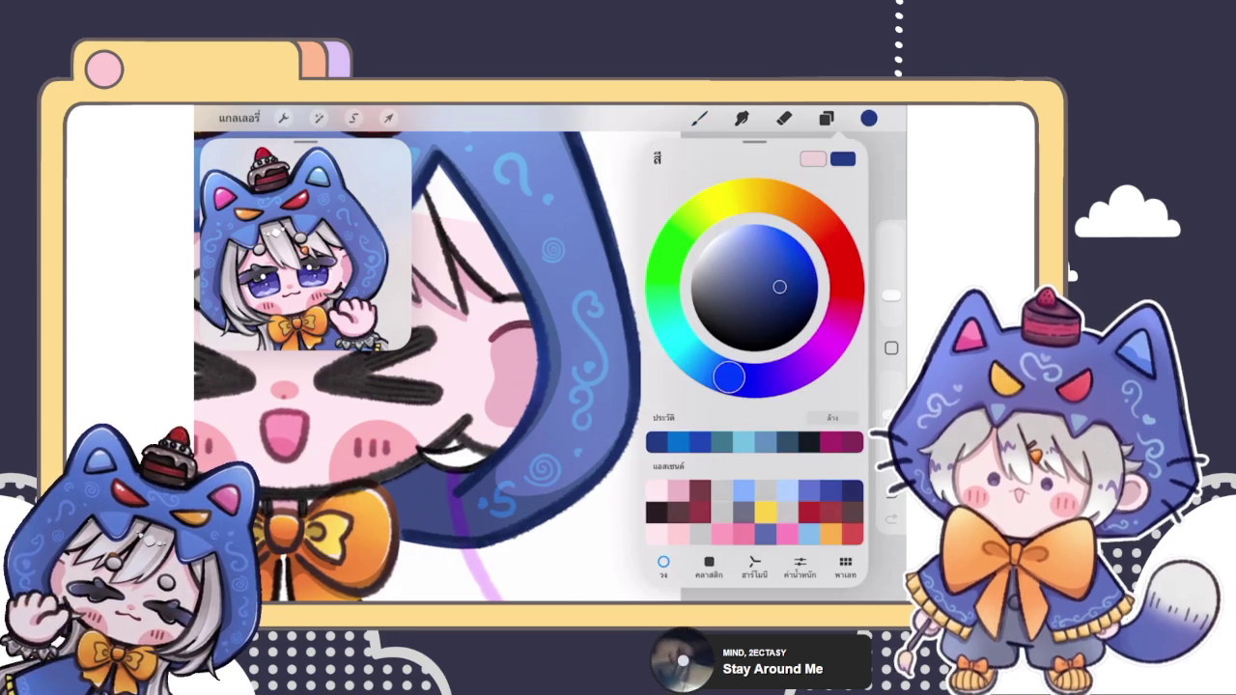
{"action": "left_click", "coordinate": [787, 267]}
{"action": "left_click", "coordinate": [610, 433]}
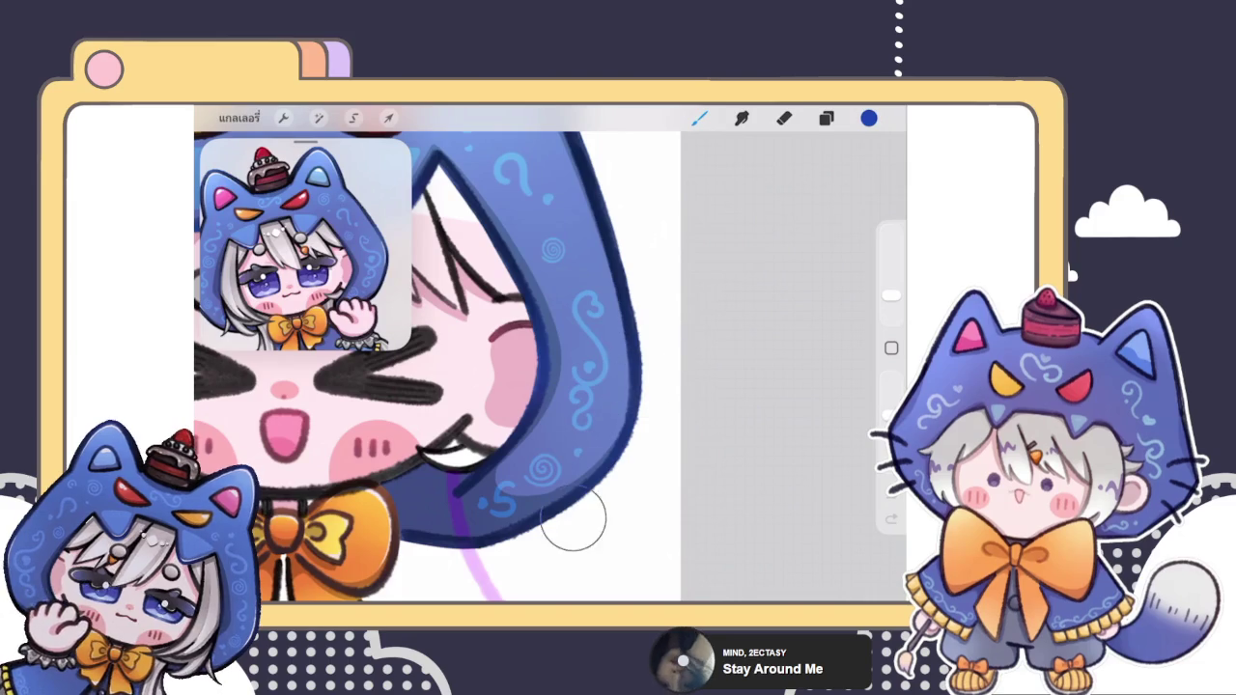
Step: Adjust the colour to a brighter blue and zoom out to view the whole sticker
{"action": "left_click", "coordinate": [868, 118]}
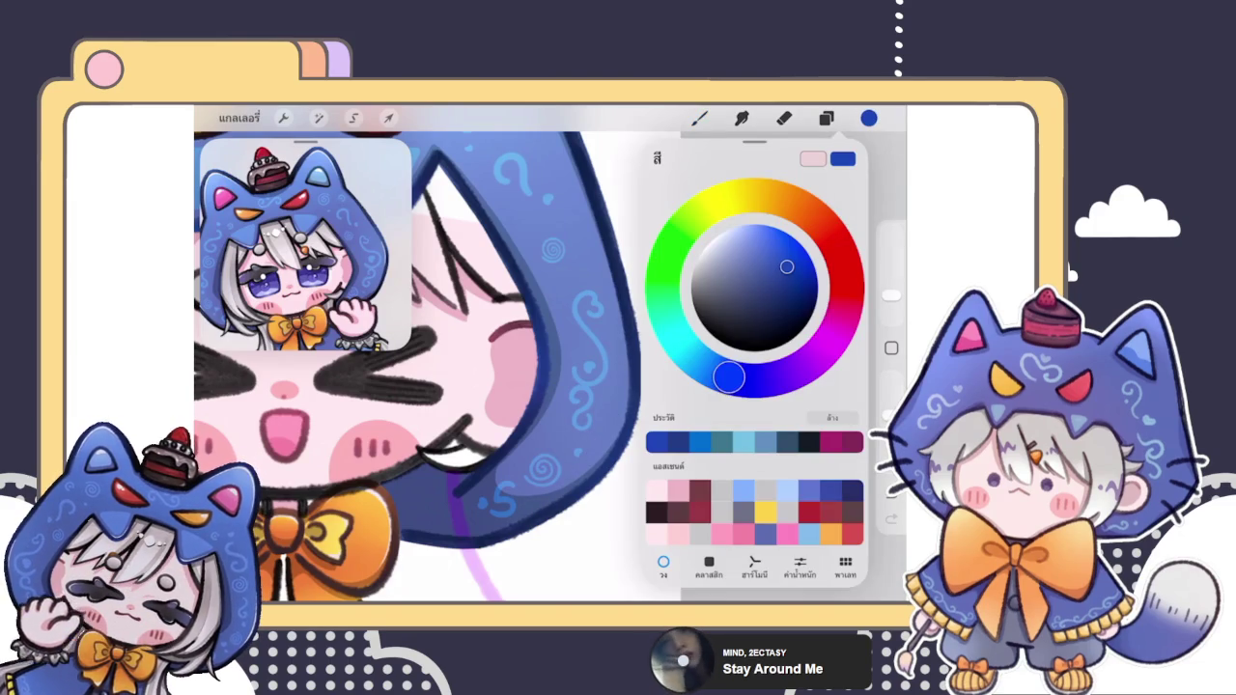
{"action": "left_click_drag", "start_coordinate": [786, 266], "coordinate": [806, 237]}
{"action": "left_click", "coordinate": [637, 439]}
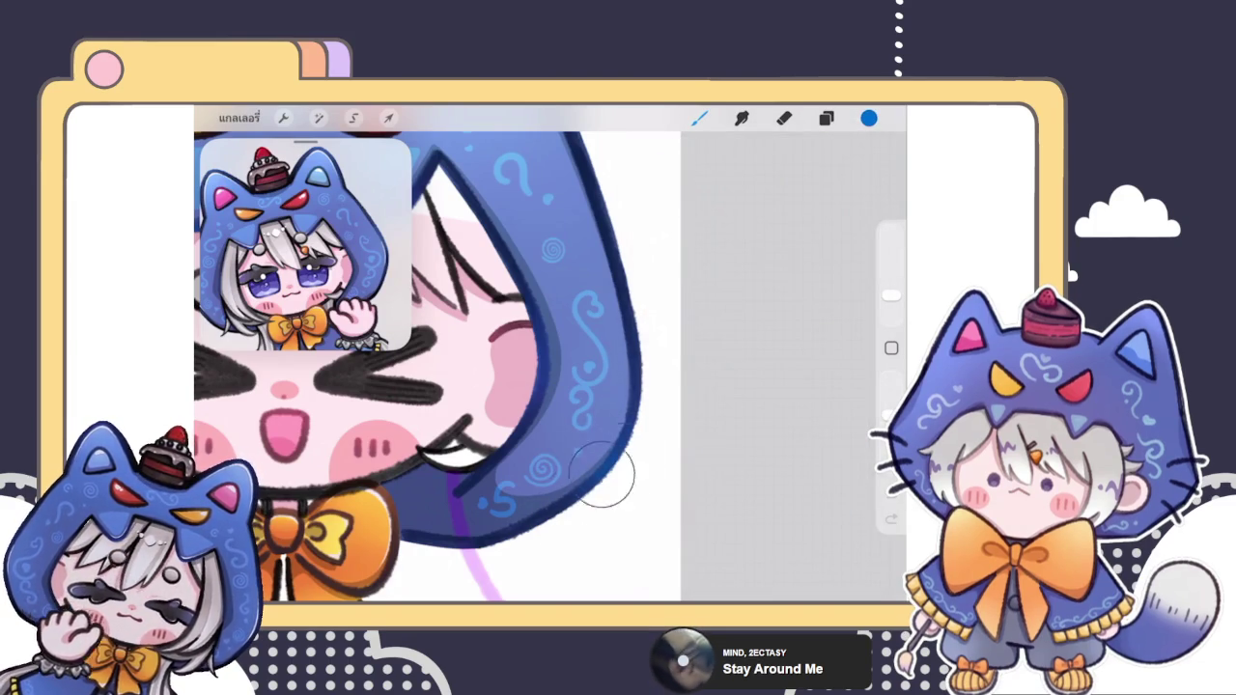
{"action": "scroll", "coordinate": [550, 367], "scroll_direction": "down", "scroll_amount": 2}
{"action": "scroll", "coordinate": [550, 367], "scroll_direction": "down", "scroll_amount": 5}
{"action": "scroll", "coordinate": [550, 367], "scroll_direction": "down", "scroll_amount": 3}
{"action": "scroll", "coordinate": [589, 328], "scroll_direction": "up", "scroll_amount": 3}
{"action": "scroll", "coordinate": [588, 328], "scroll_direction": "down", "scroll_amount": 3}
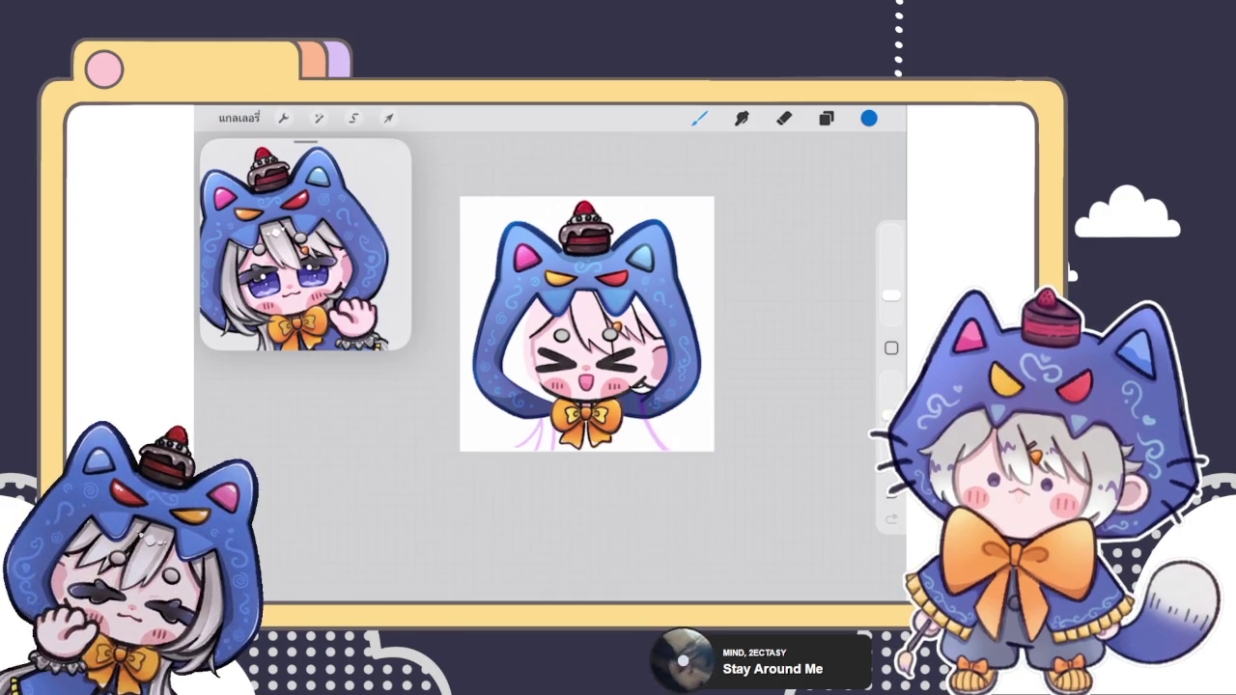
{"action": "left_click", "coordinate": [825, 118]}
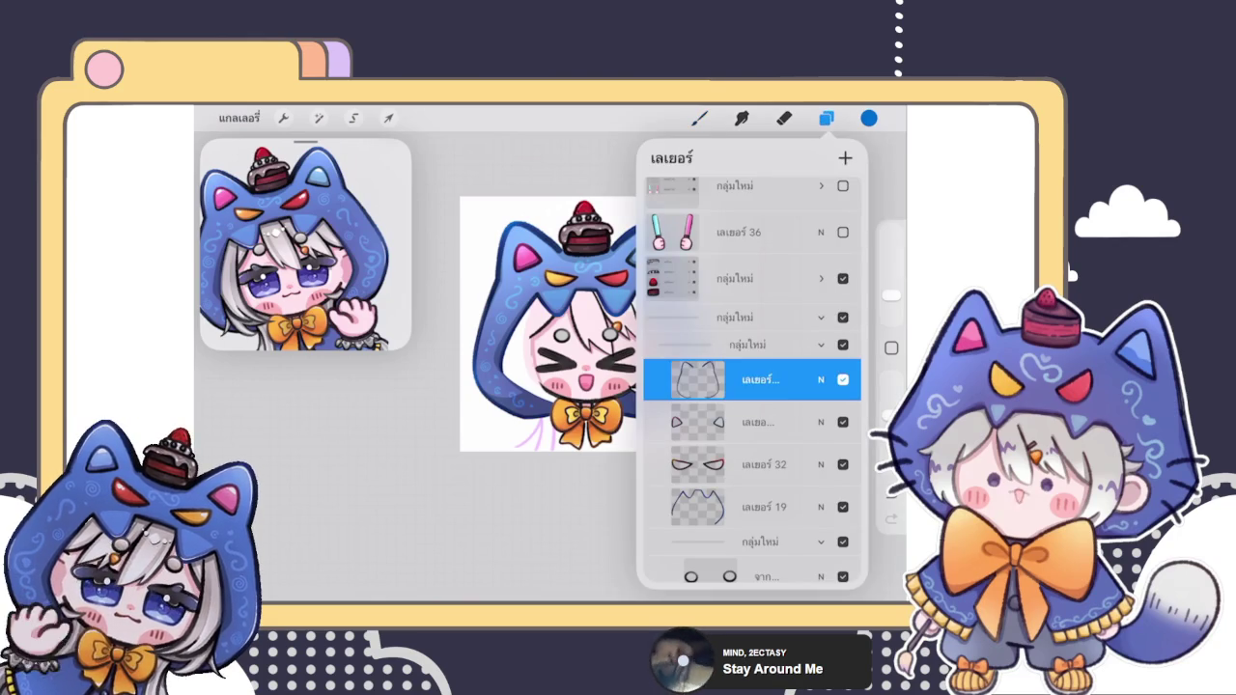
Step: Check the hood outline layer in the Layers panel
{"action": "left_click", "coordinate": [699, 118]}
{"action": "scroll", "coordinate": [538, 325], "scroll_direction": "up", "scroll_amount": 3}
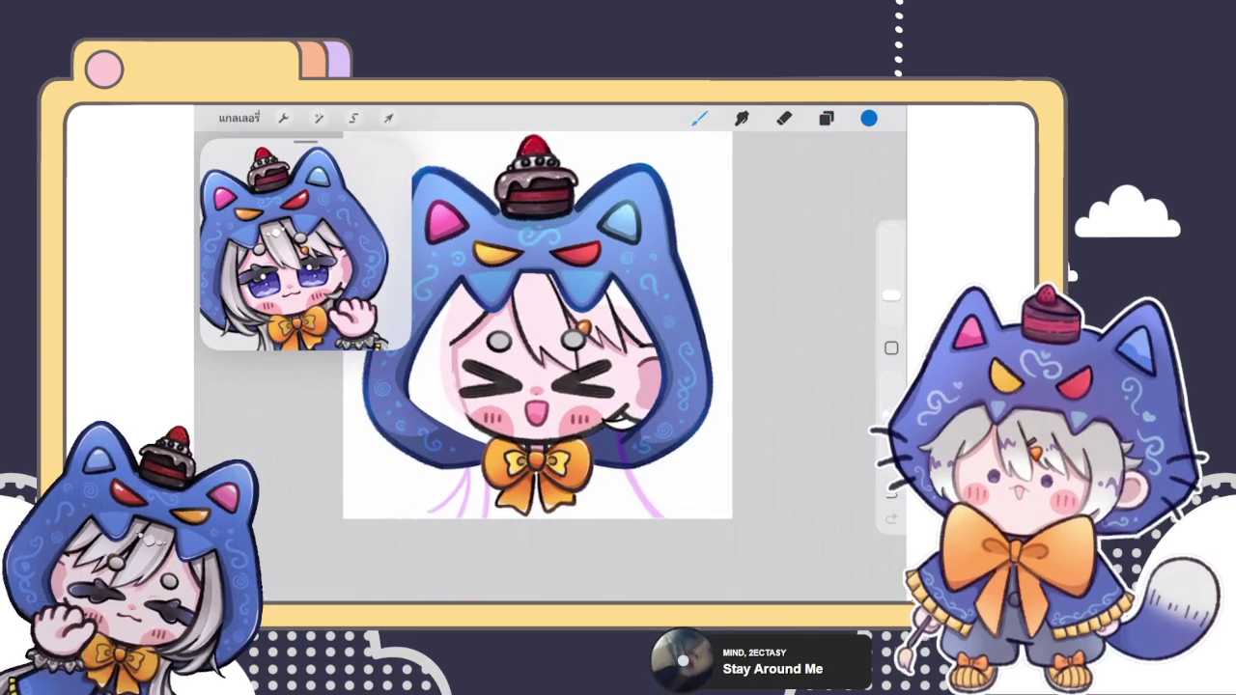
{"action": "scroll", "coordinate": [538, 325], "scroll_direction": "up", "scroll_amount": 3}
{"action": "left_click", "coordinate": [825, 117]}
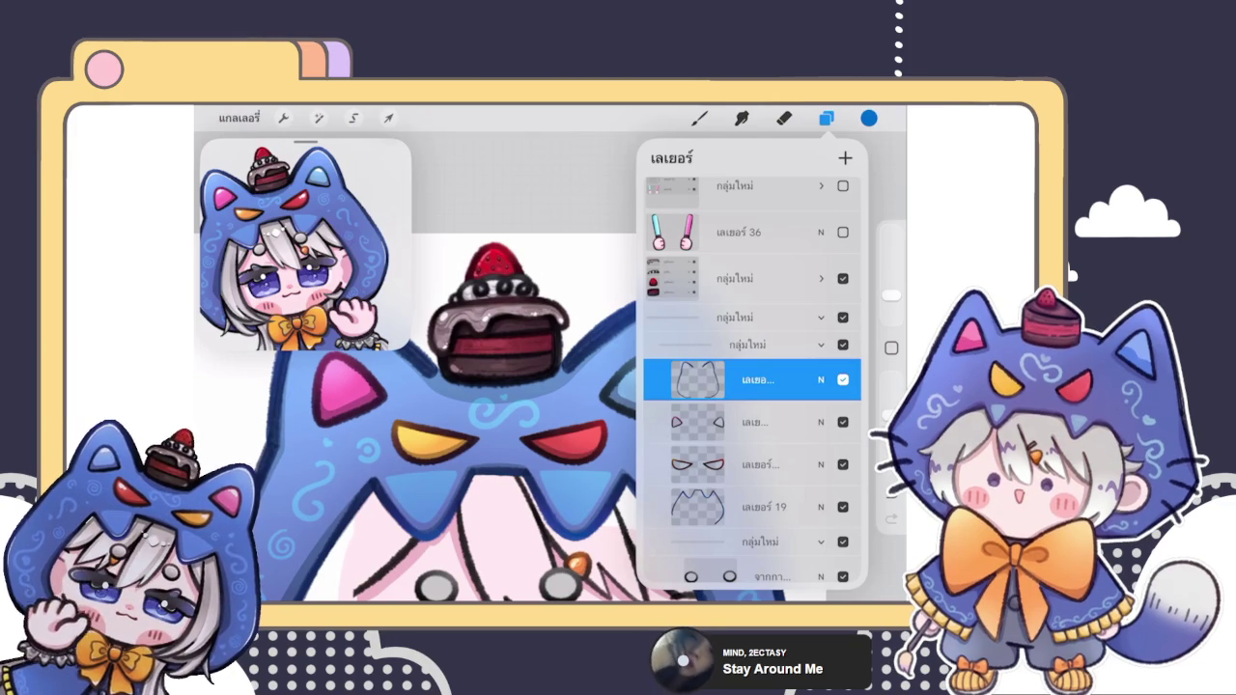
{"action": "scroll", "coordinate": [463, 415], "scroll_direction": "up", "scroll_amount": 2}
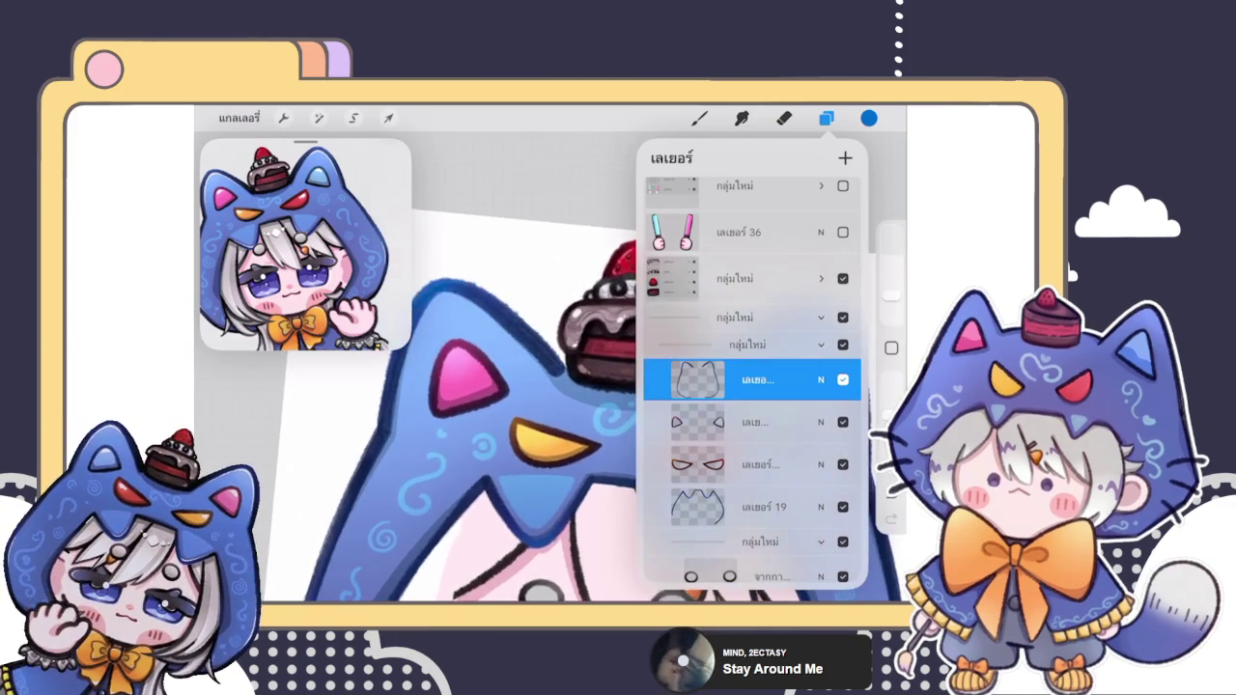
{"action": "scroll", "coordinate": [463, 415], "scroll_direction": "up", "scroll_amount": 2}
{"action": "scroll", "coordinate": [463, 415], "scroll_direction": "up", "scroll_amount": 2}
Step: Choose a brush and a dark navy colour, undoing a stray stroke
{"action": "left_click", "coordinate": [699, 118]}
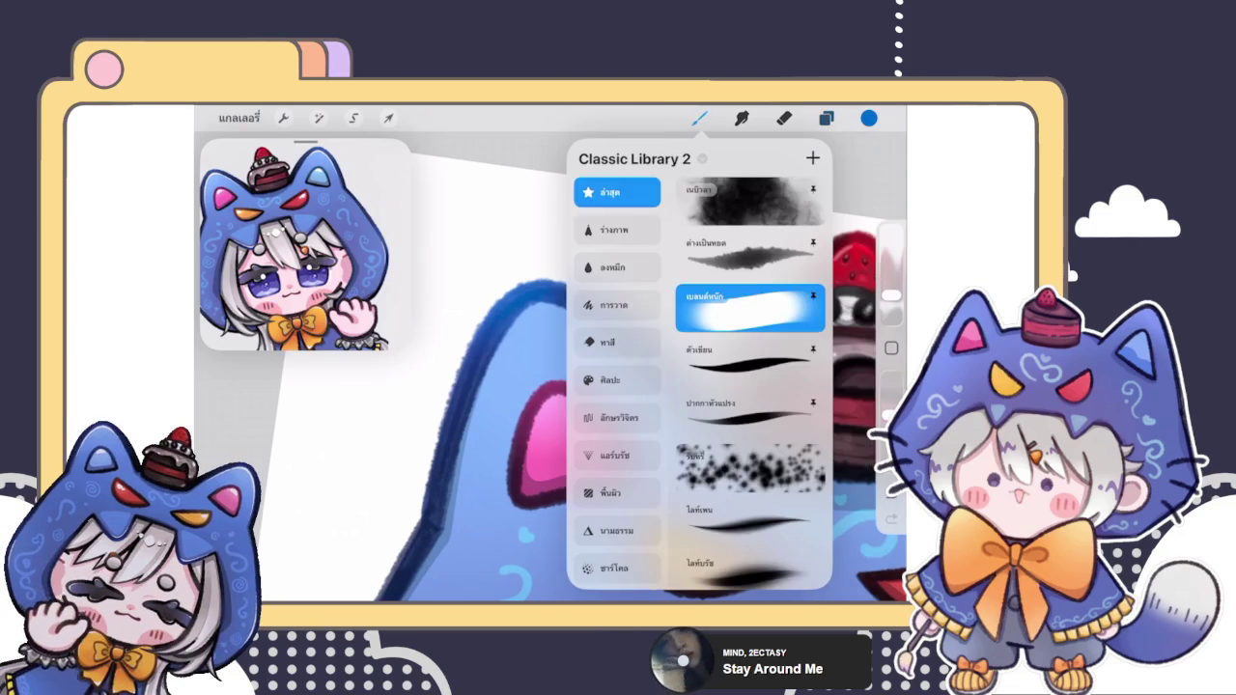
{"action": "left_click", "coordinate": [749, 257]}
{"action": "left_click", "coordinate": [869, 117]}
{"action": "left_click_drag", "start_coordinate": [789, 259], "coordinate": [771, 327]}
{"action": "scroll", "coordinate": [463, 415], "scroll_direction": "up", "scroll_amount": 2}
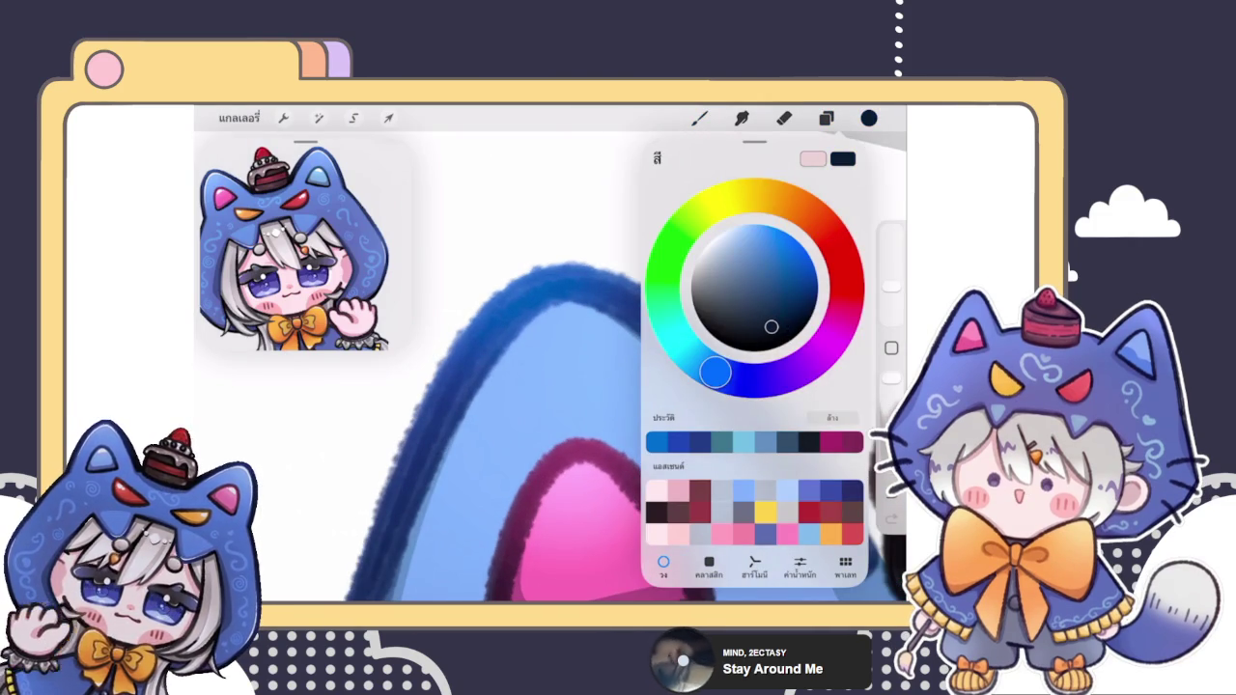
{"action": "scroll", "coordinate": [628, 425], "scroll_direction": "up", "scroll_amount": 2}
{"action": "key", "text": "ctrl+z"}
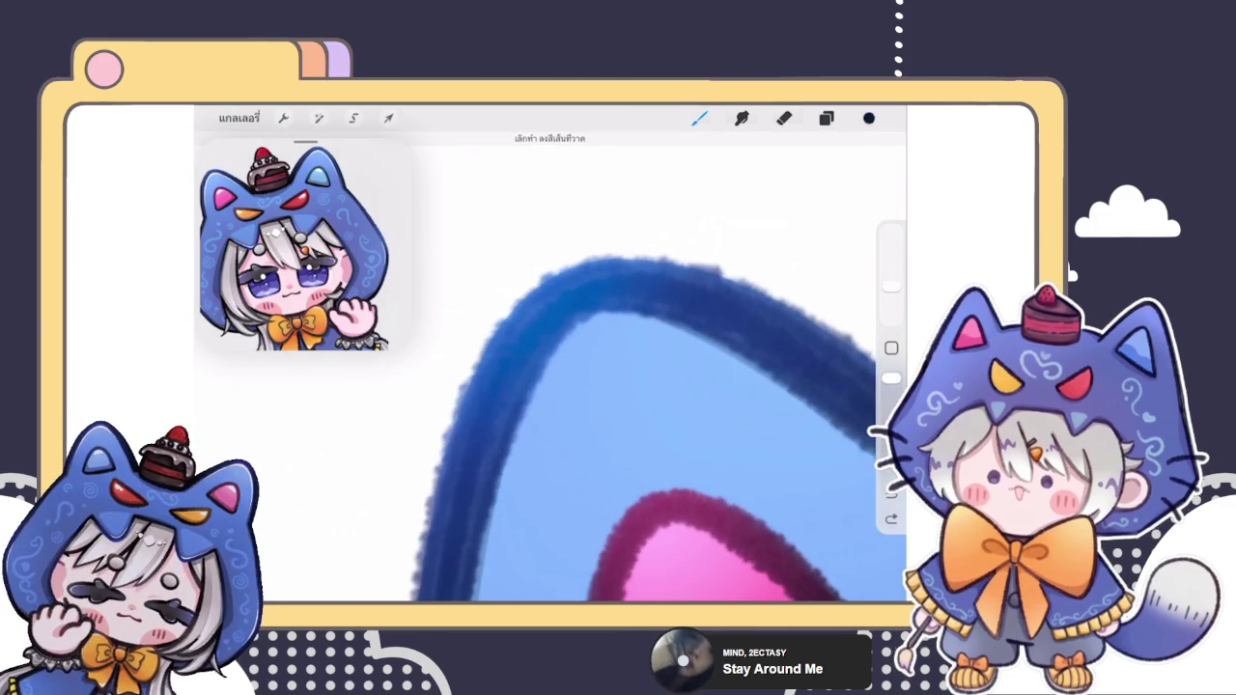
Step: Switch to a lighter medium blue and zoom in on the ear outline
{"action": "left_click", "coordinate": [869, 118]}
{"action": "left_click", "coordinate": [772, 271]}
{"action": "left_click", "coordinate": [869, 118]}
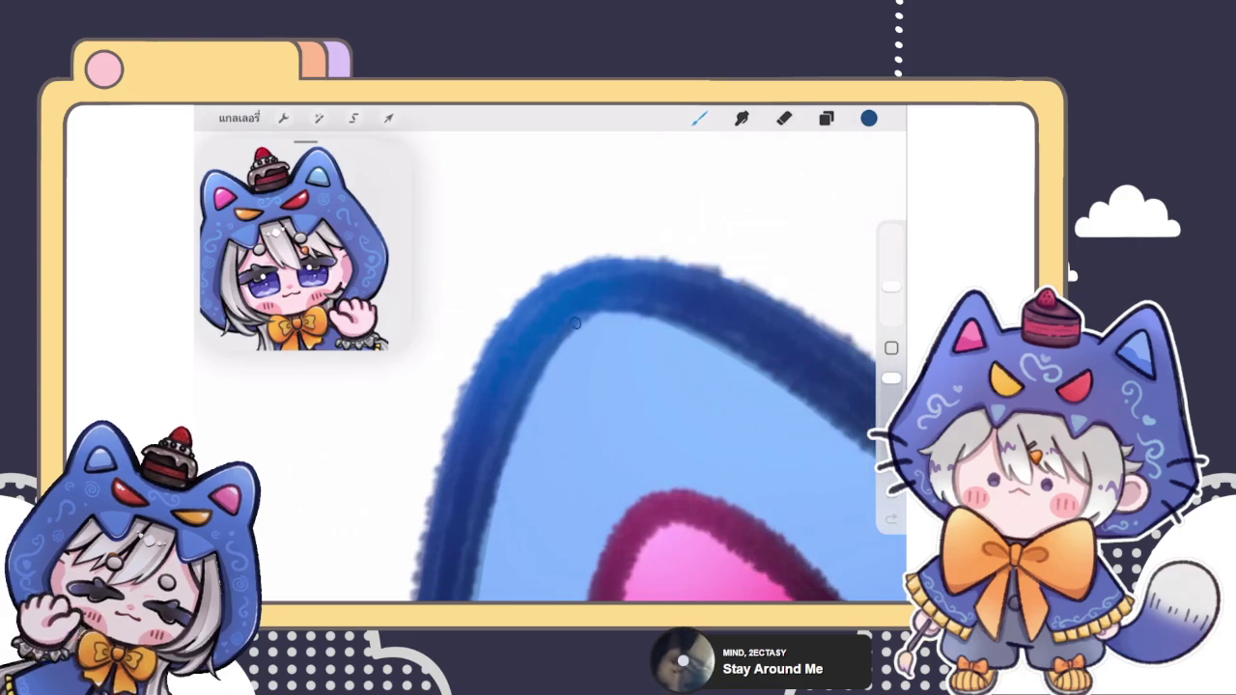
{"action": "scroll", "coordinate": [657, 406], "scroll_direction": "down", "scroll_amount": 2}
{"action": "scroll", "coordinate": [627, 386], "scroll_direction": "up", "scroll_amount": 2}
{"action": "scroll", "coordinate": [627, 386], "scroll_direction": "up", "scroll_amount": 1}
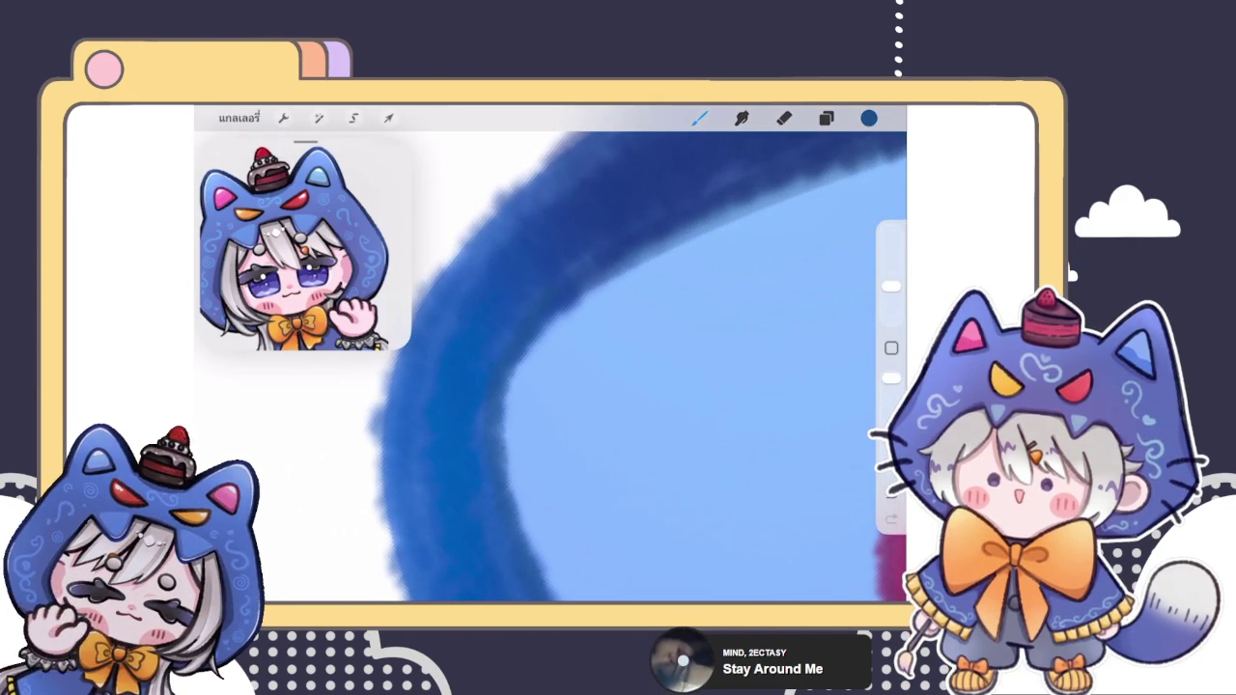
{"action": "scroll", "coordinate": [550, 367], "scroll_direction": "up", "scroll_amount": 1}
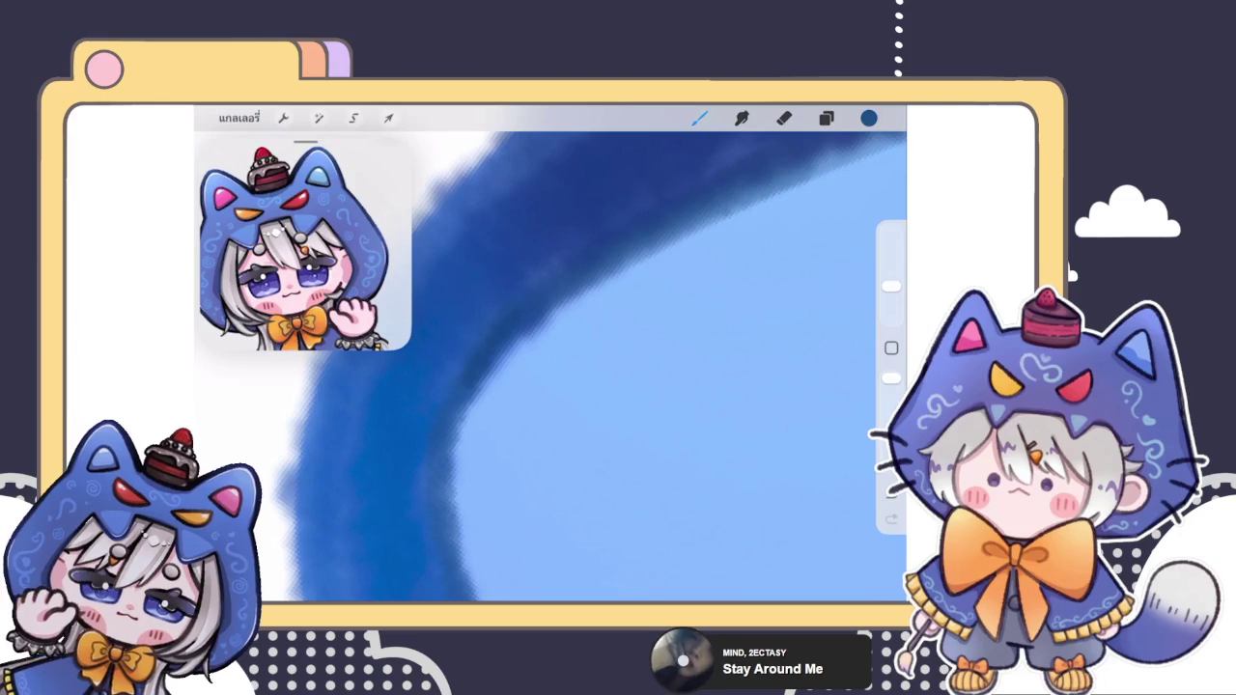
{"action": "scroll", "coordinate": [551, 367], "scroll_direction": "down", "scroll_amount": 3}
{"action": "scroll", "coordinate": [550, 367], "scroll_direction": "up", "scroll_amount": 1}
{"action": "scroll", "coordinate": [638, 424], "scroll_direction": "up", "scroll_amount": 1}
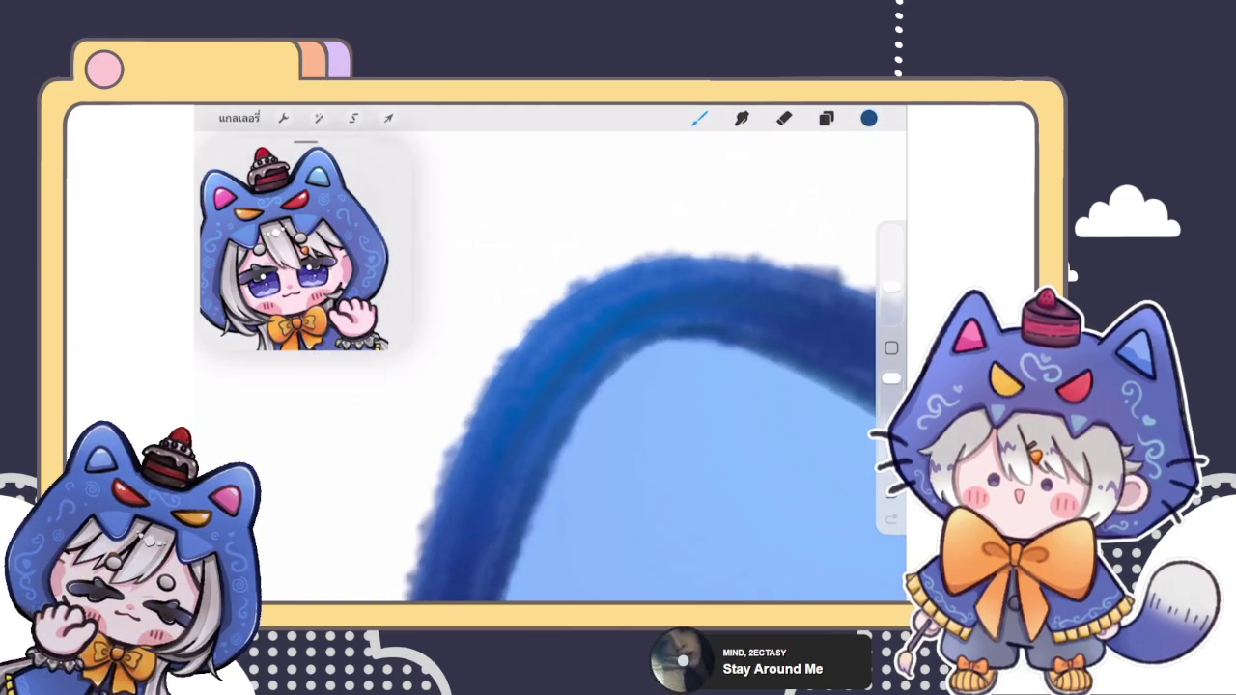
{"action": "left_click", "coordinate": [868, 118]}
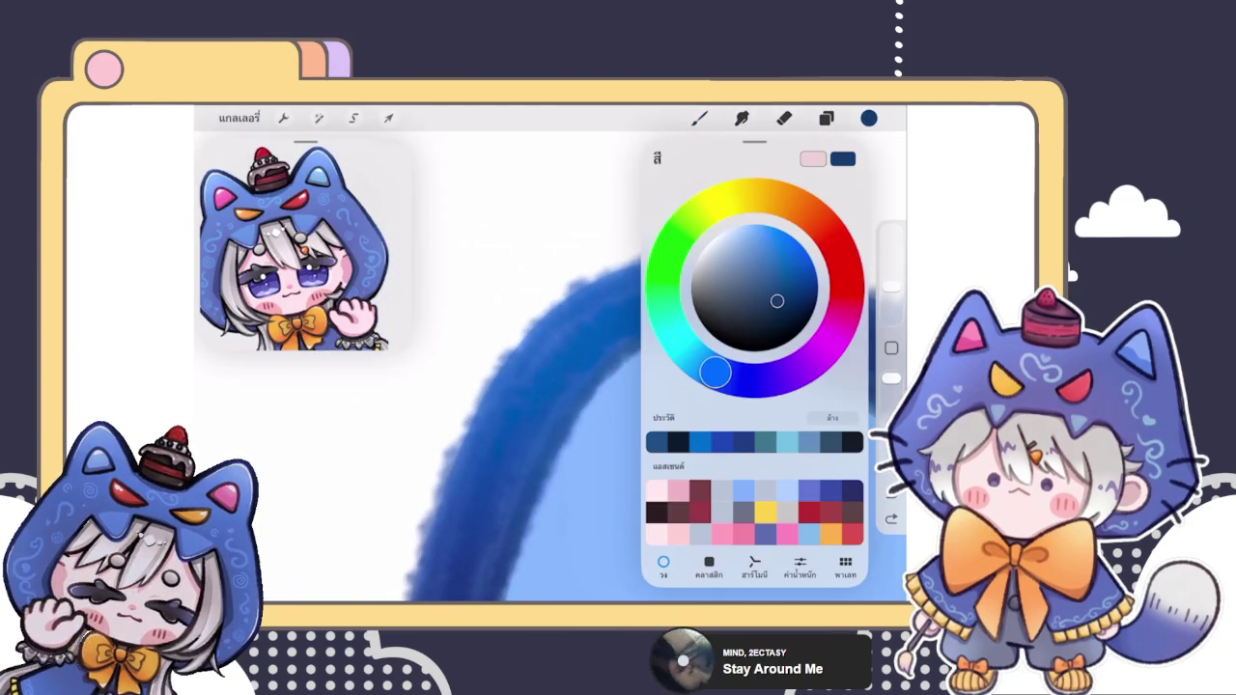
{"action": "left_click", "coordinate": [625, 354]}
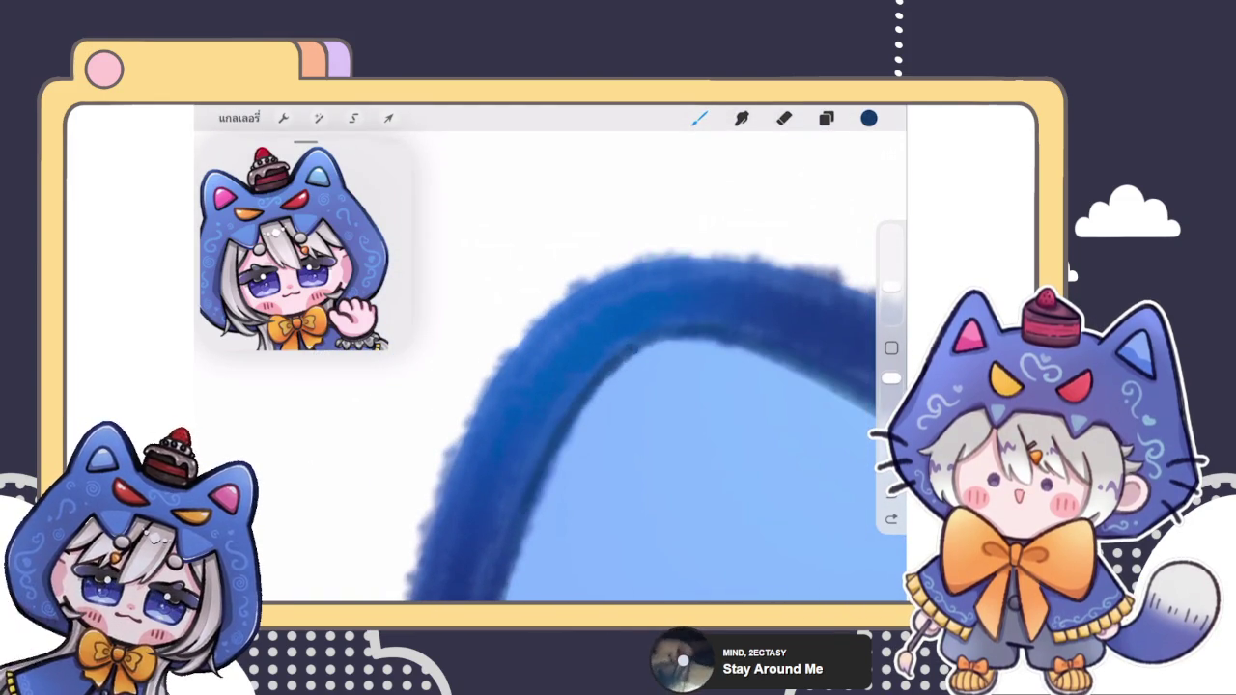
{"action": "scroll", "coordinate": [657, 405], "scroll_direction": "down", "scroll_amount": 5}
Step: Paint dark lines along the ear outline's inner edge, redrawing one failed stroke
{"action": "mouse_move", "coordinate": [511, 454]}
{"action": "left_mouse_down"}
{"action": "mouse_move", "coordinate": [598, 377]}
{"action": "mouse_move", "coordinate": [695, 328]}
{"action": "left_mouse_up"}
{"action": "scroll", "coordinate": [666, 386], "scroll_direction": "up", "scroll_amount": 3}
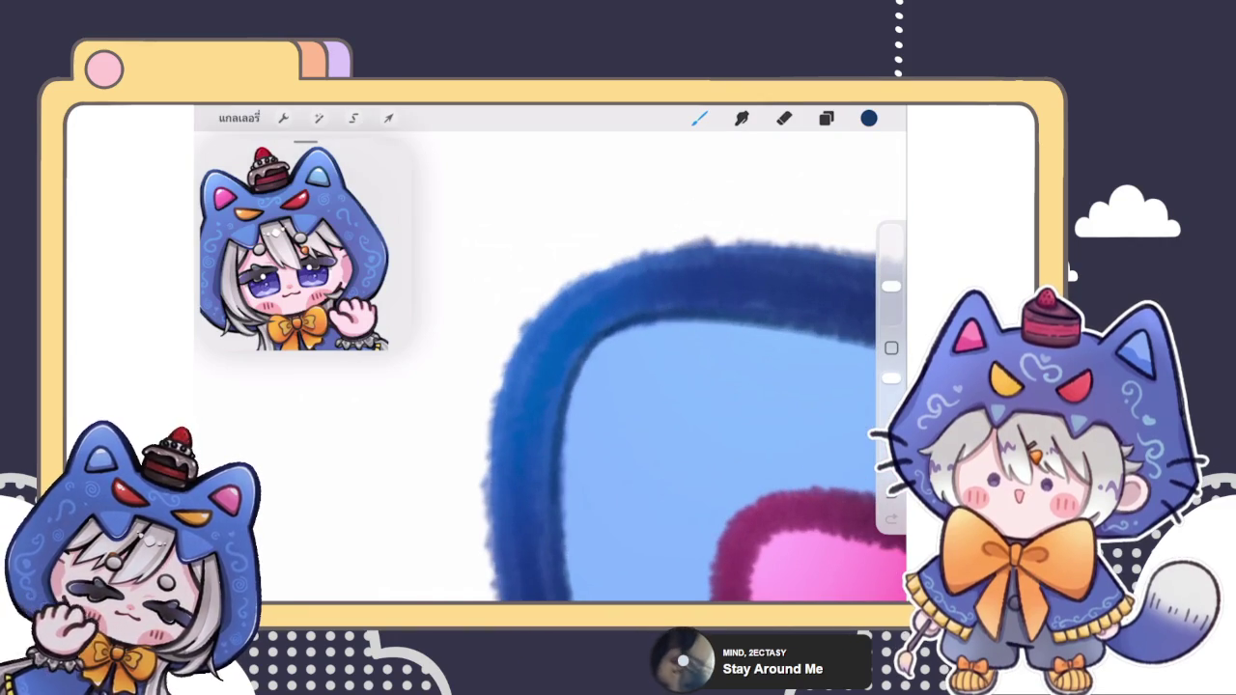
{"action": "key", "text": "ctrl+z"}
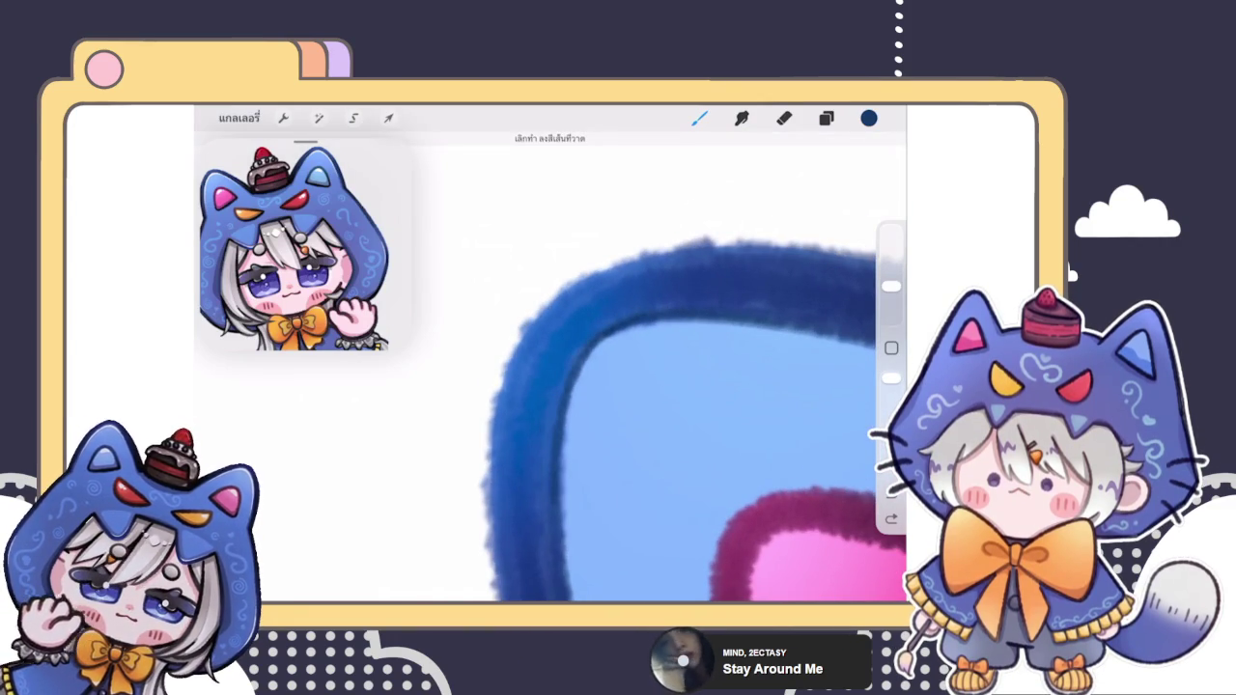
{"action": "mouse_move", "coordinate": [512, 422]}
{"action": "left_mouse_down"}
{"action": "mouse_move", "coordinate": [526, 333]}
{"action": "mouse_move", "coordinate": [657, 256]}
{"action": "mouse_move", "coordinate": [691, 251]}
{"action": "left_mouse_up"}
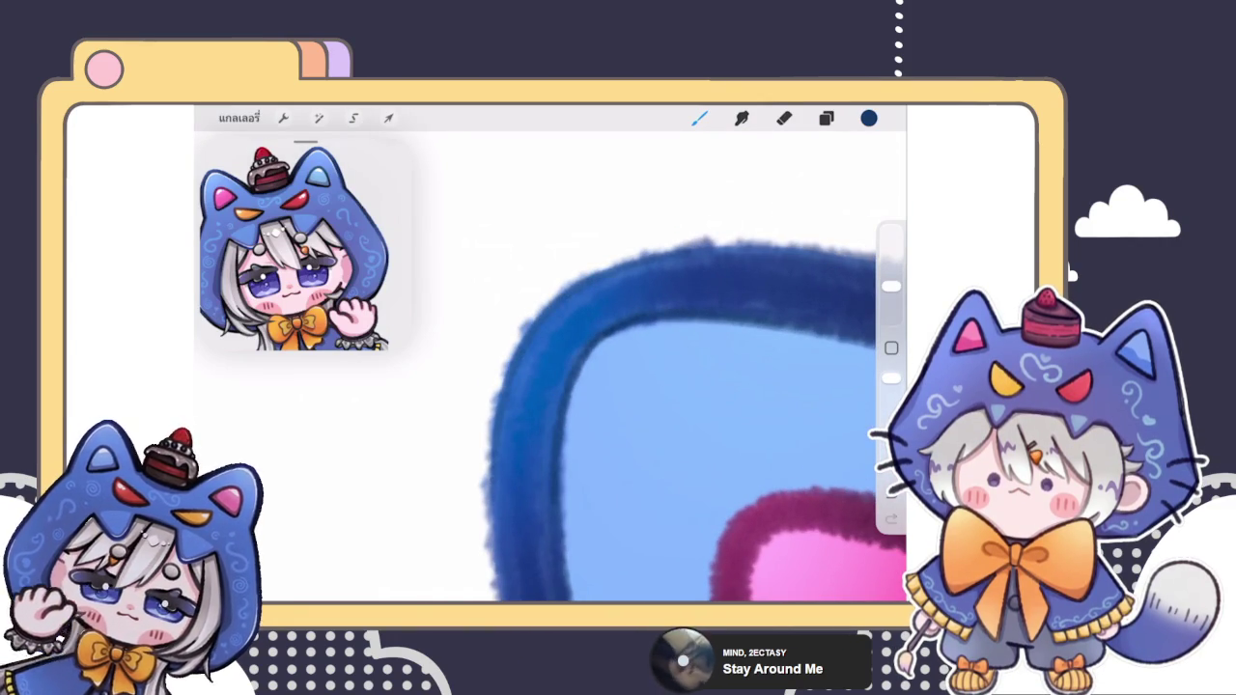
{"action": "scroll", "coordinate": [676, 386], "scroll_direction": "down", "scroll_amount": 3}
{"action": "scroll", "coordinate": [676, 386], "scroll_direction": "up", "scroll_amount": 2}
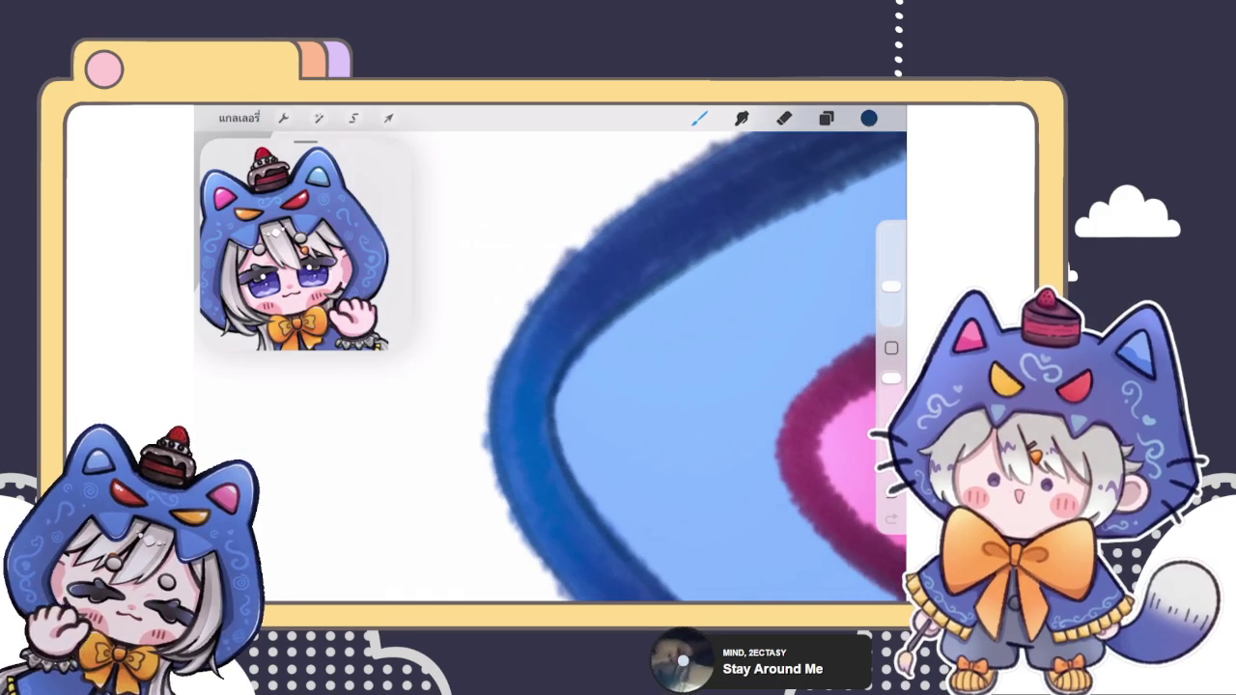
{"action": "mouse_move", "coordinate": [526, 344]}
{"action": "left_mouse_down"}
{"action": "mouse_move", "coordinate": [514, 434]}
{"action": "mouse_move", "coordinate": [548, 529]}
{"action": "left_mouse_up"}
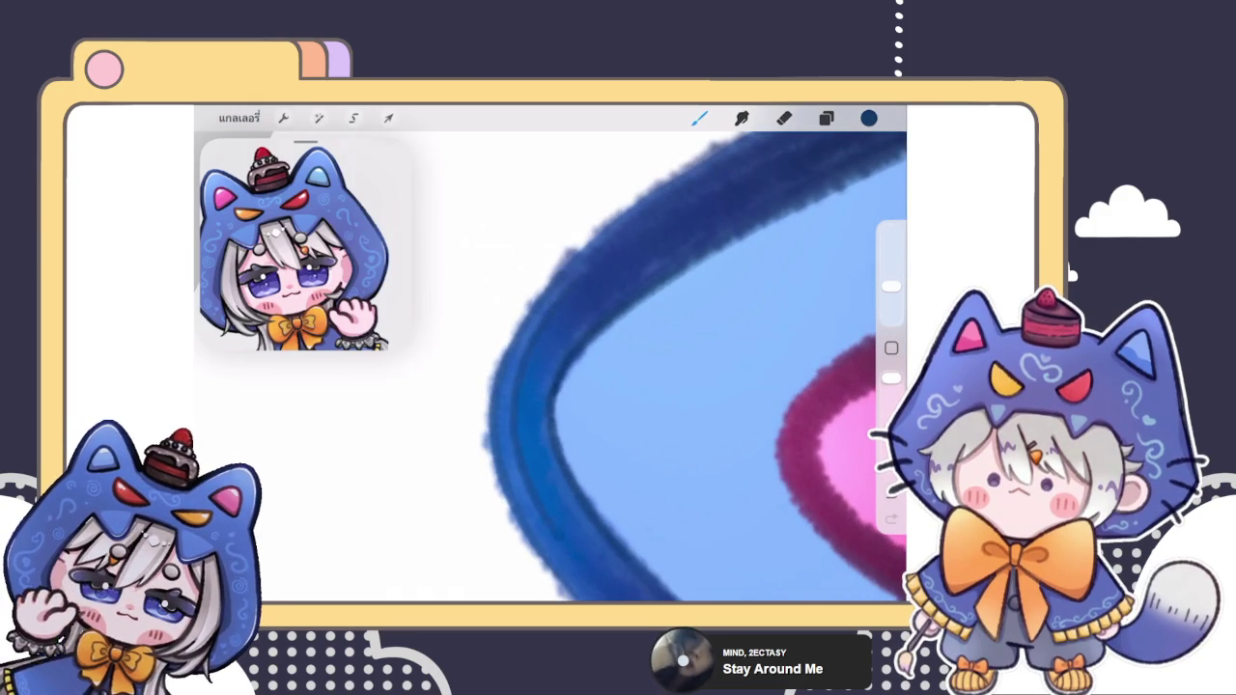
{"action": "left_click_drag", "start_coordinate": [514, 444], "coordinate": [569, 564]}
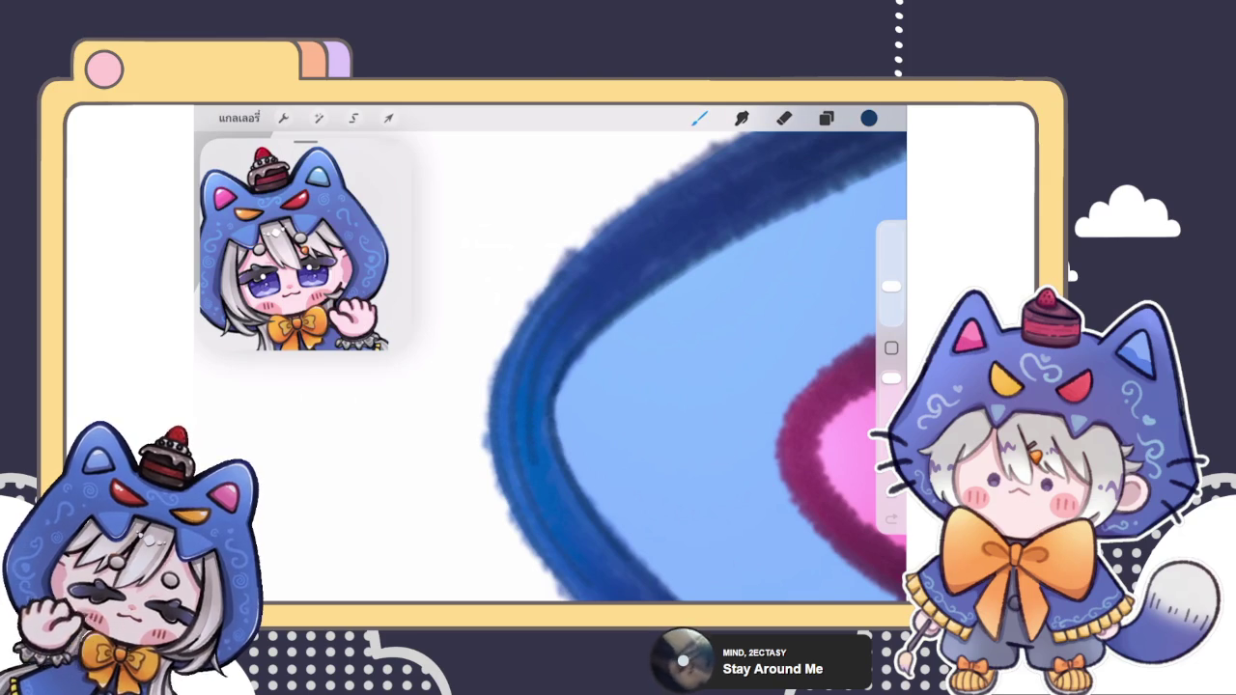
{"action": "left_click_drag", "start_coordinate": [513, 444], "coordinate": [570, 565]}
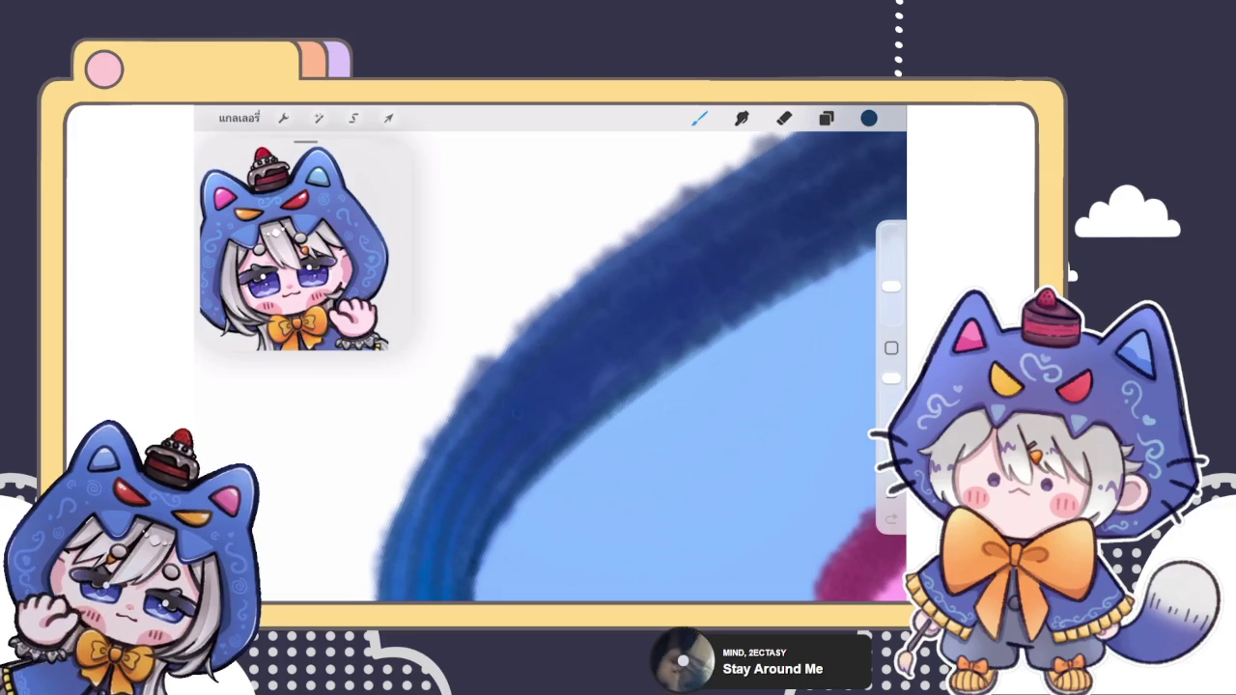
{"action": "left_click", "coordinate": [869, 118]}
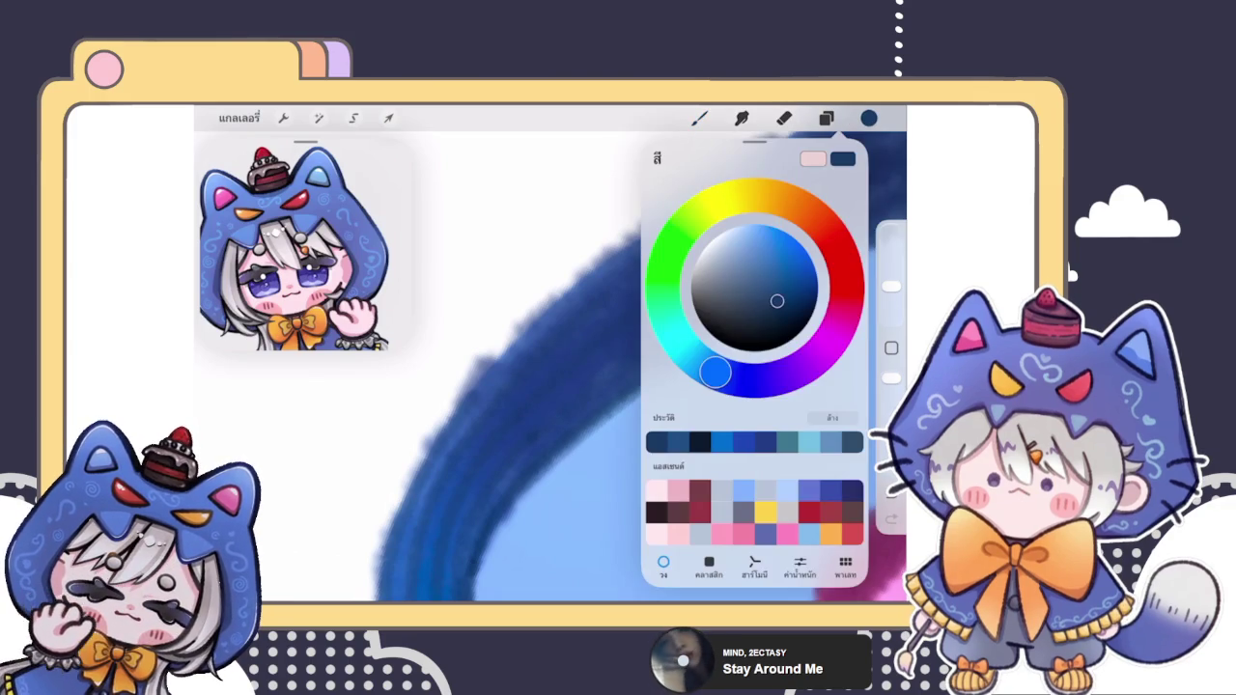
Step: Zoom in on the ear and paint a dark blue stroke along its upper edge
{"action": "left_click", "coordinate": [869, 118]}
{"action": "left_click", "coordinate": [699, 118]}
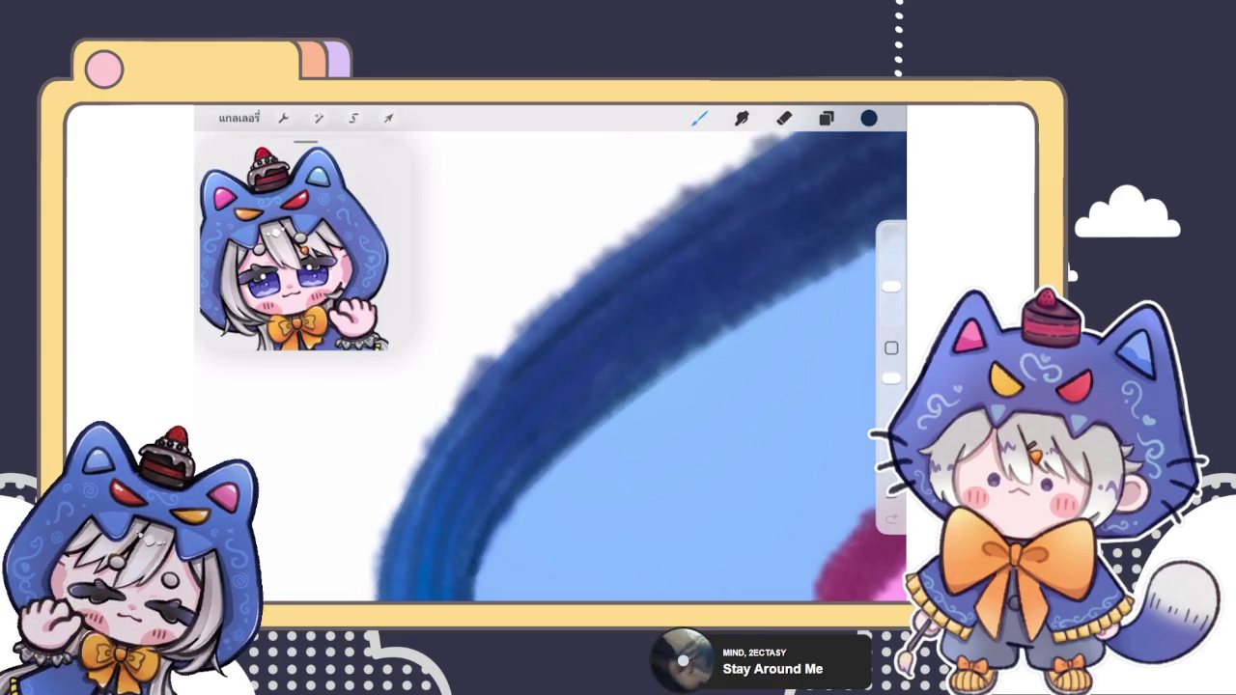
{"action": "scroll", "coordinate": [637, 366], "scroll_direction": "down", "scroll_amount": 3}
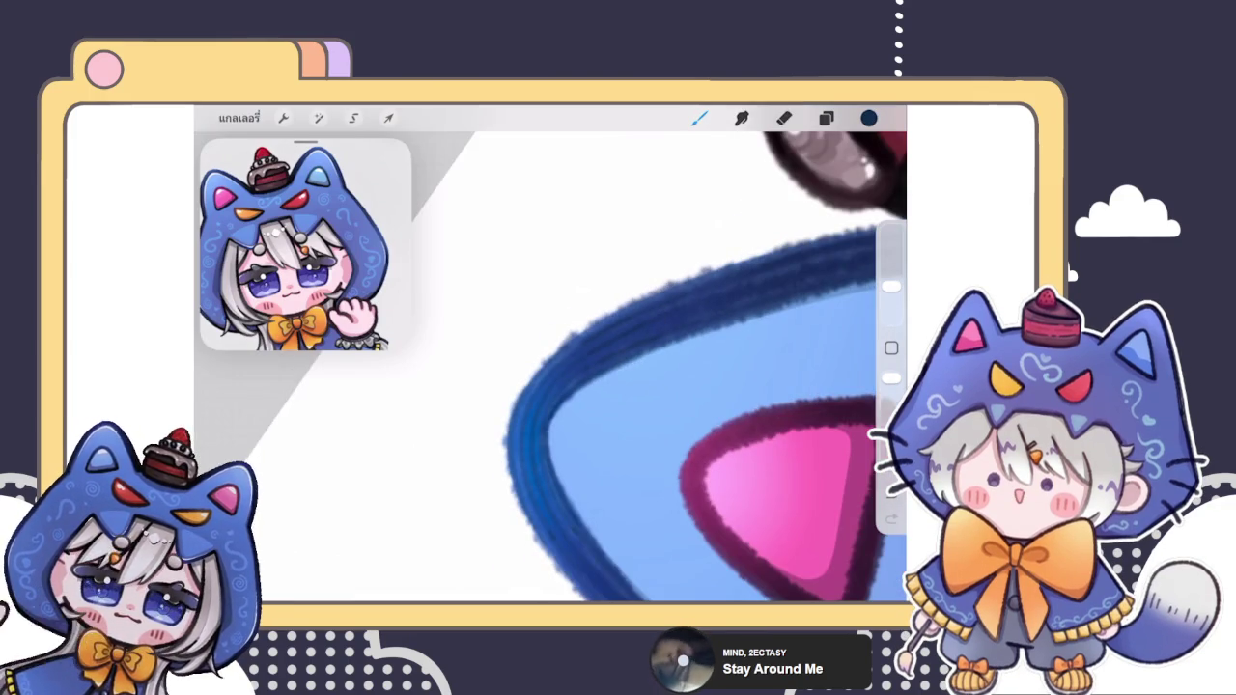
{"action": "scroll", "coordinate": [637, 366], "scroll_direction": "up", "scroll_amount": 3}
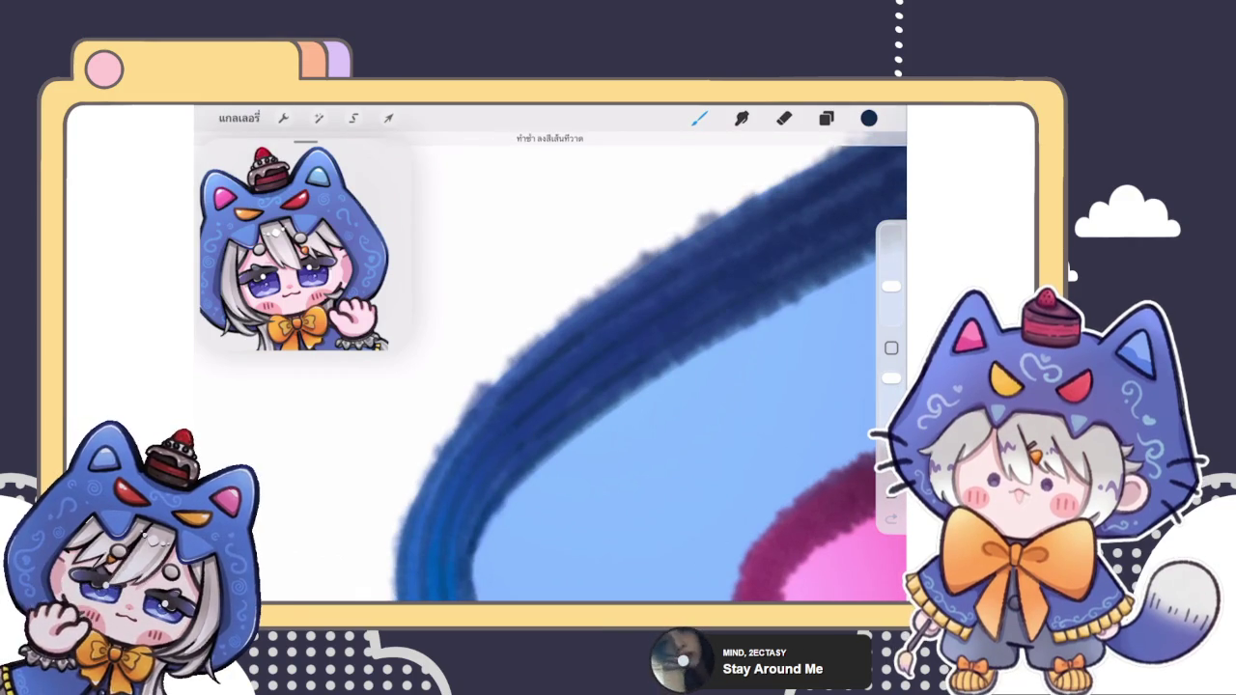
{"action": "scroll", "coordinate": [550, 367], "scroll_direction": "down", "scroll_amount": 2}
{"action": "scroll", "coordinate": [550, 367], "scroll_direction": "down", "scroll_amount": 2}
{"action": "scroll", "coordinate": [550, 367], "scroll_direction": "down", "scroll_amount": 2}
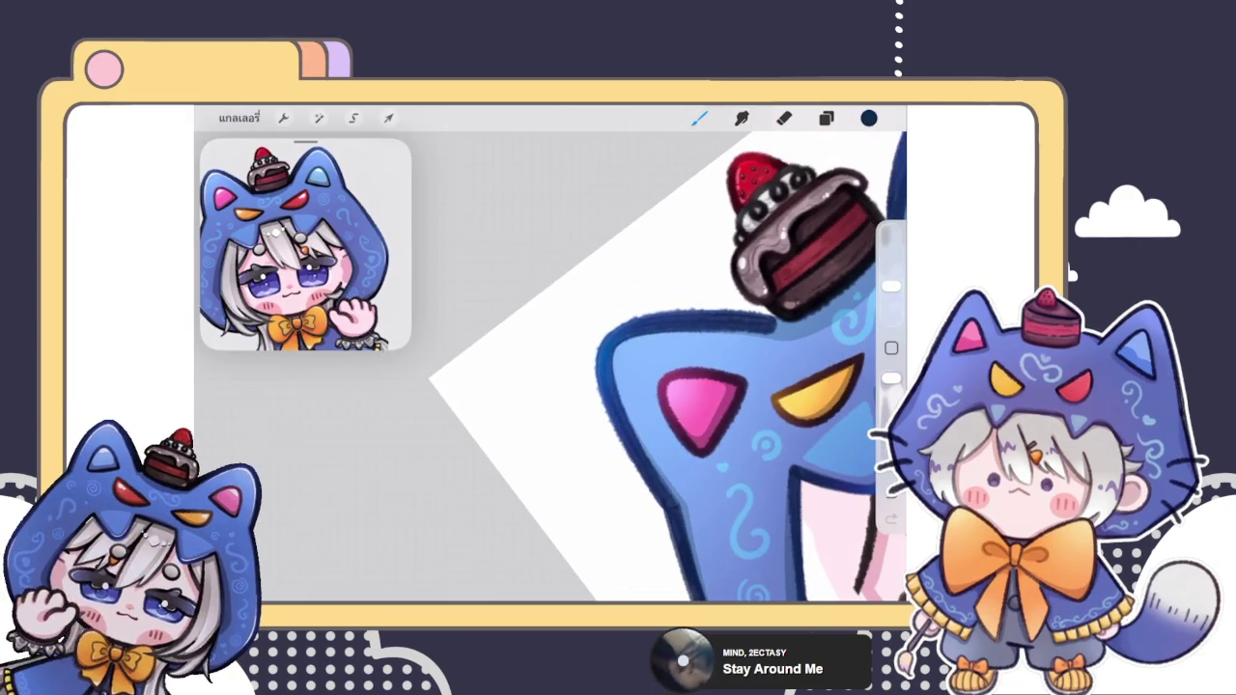
{"action": "scroll", "coordinate": [551, 367], "scroll_direction": "up", "scroll_amount": 3}
{"action": "scroll", "coordinate": [550, 367], "scroll_direction": "up", "scroll_amount": 1}
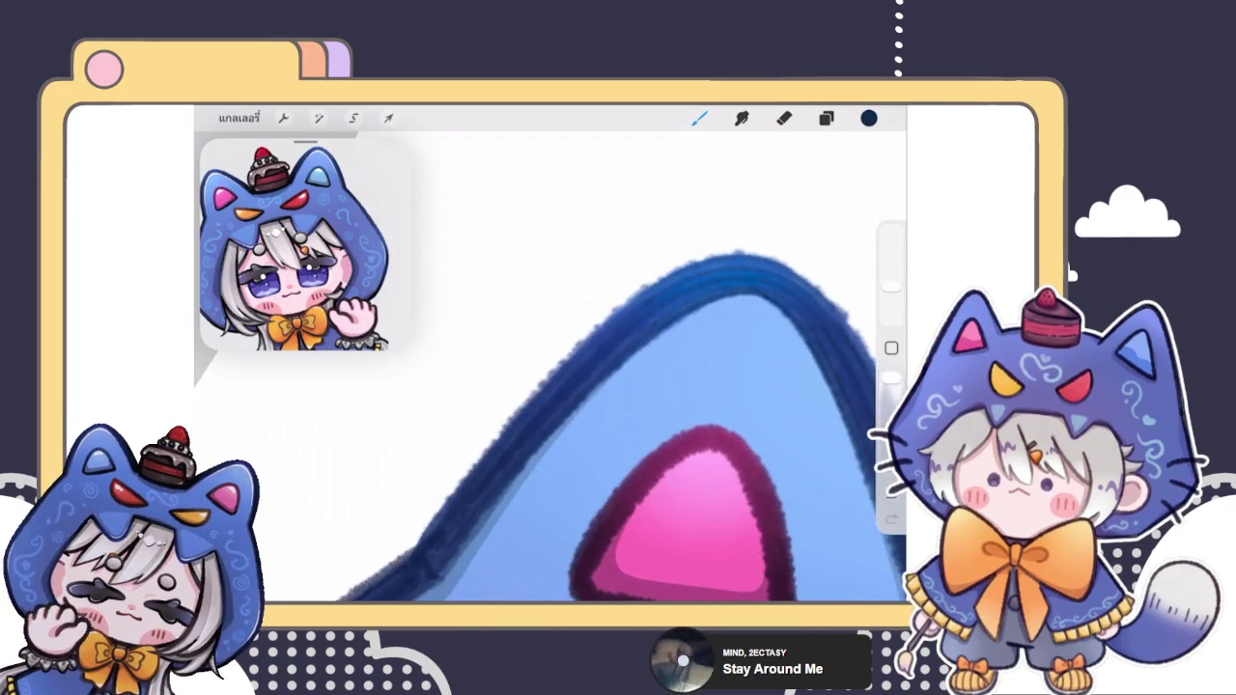
{"action": "left_click_drag", "start_coordinate": [666, 282], "coordinate": [585, 346]}
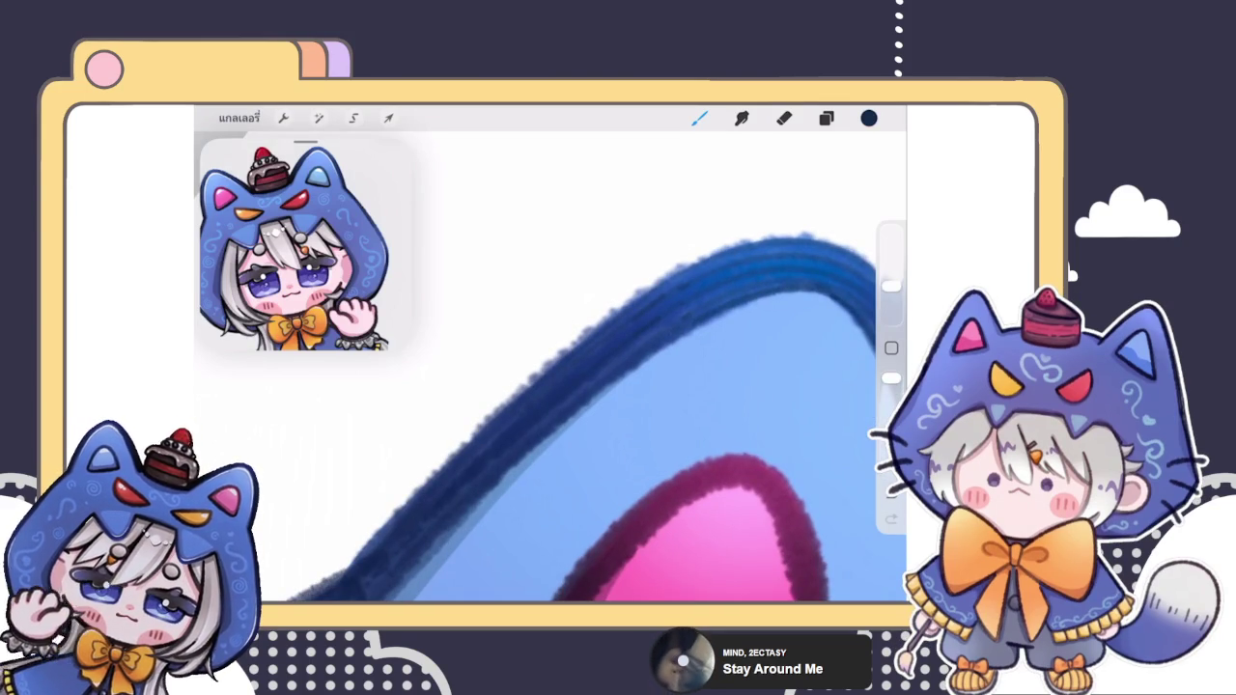
{"action": "scroll", "coordinate": [551, 367], "scroll_direction": "down", "scroll_amount": 2}
{"action": "scroll", "coordinate": [550, 367], "scroll_direction": "down", "scroll_amount": 2}
{"action": "scroll", "coordinate": [550, 367], "scroll_direction": "down", "scroll_amount": 1}
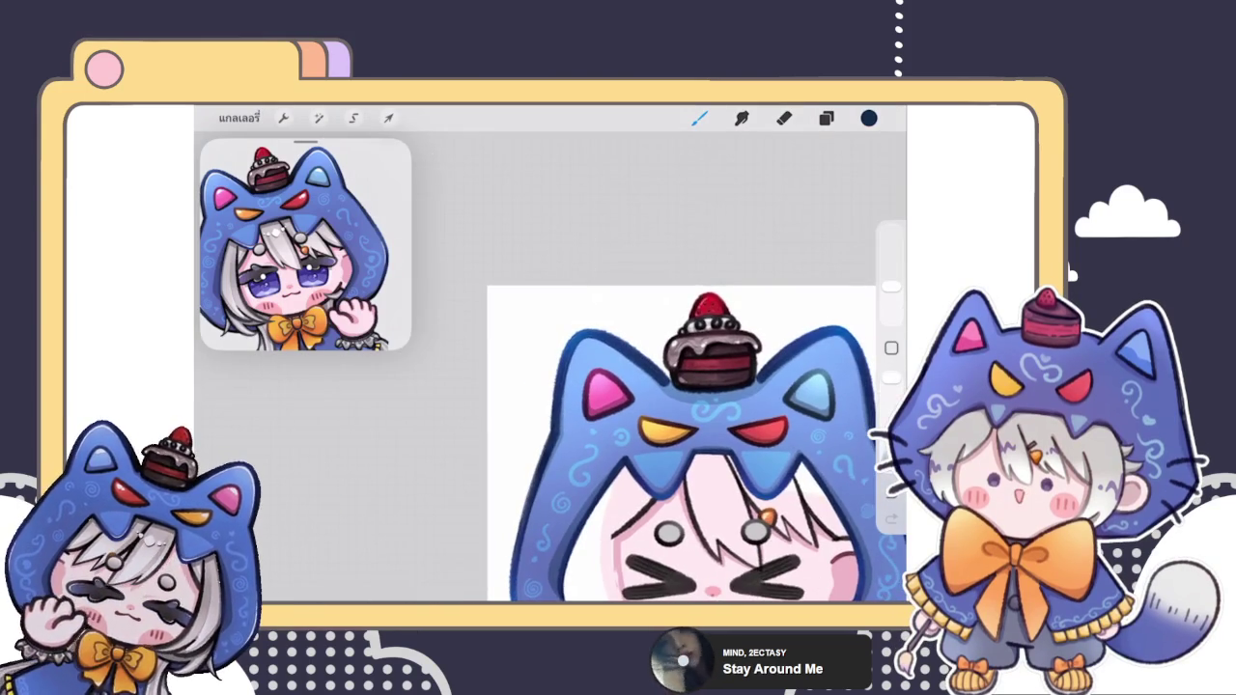
Step: Undo the stray outline stroke and paint a darker blue line down the ear's inner edge
{"action": "scroll", "coordinate": [550, 366], "scroll_direction": "up", "scroll_amount": 2}
{"action": "scroll", "coordinate": [551, 367], "scroll_direction": "up", "scroll_amount": 1}
{"action": "scroll", "coordinate": [551, 367], "scroll_direction": "up", "scroll_amount": 3}
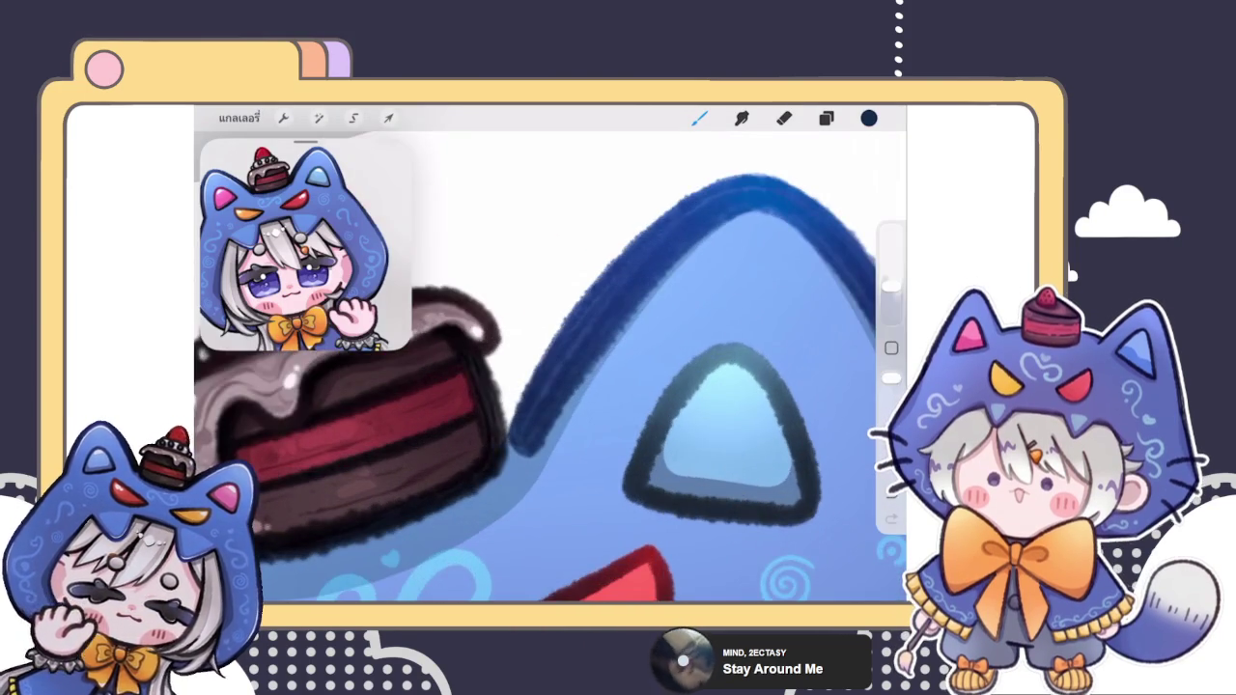
{"action": "scroll", "coordinate": [550, 367], "scroll_direction": "up", "scroll_amount": 2}
{"action": "scroll", "coordinate": [550, 367], "scroll_direction": "up", "scroll_amount": 2}
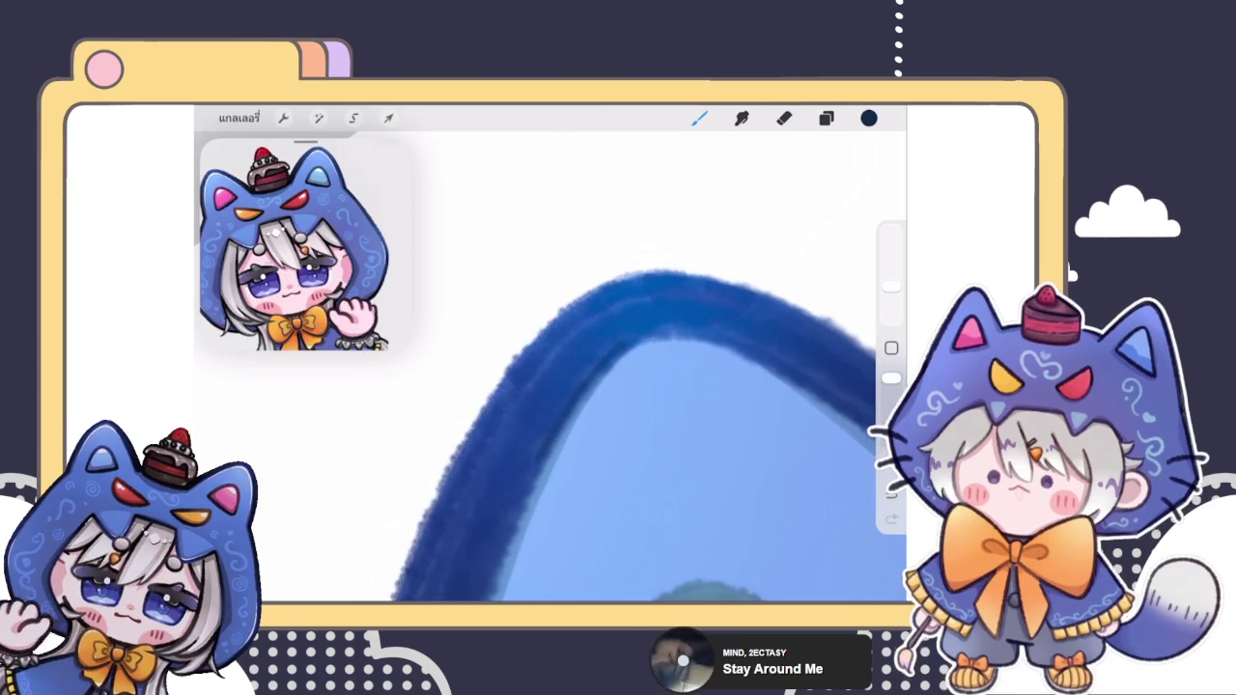
{"action": "scroll", "coordinate": [551, 366], "scroll_direction": "down", "scroll_amount": 2}
{"action": "scroll", "coordinate": [550, 367], "scroll_direction": "up", "scroll_amount": 1}
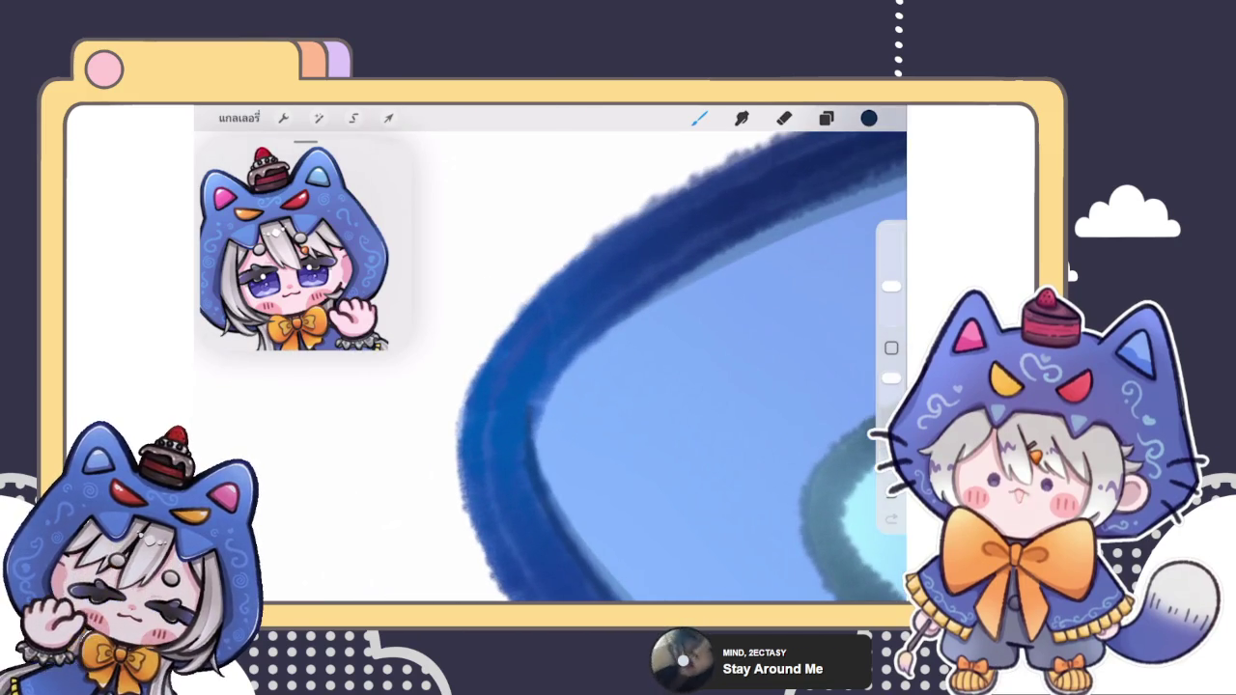
{"action": "key", "text": "ctrl+z"}
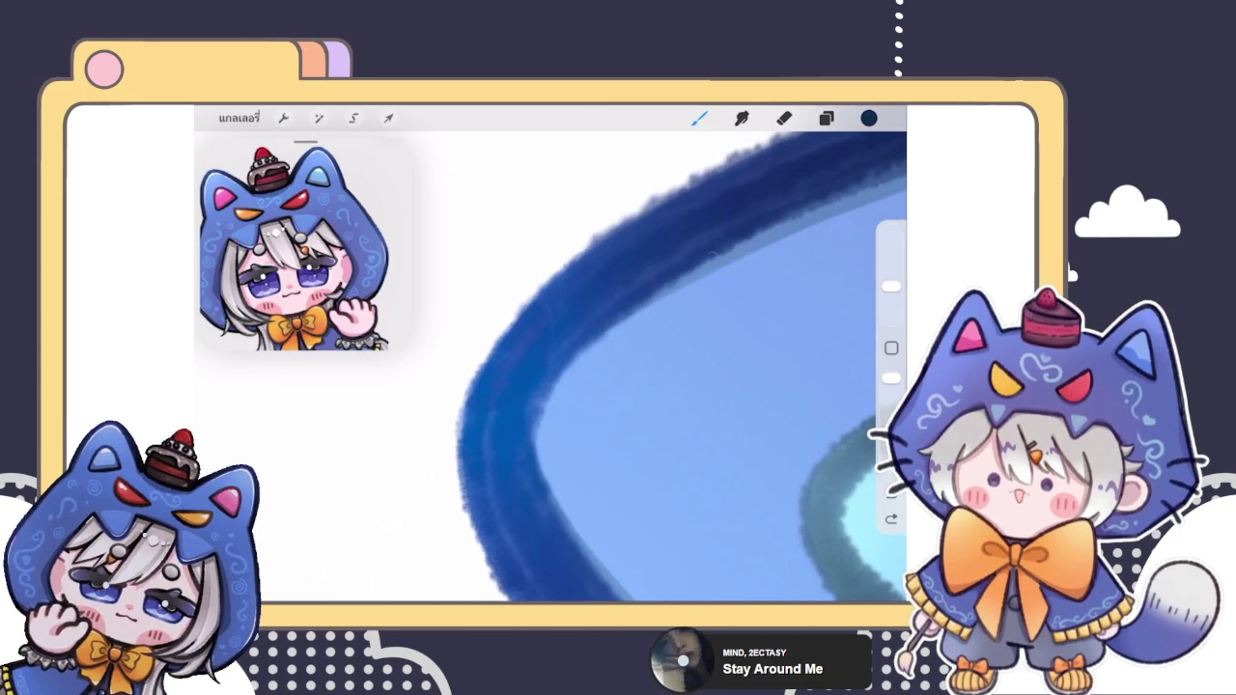
{"action": "left_click_drag", "start_coordinate": [591, 328], "coordinate": [584, 574]}
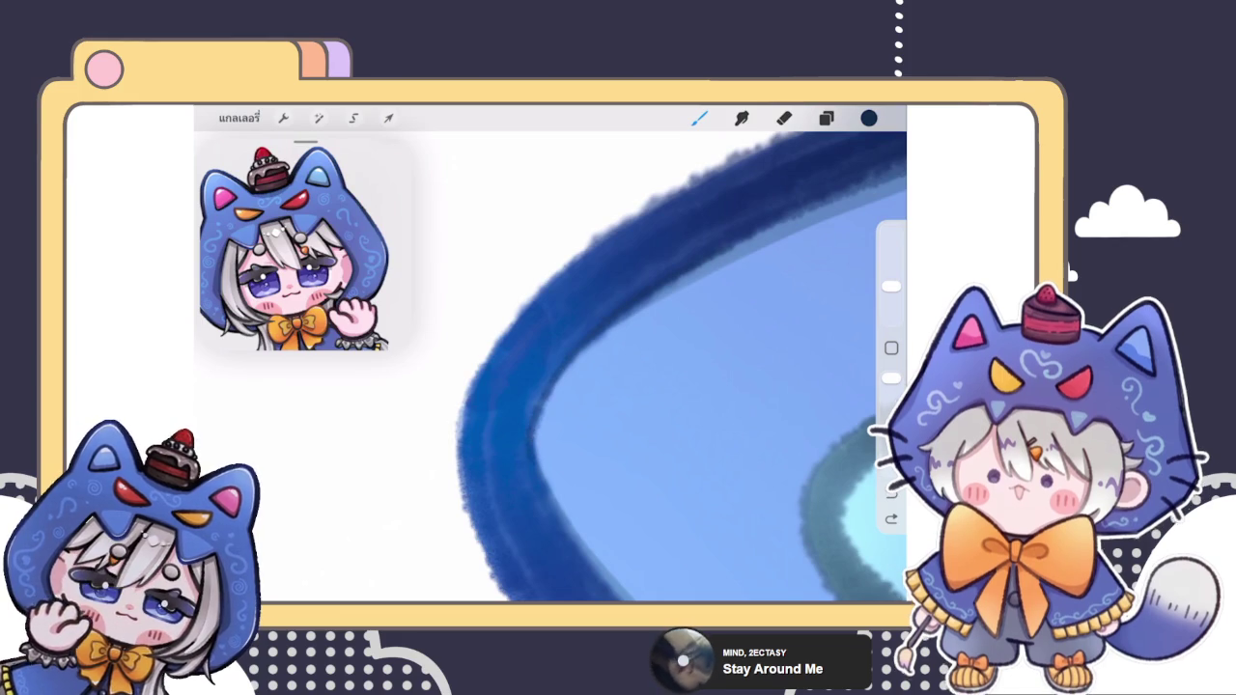
Step: Add thin darker blue lines along the ear's inner top and left edges
{"action": "scroll", "coordinate": [675, 386], "scroll_direction": "down", "scroll_amount": 3}
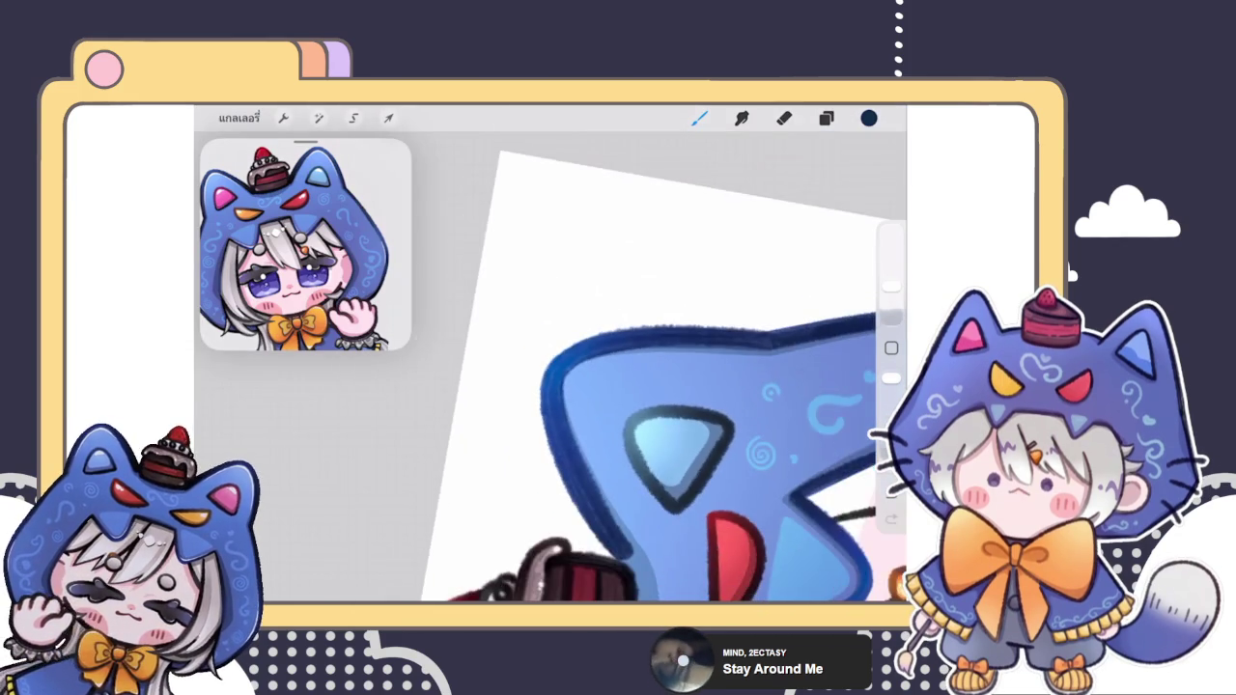
{"action": "scroll", "coordinate": [666, 415], "scroll_direction": "up", "scroll_amount": 2}
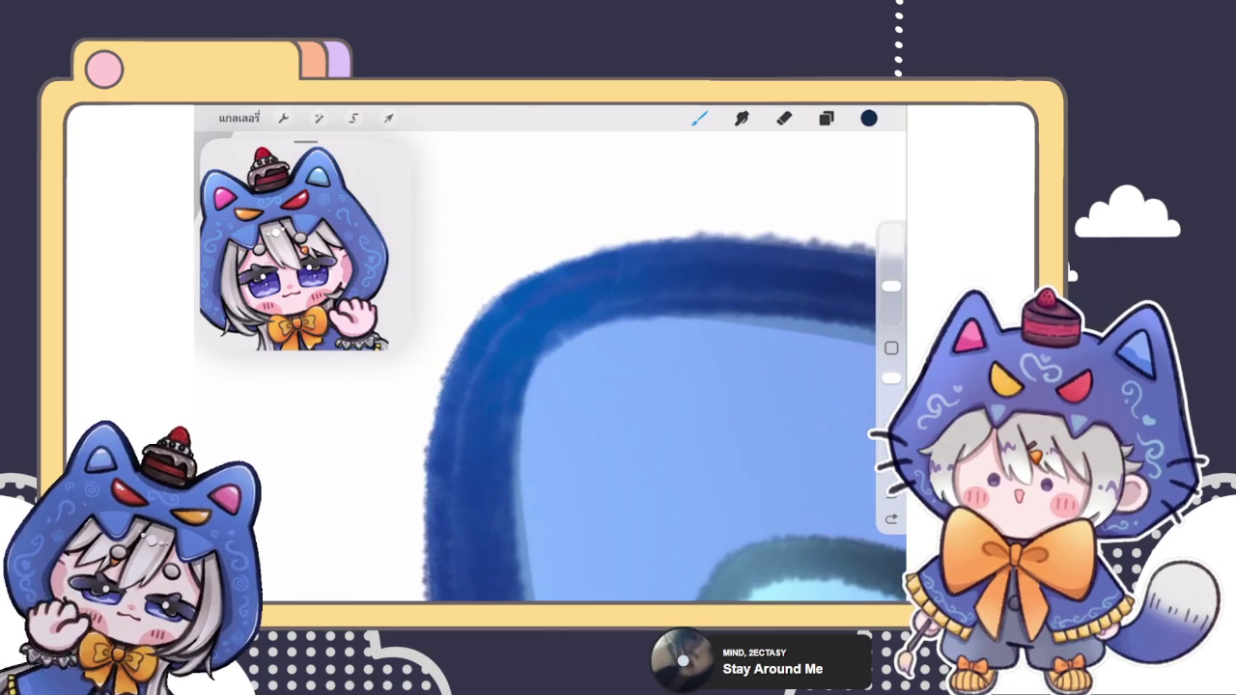
{"action": "mouse_move", "coordinate": [536, 366]}
{"action": "left_mouse_down"}
{"action": "mouse_move", "coordinate": [622, 315]}
{"action": "mouse_move", "coordinate": [695, 309]}
{"action": "left_mouse_up"}
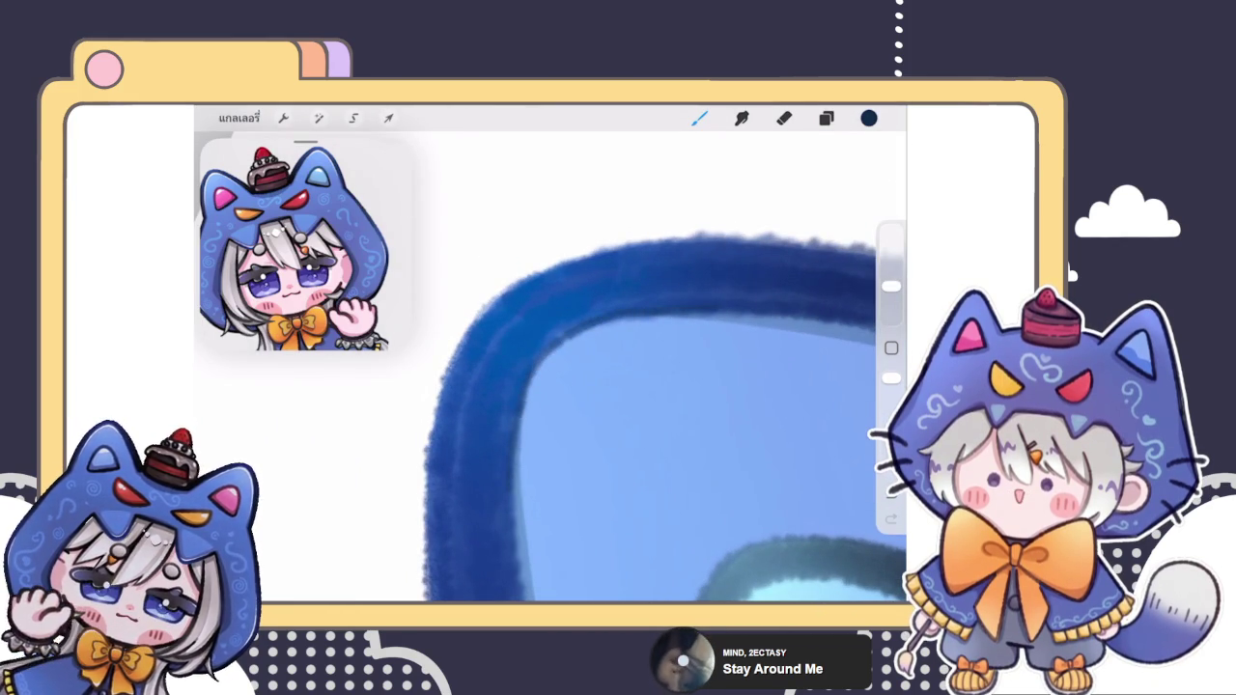
{"action": "left_click_drag", "start_coordinate": [522, 359], "coordinate": [492, 483]}
{"action": "left_click_drag", "start_coordinate": [564, 319], "coordinate": [604, 300]}
{"action": "left_click_drag", "start_coordinate": [516, 344], "coordinate": [489, 401]}
{"action": "left_click_drag", "start_coordinate": [581, 293], "coordinate": [625, 283]}
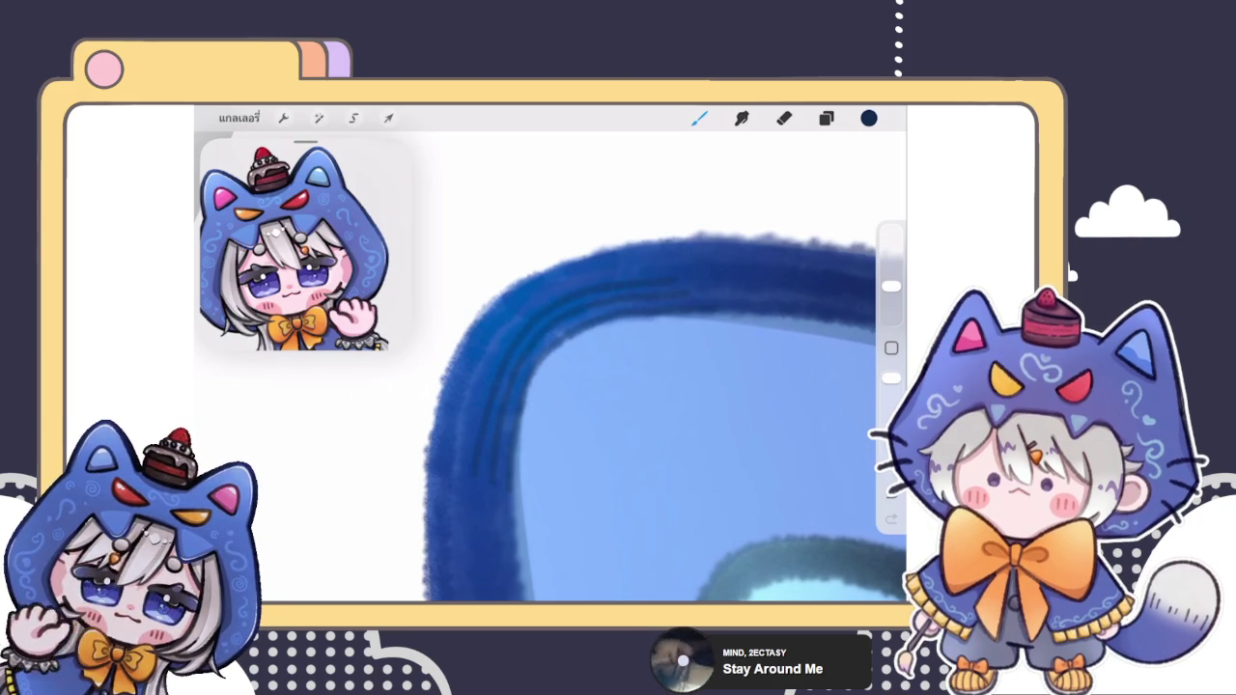
{"action": "left_click_drag", "start_coordinate": [546, 291], "coordinate": [630, 270]}
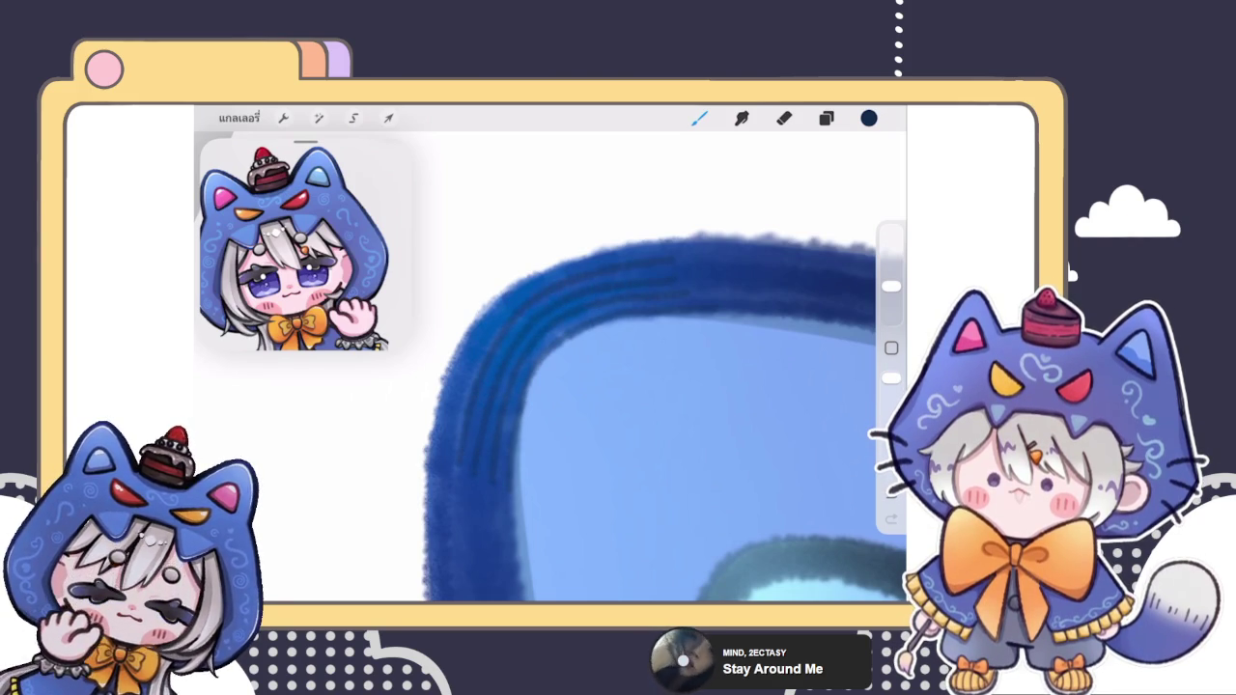
{"action": "left_click_drag", "start_coordinate": [518, 294], "coordinate": [660, 241]}
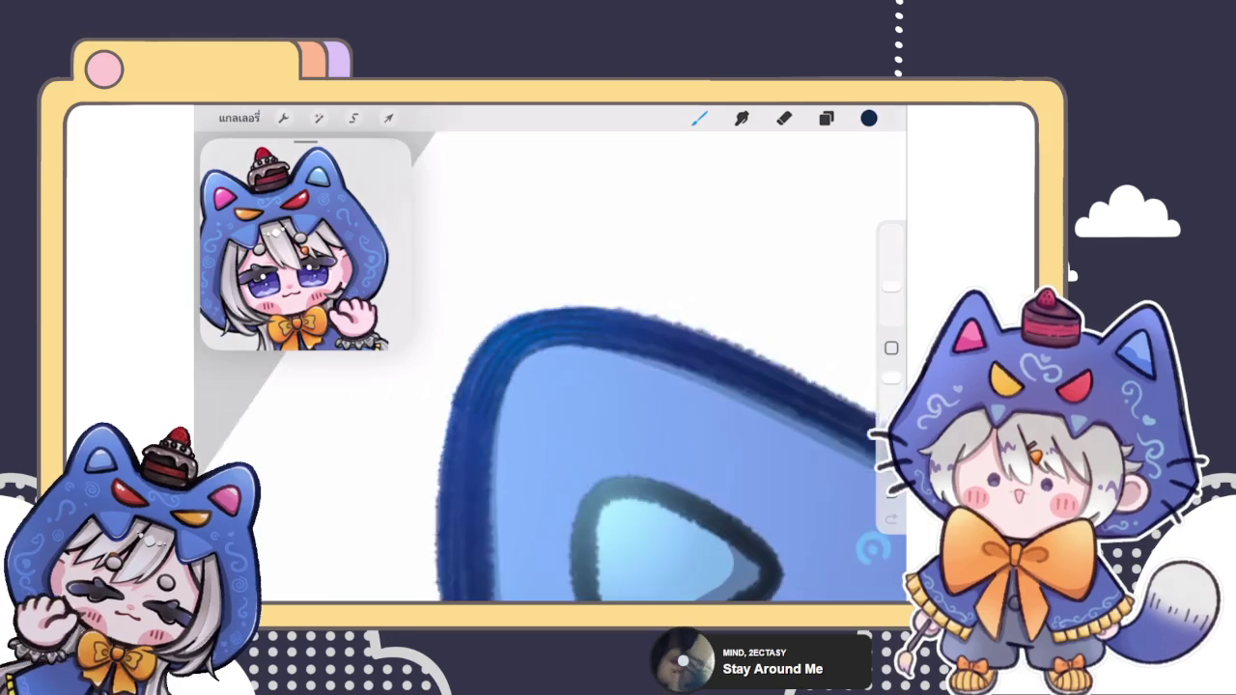
Step: Smudge the top edge of the ear outline to soften it
{"action": "left_click_drag", "start_coordinate": [579, 406], "coordinate": [657, 309]}
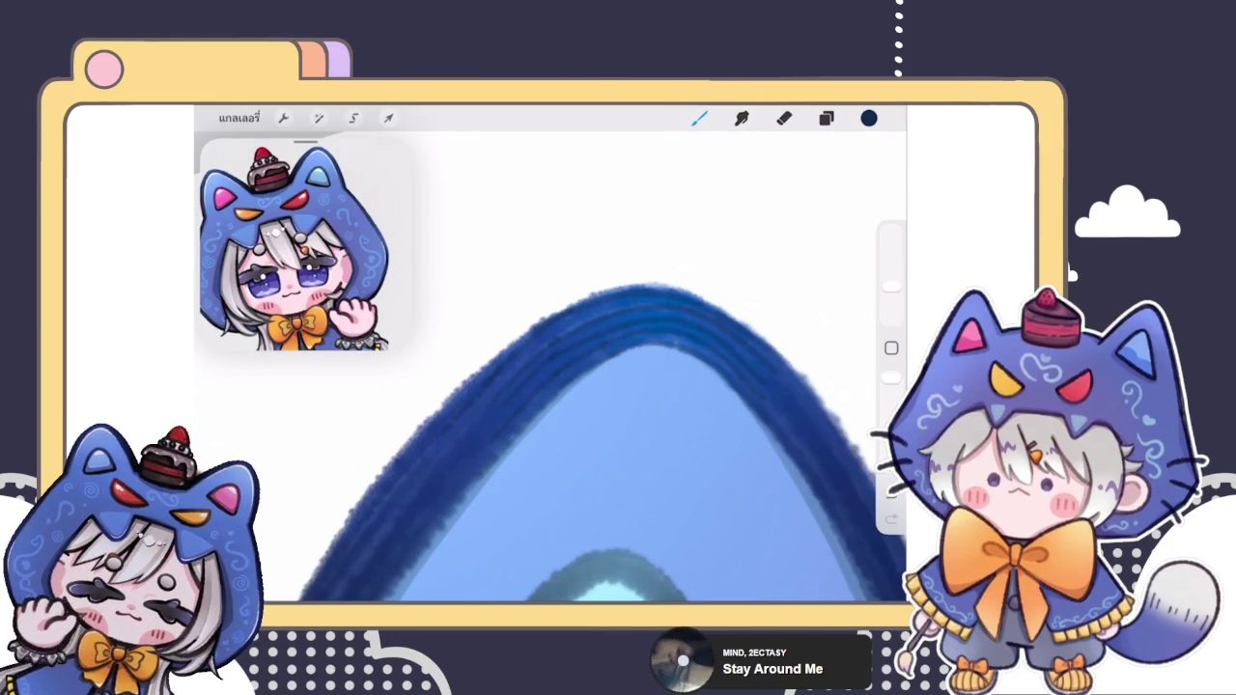
{"action": "mouse_move", "coordinate": [657, 309]}
{"action": "left_mouse_down"}
{"action": "mouse_move", "coordinate": [541, 367]}
{"action": "mouse_move", "coordinate": [483, 367]}
{"action": "mouse_move", "coordinate": [559, 386]}
{"action": "left_mouse_up"}
{"action": "left_click", "coordinate": [742, 118]}
{"action": "mouse_move", "coordinate": [592, 331]}
{"action": "left_mouse_down"}
{"action": "mouse_move", "coordinate": [571, 322]}
{"action": "mouse_move", "coordinate": [628, 358]}
{"action": "mouse_move", "coordinate": [505, 323]}
{"action": "left_mouse_up"}
{"action": "mouse_move", "coordinate": [540, 406]}
{"action": "left_mouse_down"}
{"action": "mouse_move", "coordinate": [483, 434]}
{"action": "mouse_move", "coordinate": [552, 407]}
{"action": "left_mouse_up"}
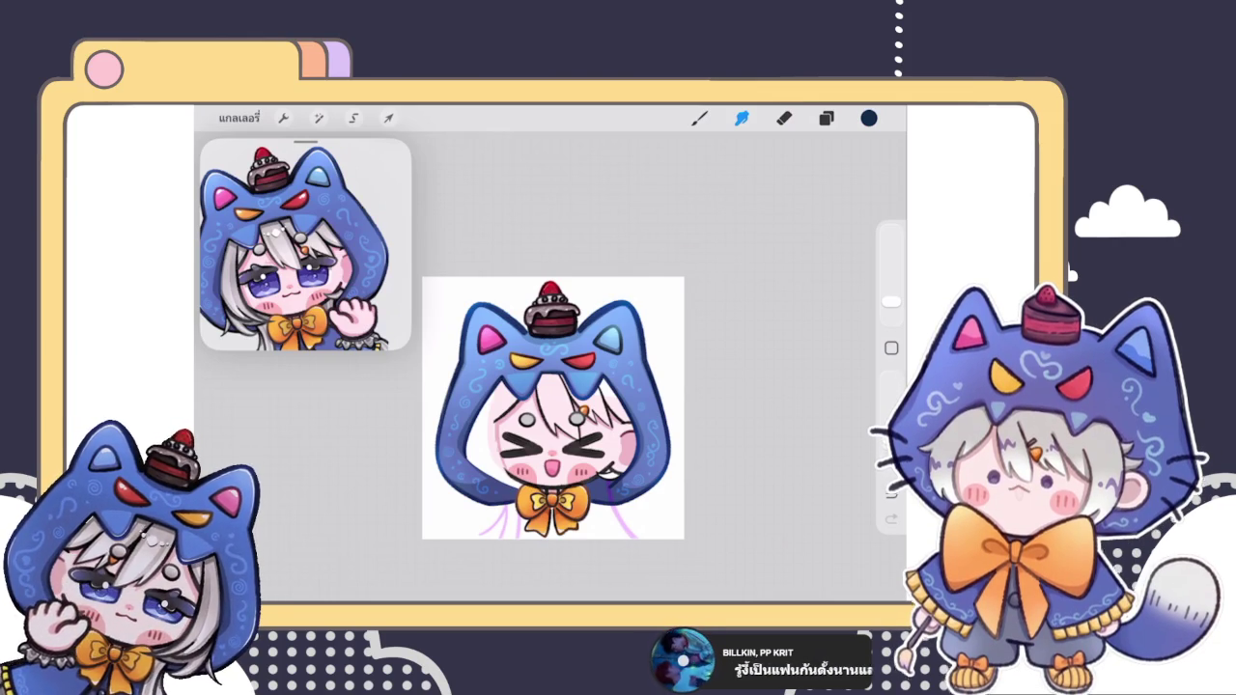
Step: Merge the hood line layer down into the layer beneath and collapse its group
{"action": "key", "text": "e"}
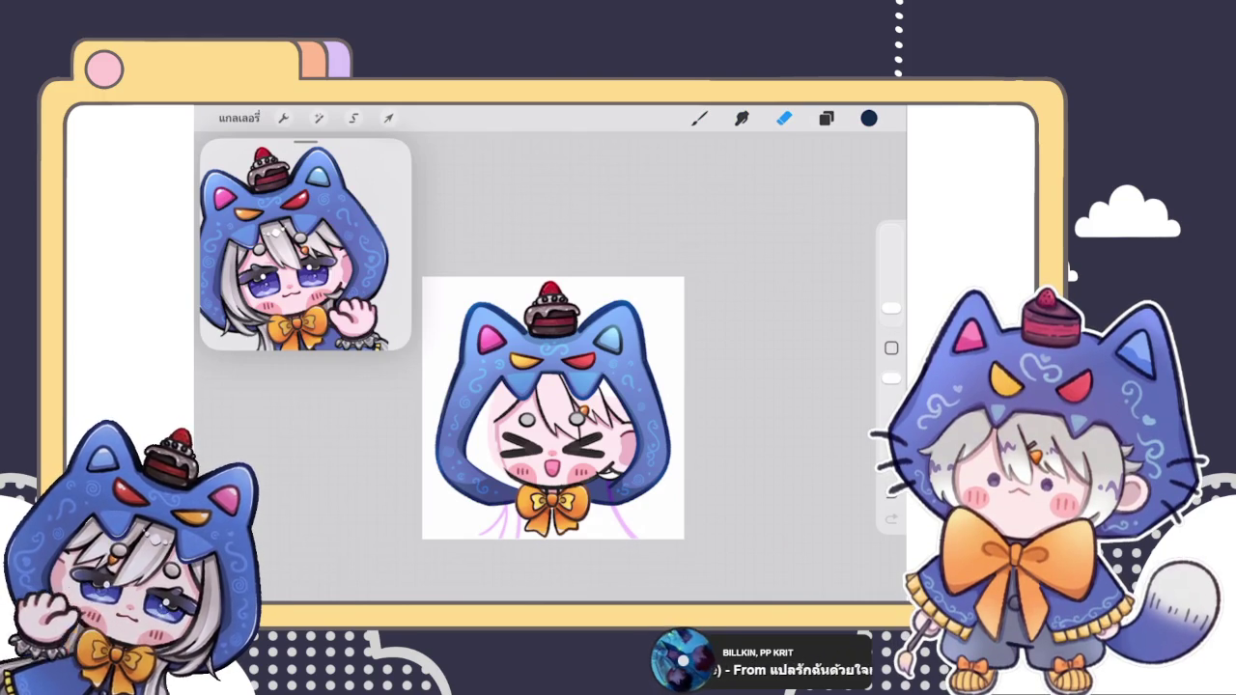
{"action": "scroll", "coordinate": [579, 401], "scroll_direction": "up", "scroll_amount": 3}
{"action": "left_click", "coordinate": [825, 118]}
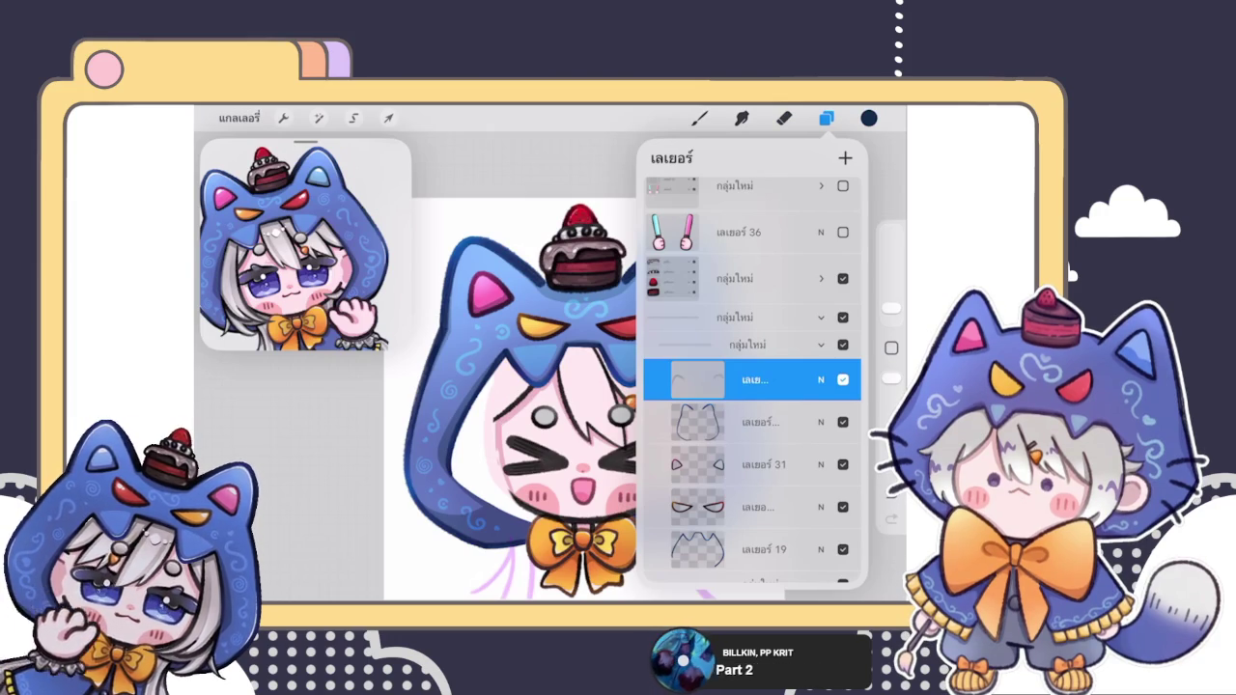
{"action": "left_click", "coordinate": [757, 379]}
{"action": "left_click", "coordinate": [579, 485]}
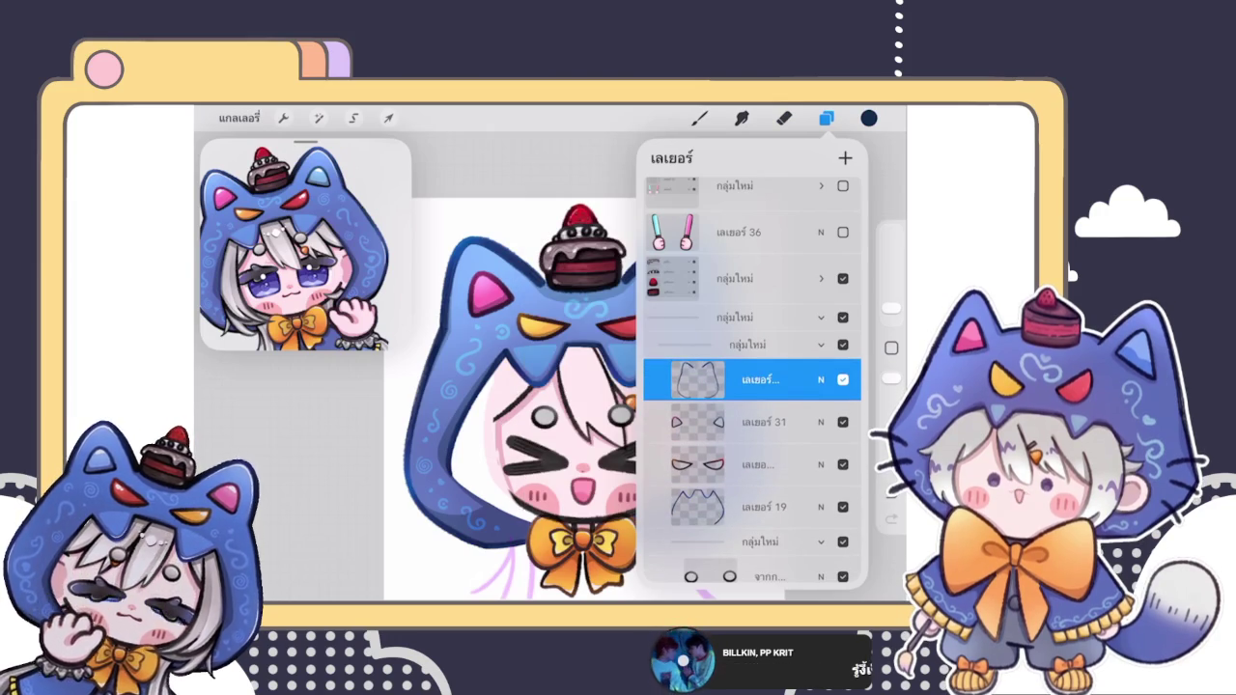
{"action": "scroll", "coordinate": [508, 377], "scroll_direction": "down", "scroll_amount": 3}
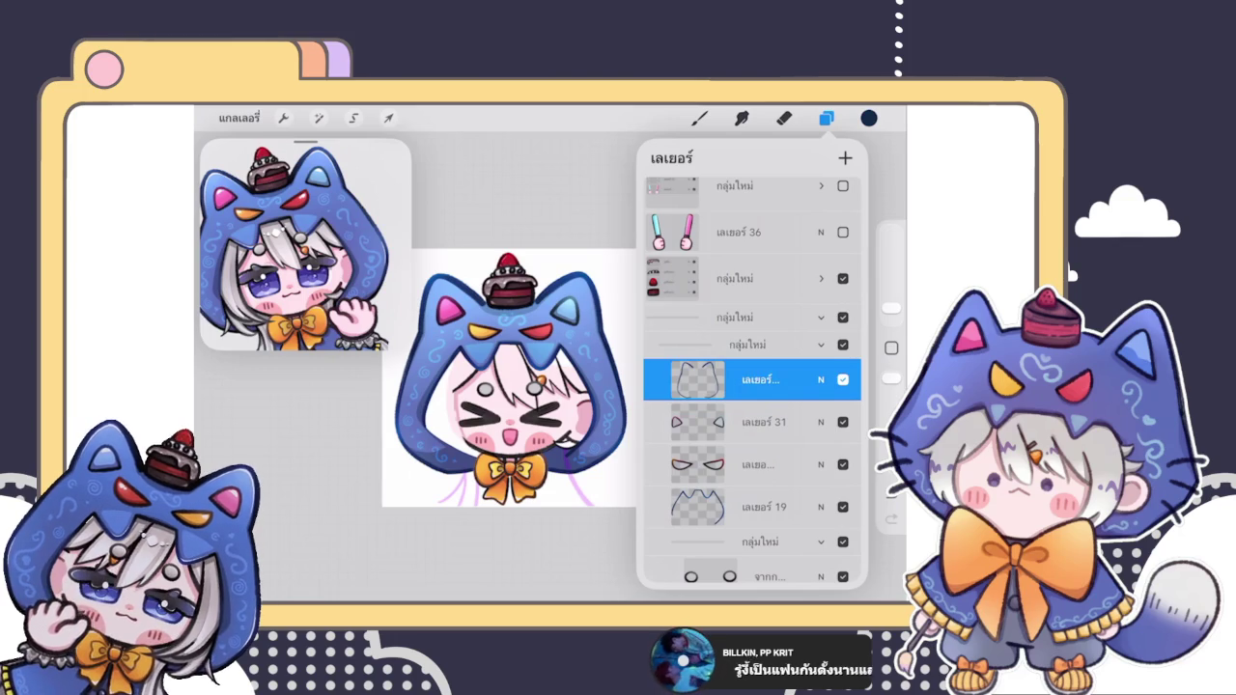
{"action": "left_click", "coordinate": [821, 317]}
{"action": "scroll", "coordinate": [752, 444], "scroll_direction": "down", "scroll_amount": 1}
{"action": "left_click", "coordinate": [784, 118]}
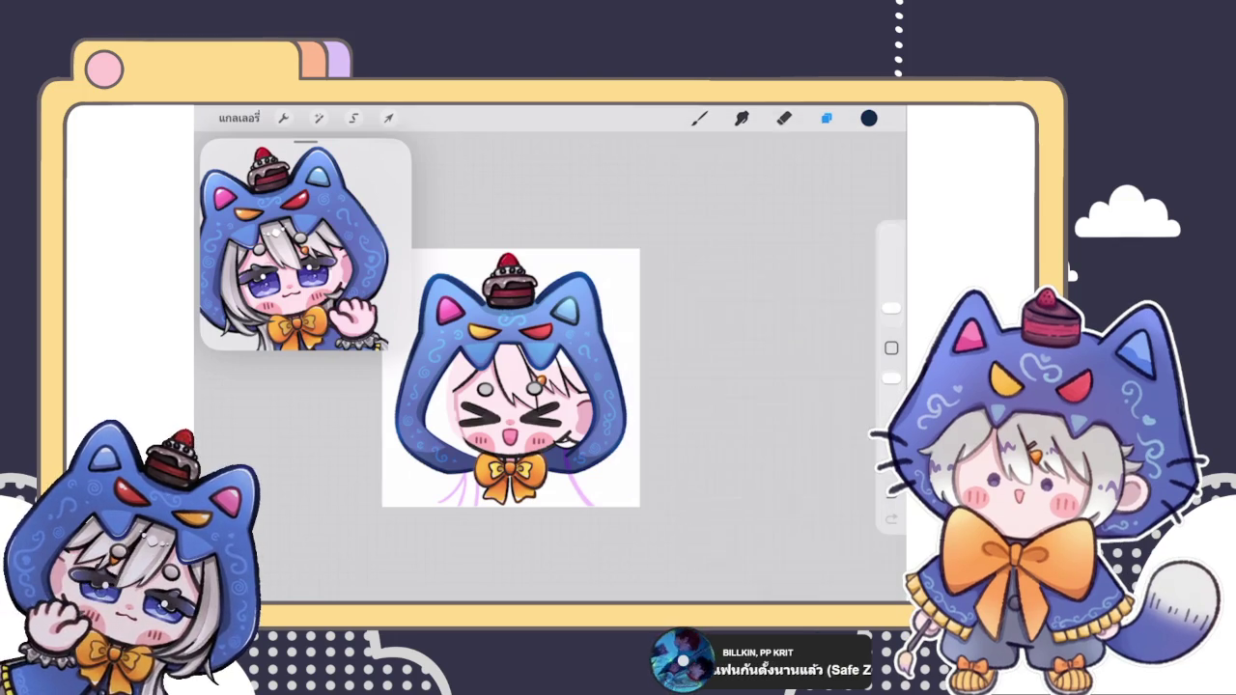
Step: Return to the gallery and duplicate the emote artwork
{"action": "left_click", "coordinate": [239, 118]}
{"action": "left_click_drag", "start_coordinate": [290, 208], "coordinate": [231, 208]}
{"action": "left_click", "coordinate": [290, 207]}
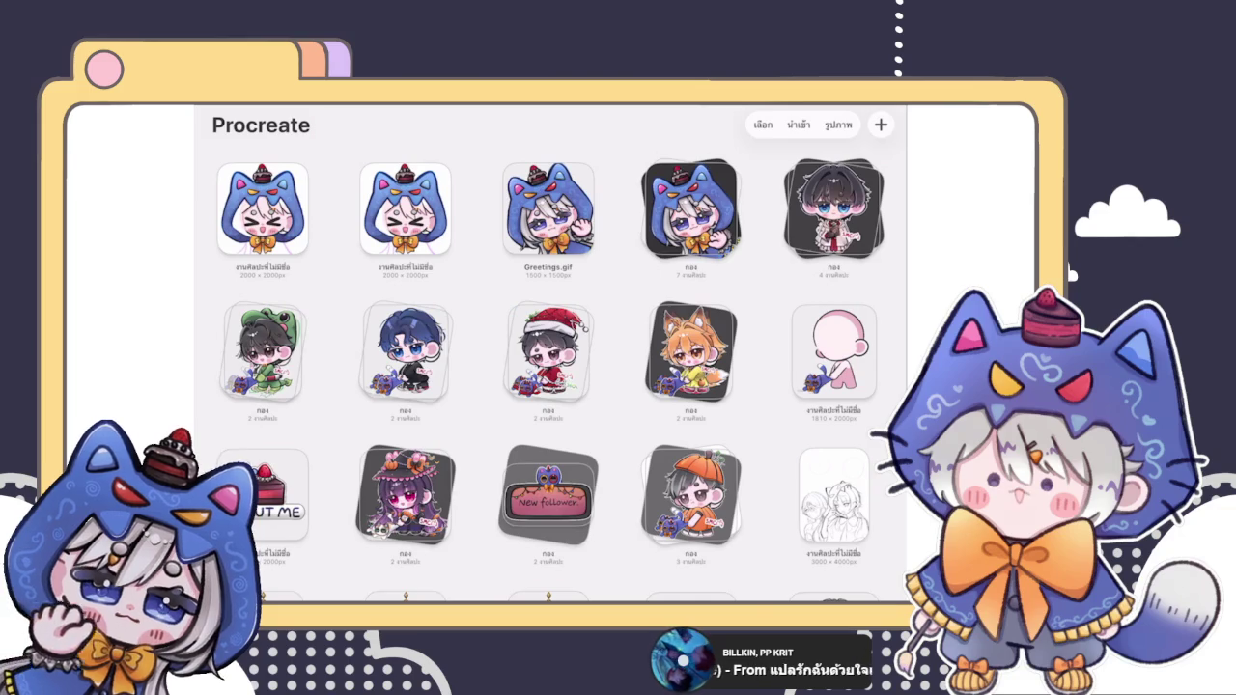
Step: Open the artwork and test-flatten the hood group, undoing it to keep the group
{"action": "left_click", "coordinate": [261, 208]}
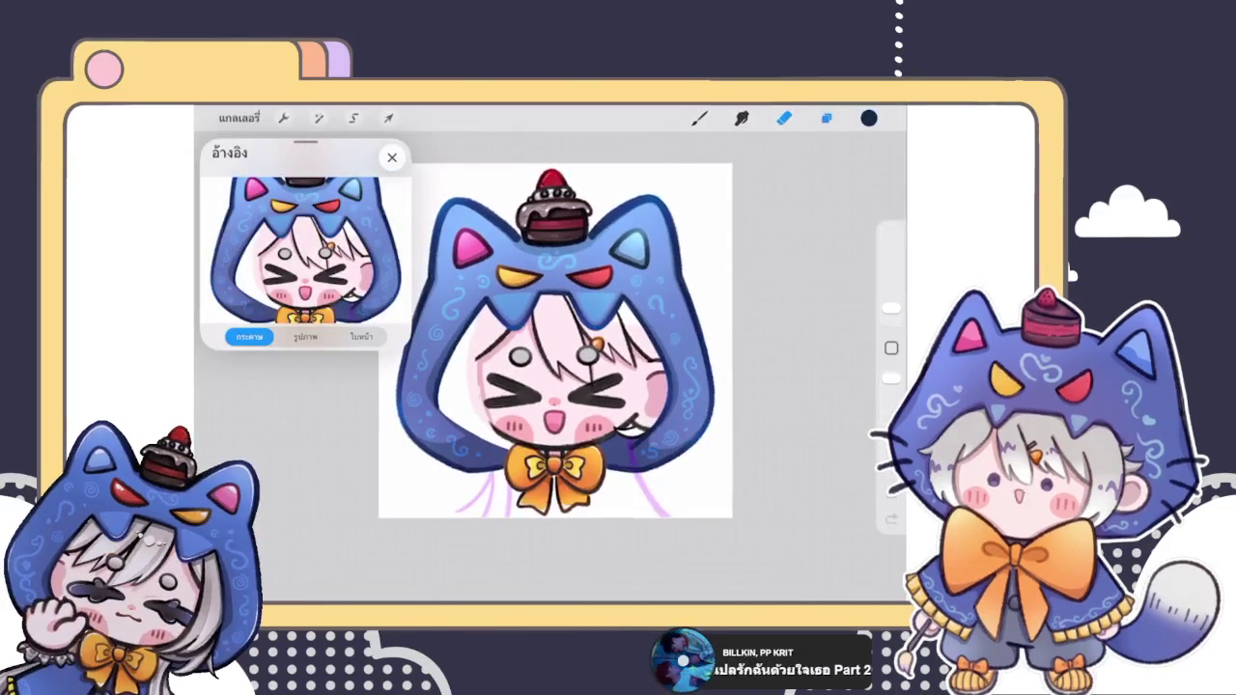
{"action": "left_click", "coordinate": [826, 118]}
{"action": "scroll", "coordinate": [750, 376], "scroll_direction": "up", "scroll_amount": 1}
{"action": "left_click", "coordinate": [734, 395]}
{"action": "left_click", "coordinate": [555, 406]}
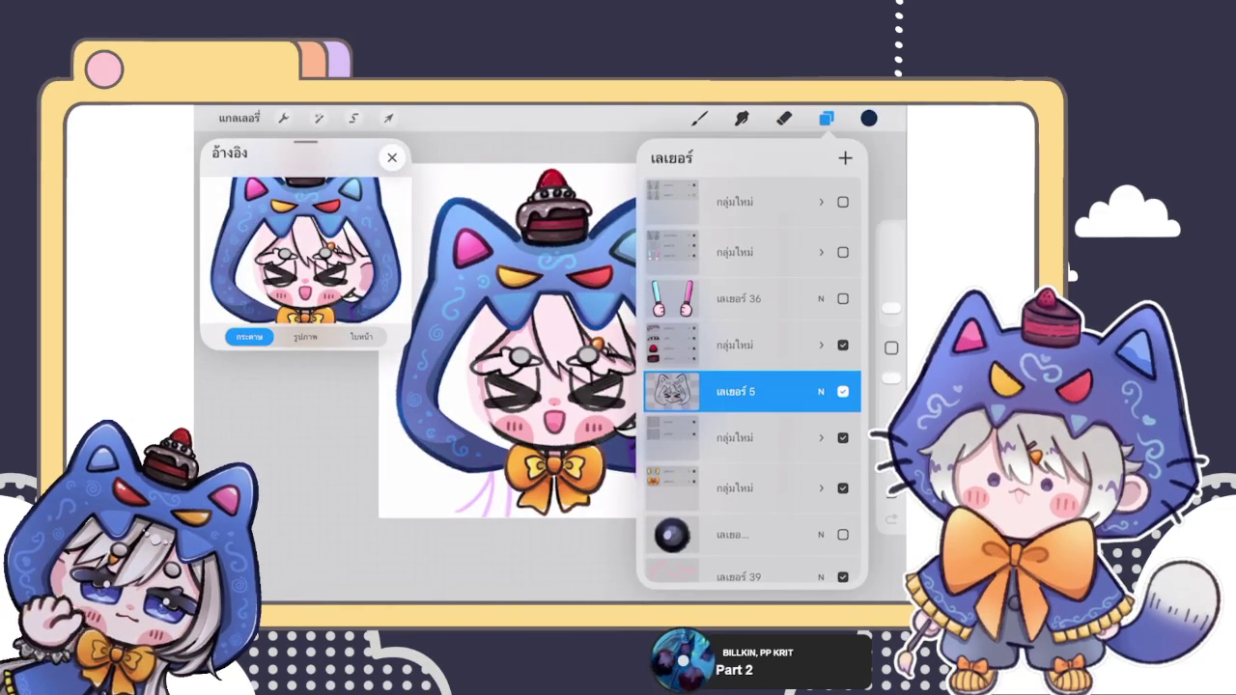
{"action": "key", "text": "ctrl+z"}
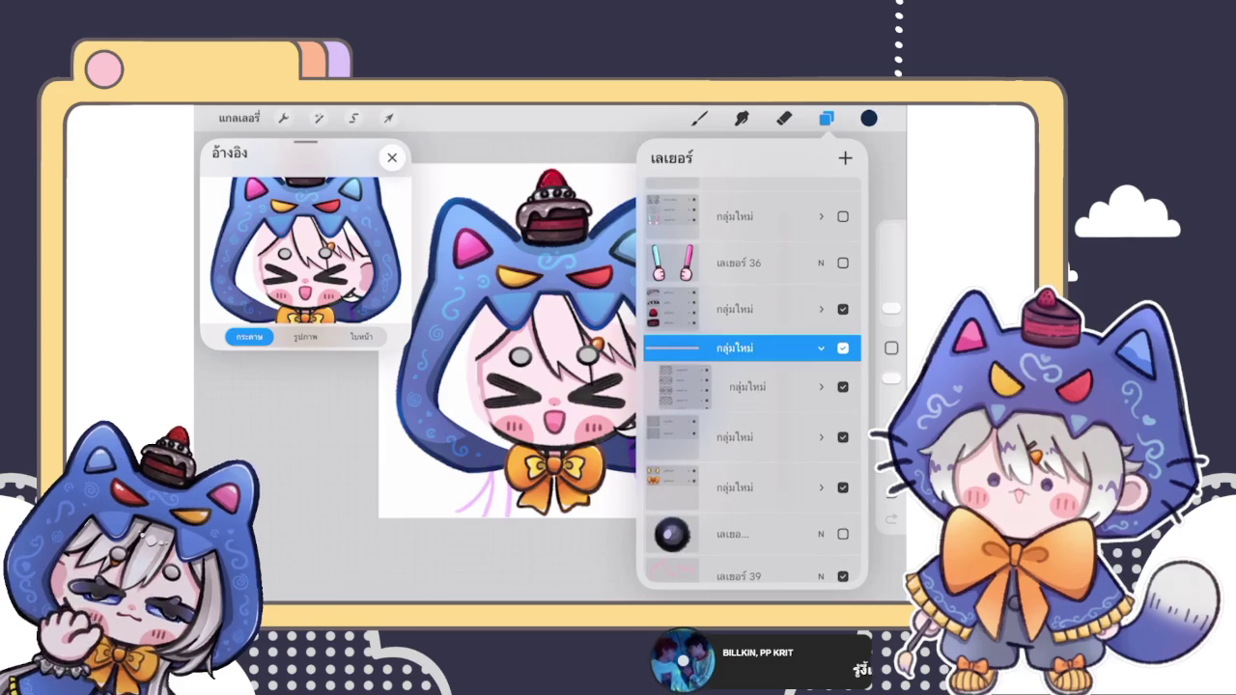
Step: Expand the child group to locate เลเยอร์ 25, then collapse the lower group
{"action": "left_click", "coordinate": [748, 386]}
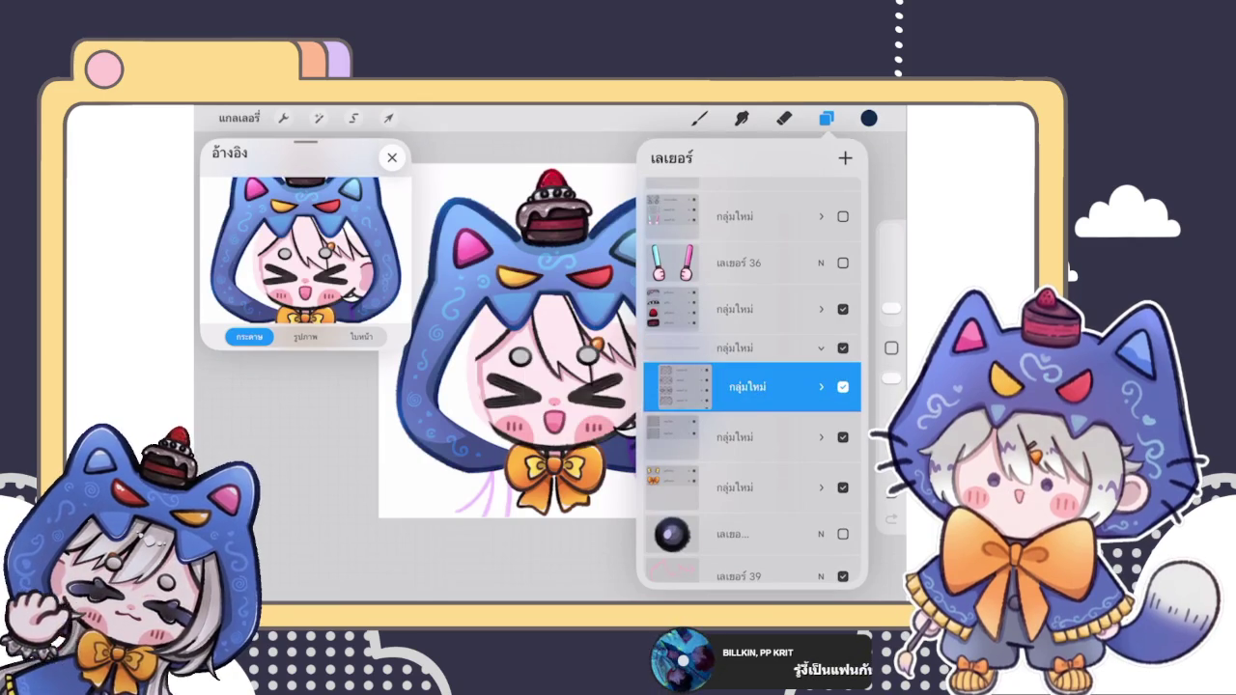
{"action": "left_click", "coordinate": [821, 386]}
{"action": "left_click", "coordinate": [762, 411]}
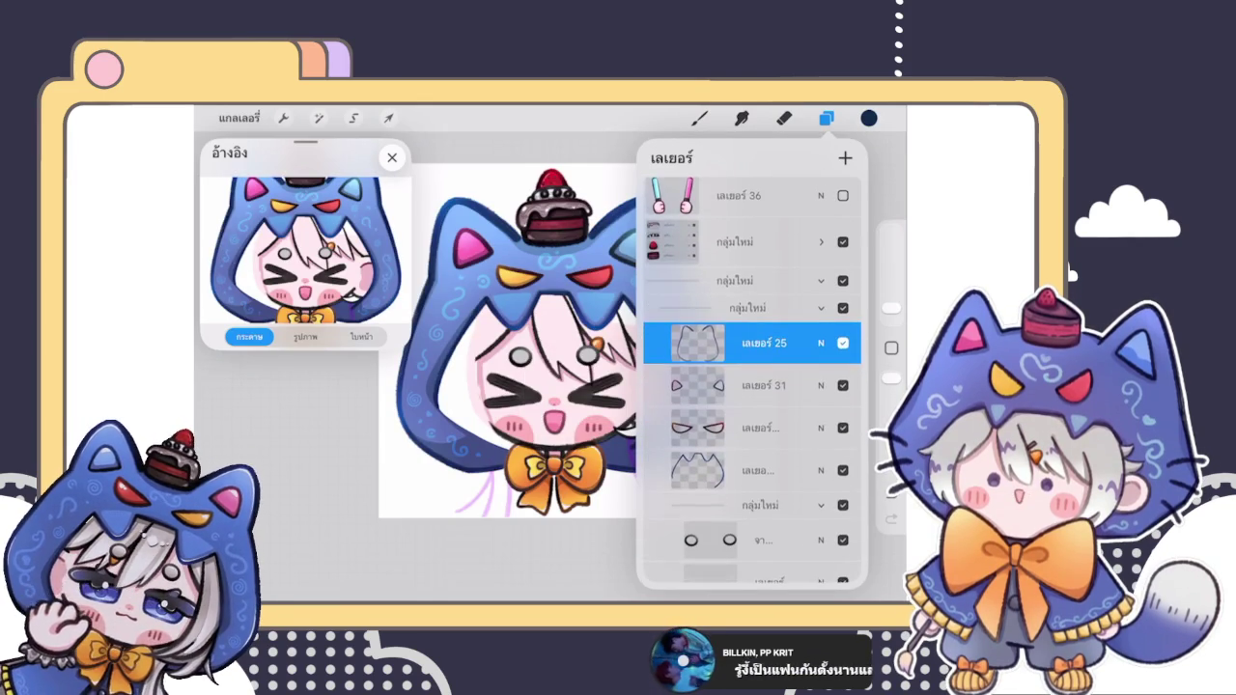
{"action": "left_click", "coordinate": [748, 307]}
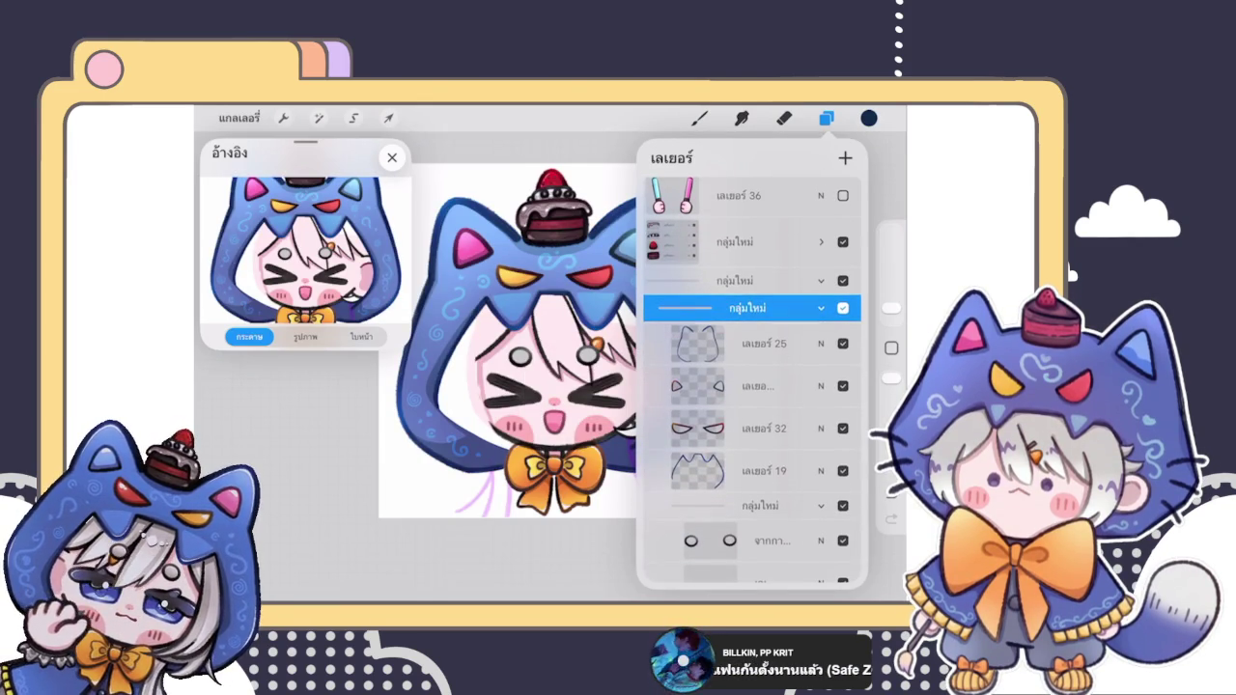
{"action": "left_click", "coordinate": [821, 506]}
{"action": "scroll", "coordinate": [753, 386], "scroll_direction": "down", "scroll_amount": 1}
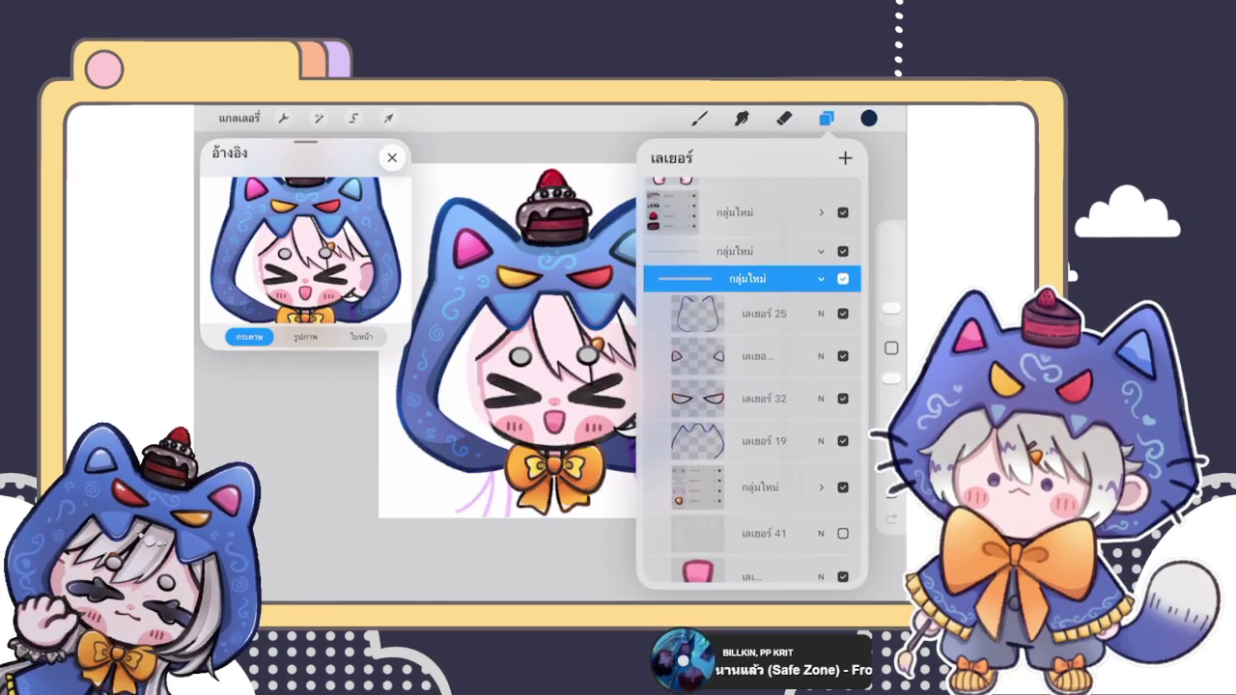
Step: Group four layers including เลเยอร์ 25, 32 and 19, then move เลเยอร์ 19 above the groups
{"action": "left_click", "coordinate": [763, 313]}
{"action": "left_click_drag", "start_coordinate": [714, 355], "coordinate": [811, 355]}
{"action": "left_click_drag", "start_coordinate": [715, 398], "coordinate": [811, 398]}
{"action": "left_click_drag", "start_coordinate": [714, 440], "coordinate": [811, 440]}
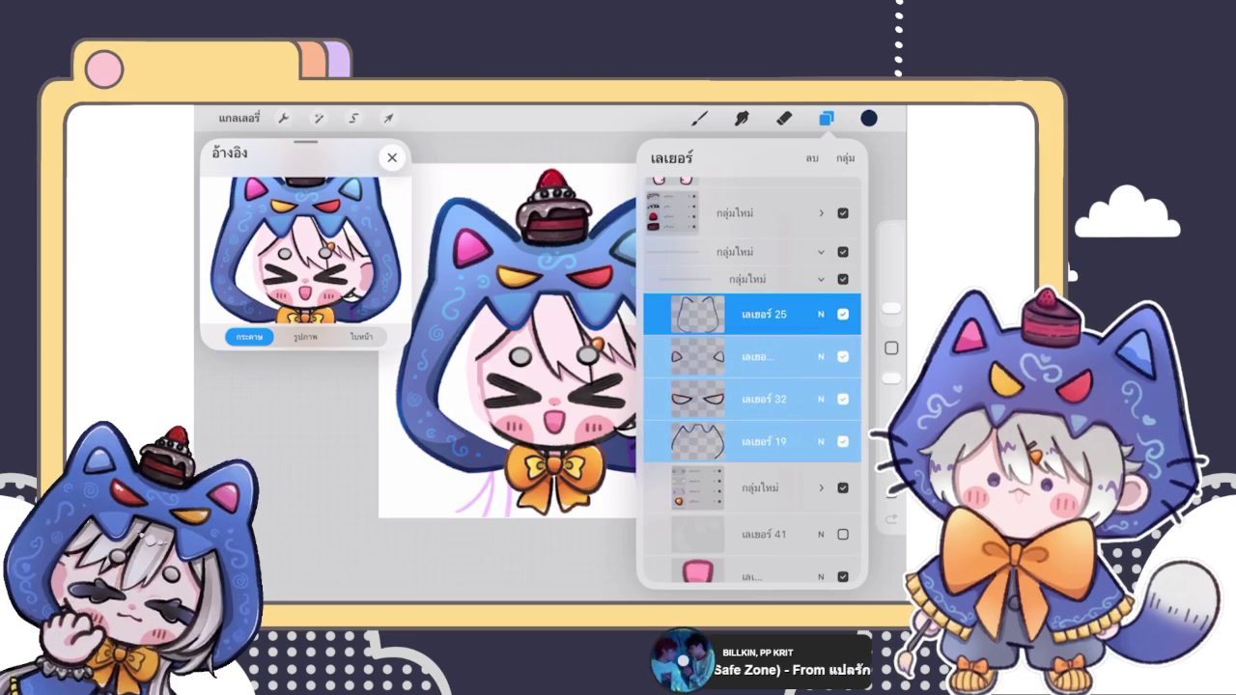
{"action": "left_click", "coordinate": [844, 157]}
{"action": "left_click", "coordinate": [763, 317]}
{"action": "left_click", "coordinate": [763, 318]}
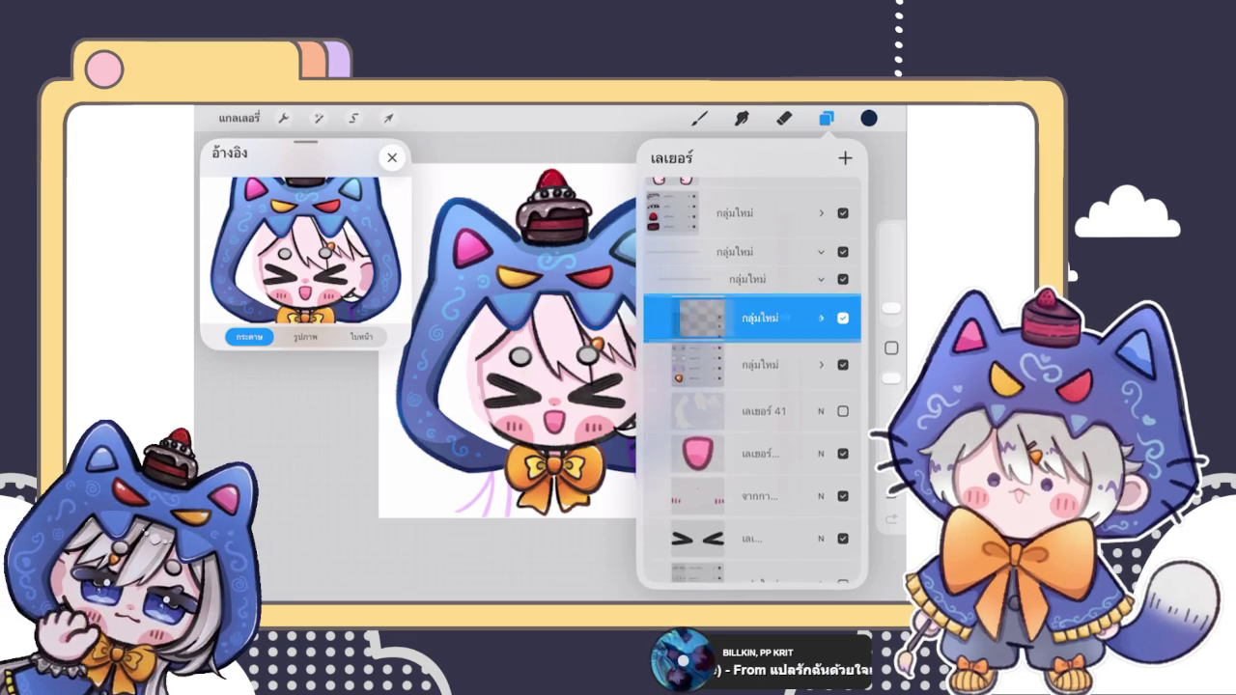
{"action": "left_click_drag", "start_coordinate": [763, 314], "coordinate": [763, 257]}
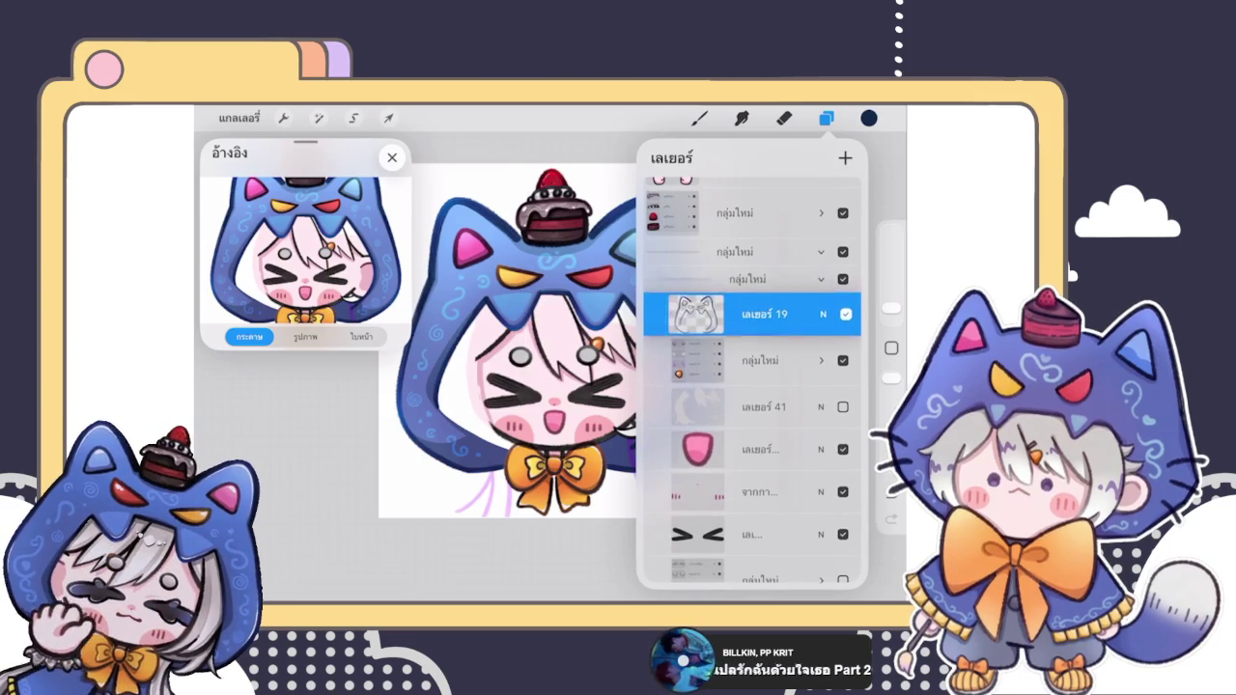
Step: Flatten the first new layer group into a single layer
{"action": "scroll", "coordinate": [752, 379], "scroll_direction": "down", "scroll_amount": 1}
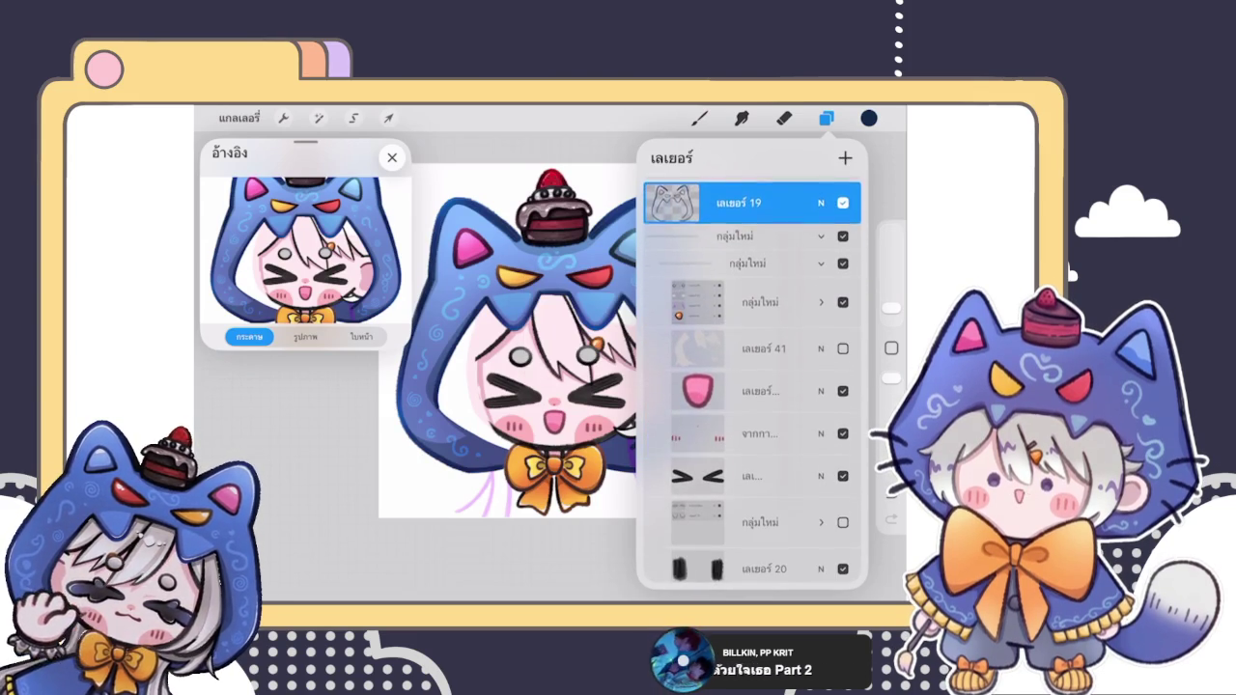
{"action": "scroll", "coordinate": [752, 379], "scroll_direction": "down", "scroll_amount": 4}
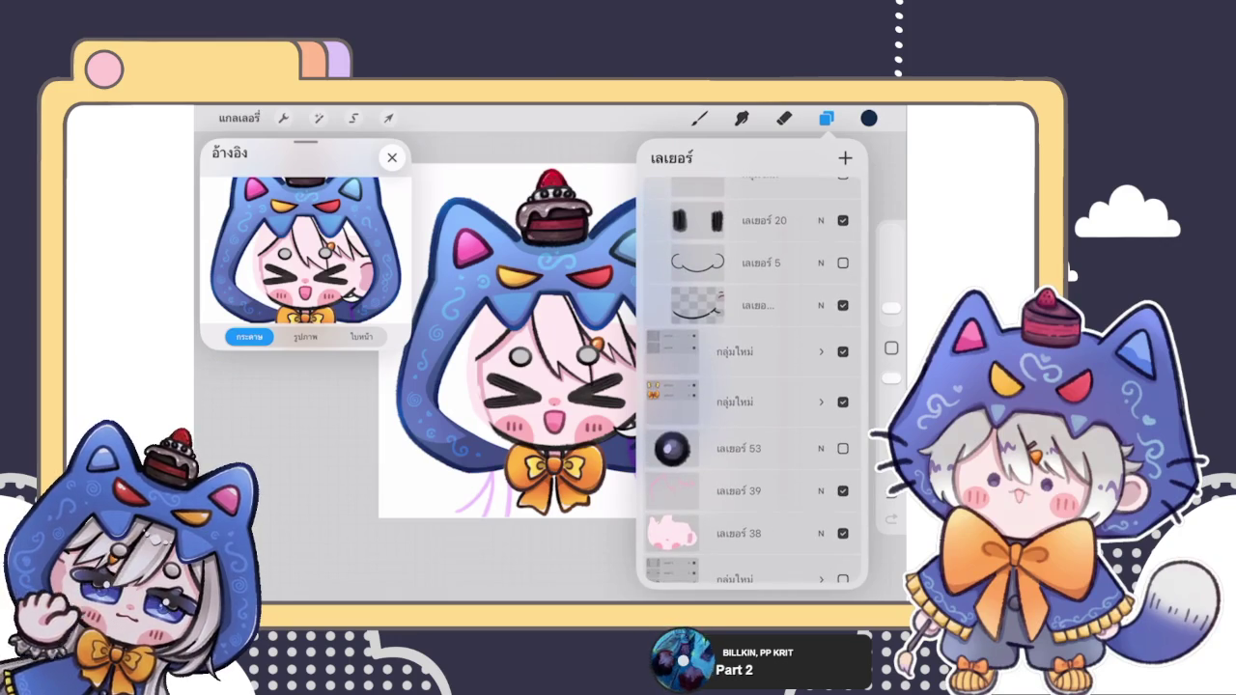
{"action": "left_click", "coordinate": [734, 350]}
{"action": "left_click", "coordinate": [734, 351]}
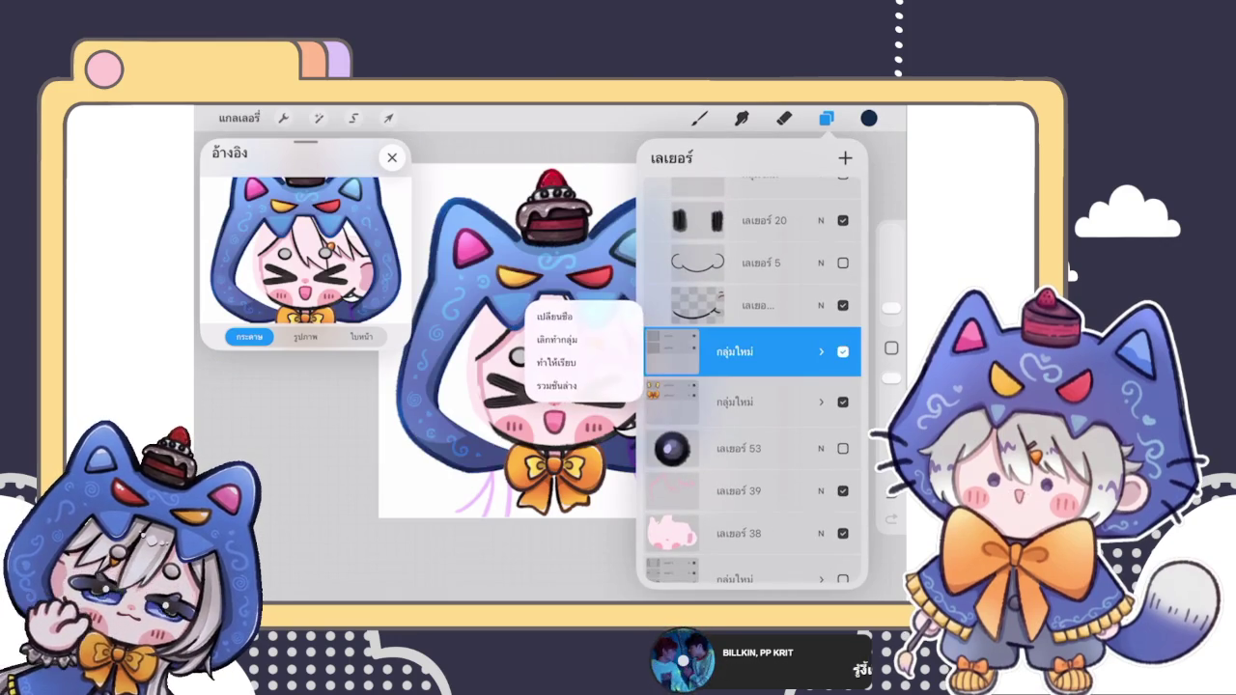
{"action": "left_click", "coordinate": [579, 337]}
{"action": "mouse_move", "coordinate": [751, 347]}
{"action": "left_mouse_down"}
{"action": "mouse_move", "coordinate": [787, 185]}
{"action": "mouse_move", "coordinate": [752, 424]}
{"action": "left_mouse_up"}
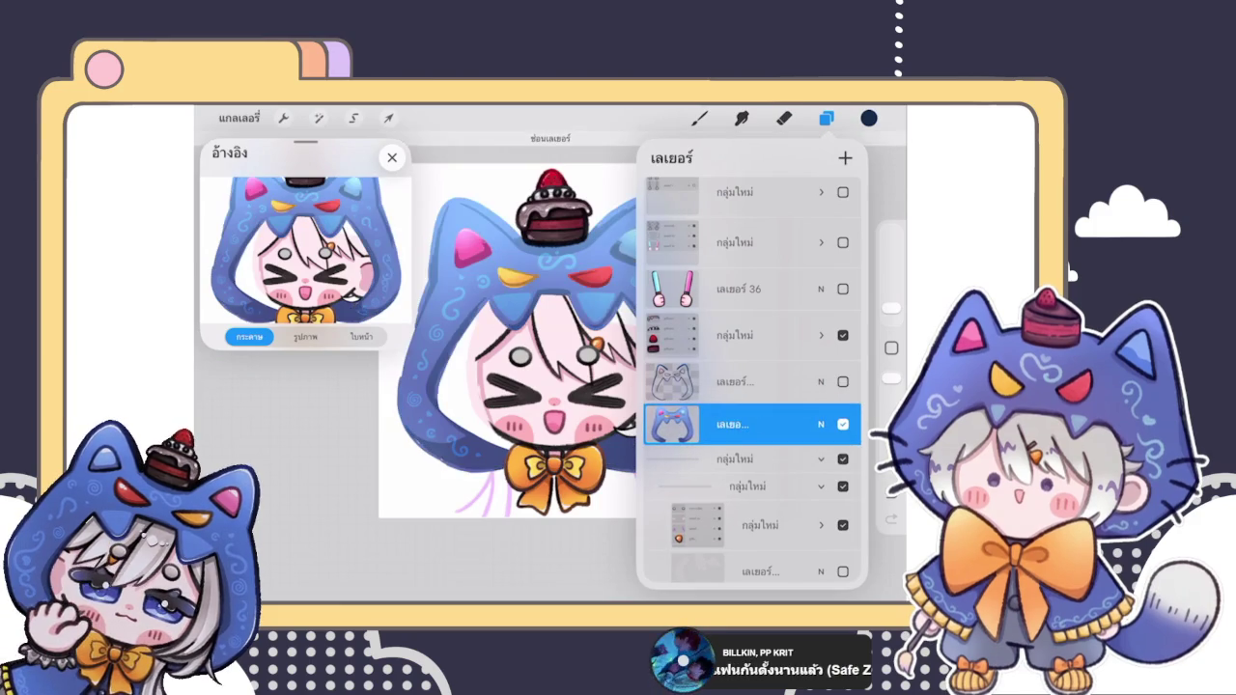
Step: Compare the hood-outline layer on and off, then merge it into the hood layer
{"action": "scroll", "coordinate": [511, 347], "scroll_direction": "down", "scroll_amount": 5}
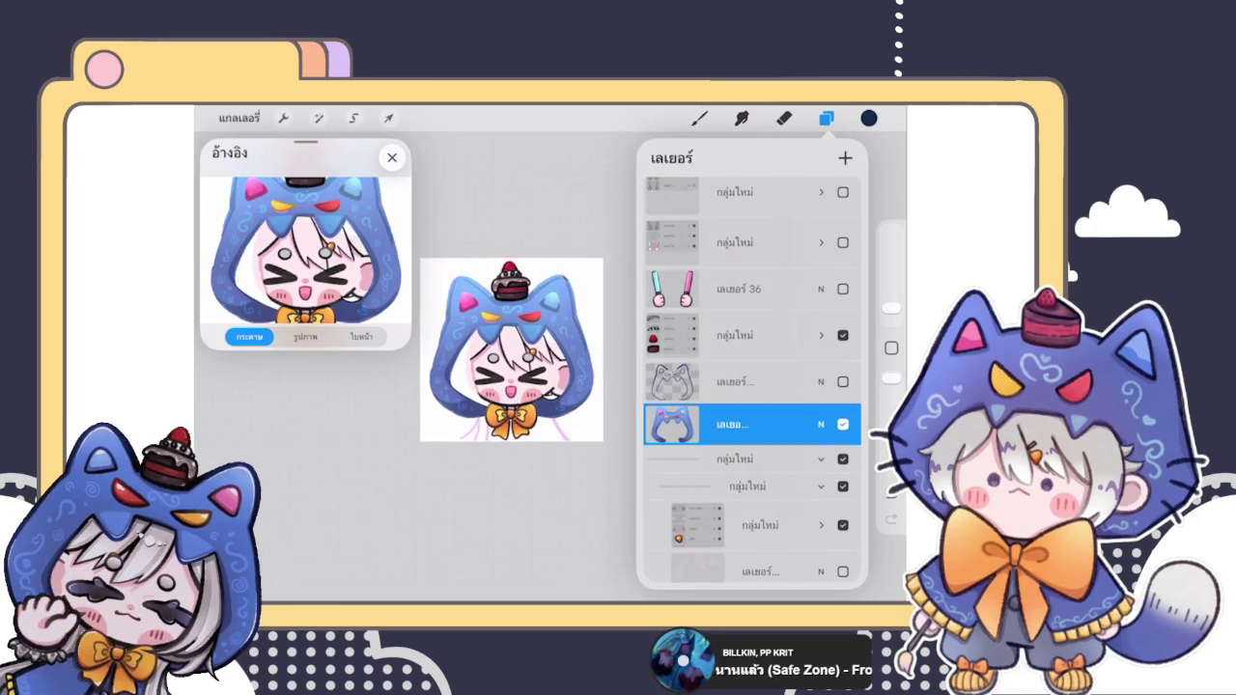
{"action": "left_click", "coordinate": [843, 382]}
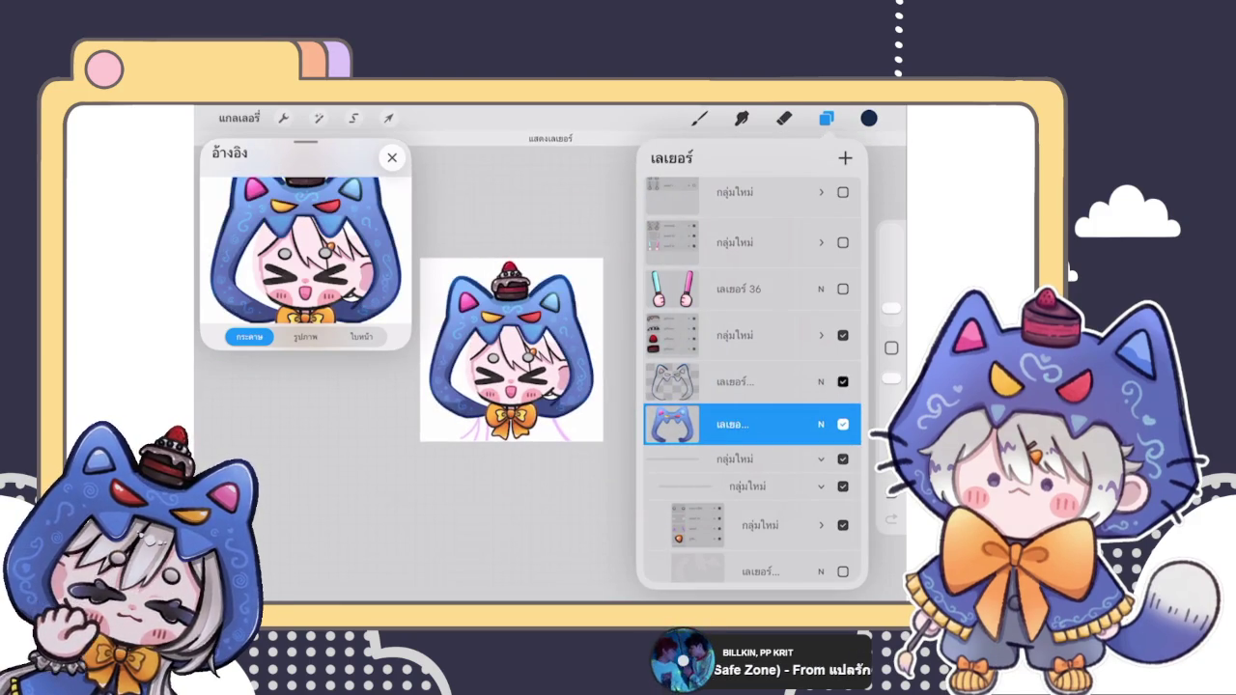
{"action": "left_click", "coordinate": [843, 381]}
{"action": "left_click", "coordinate": [842, 381]}
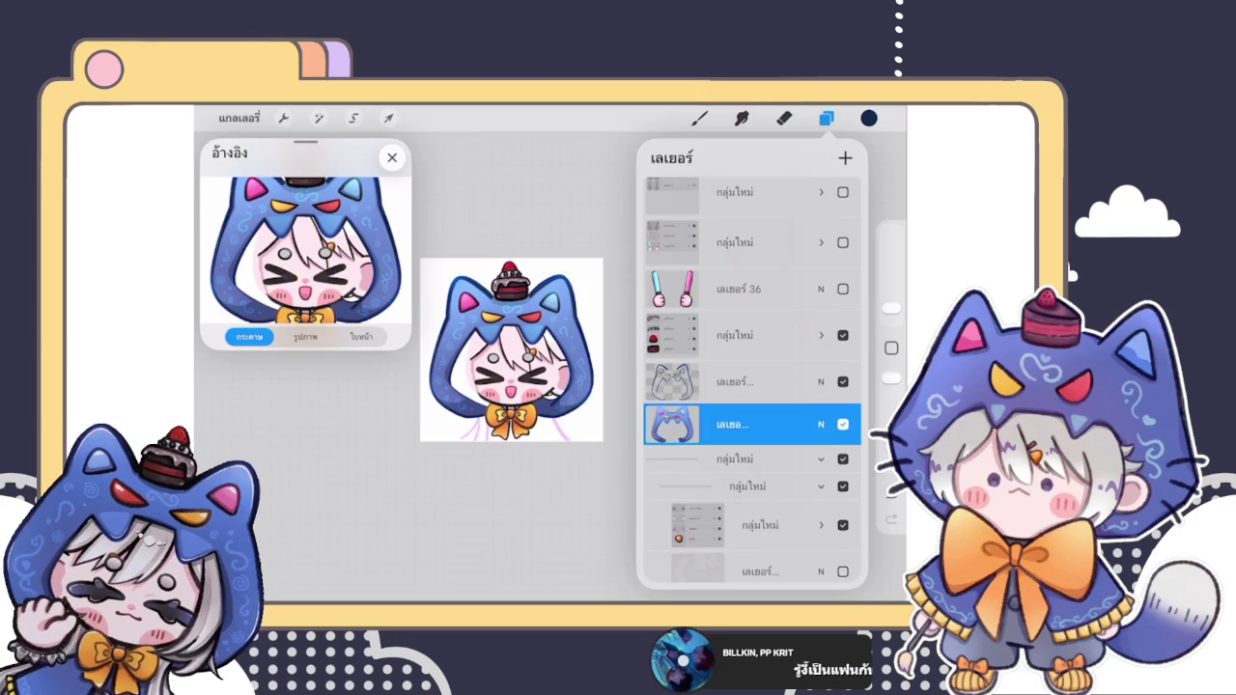
{"action": "left_click", "coordinate": [842, 381]}
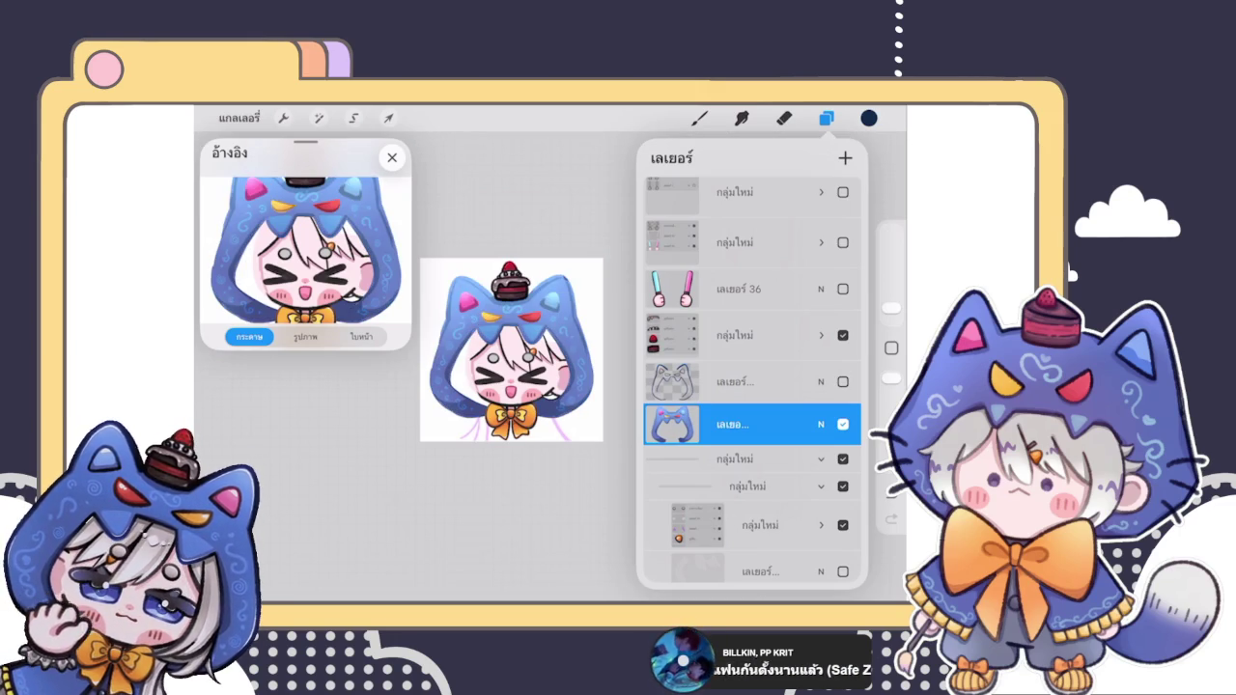
{"action": "left_click", "coordinate": [671, 381]}
{"action": "left_click", "coordinate": [565, 485]}
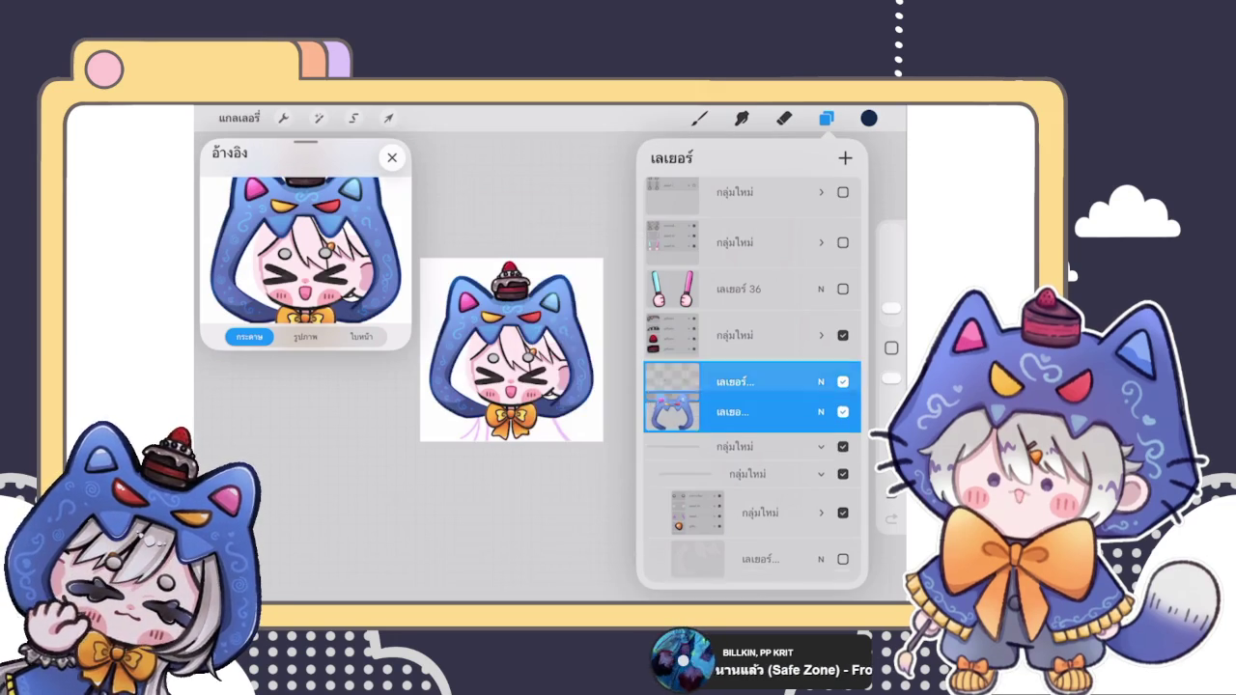
Step: Toggle the merged hood layer's visibility to check the combined result
{"action": "left_click", "coordinate": [843, 381]}
{"action": "left_click", "coordinate": [843, 381]}
{"action": "left_click", "coordinate": [843, 382]}
{"action": "left_click", "coordinate": [842, 381]}
{"action": "left_click", "coordinate": [843, 381]}
{"action": "left_click", "coordinate": [671, 381]}
{"action": "left_click", "coordinate": [842, 381]}
{"action": "left_click", "coordinate": [843, 381]}
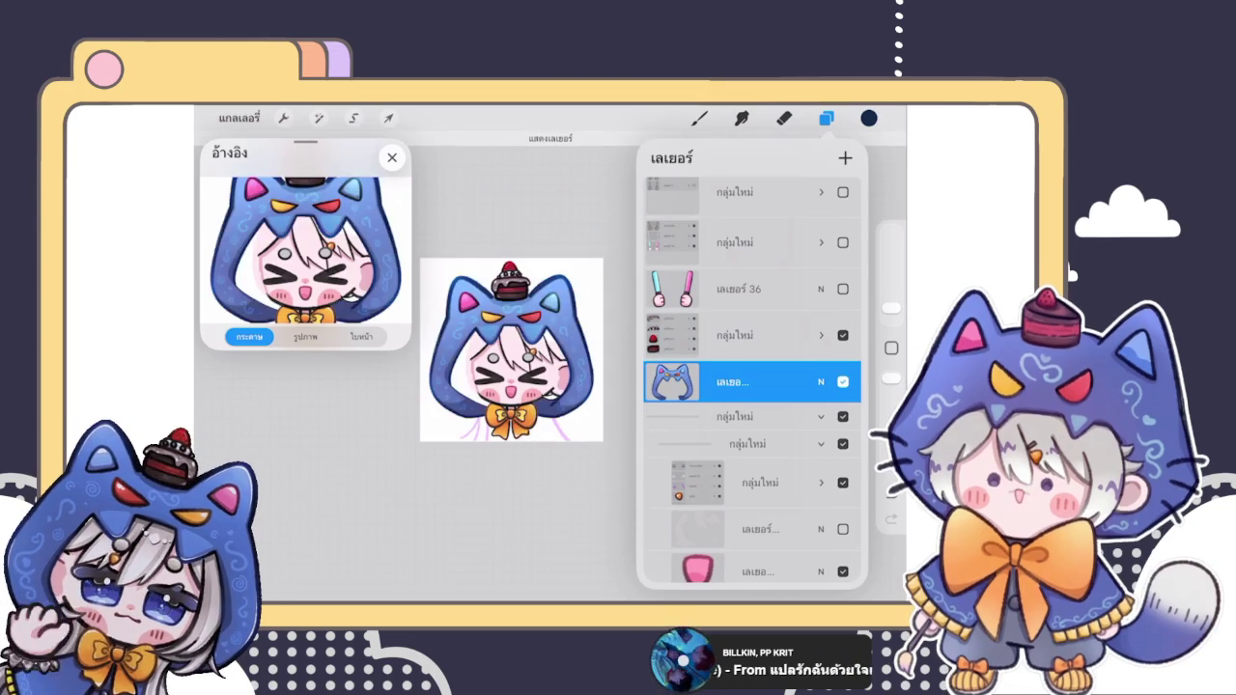
{"action": "left_click", "coordinate": [842, 382]}
{"action": "left_click", "coordinate": [842, 381]}
{"action": "left_click", "coordinate": [784, 118]}
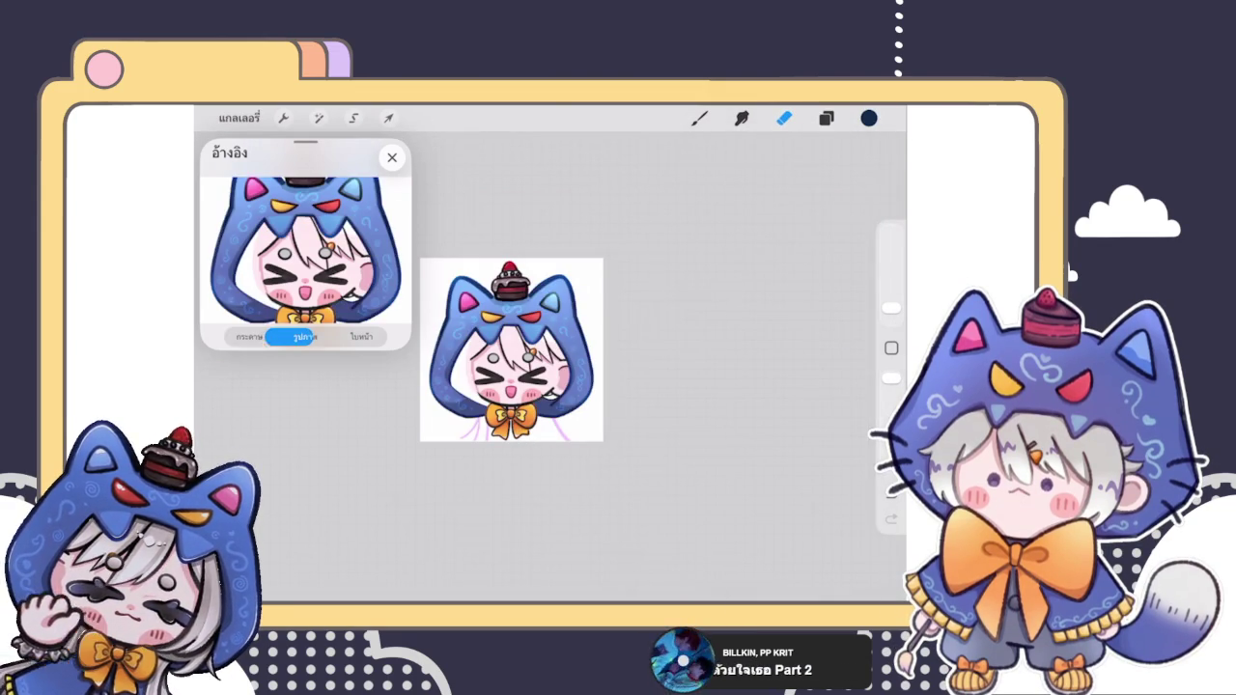
Step: Import IMG_1987.png, the silver-haired purple-eyed character, into the Reference window
{"action": "left_click", "coordinate": [308, 243]}
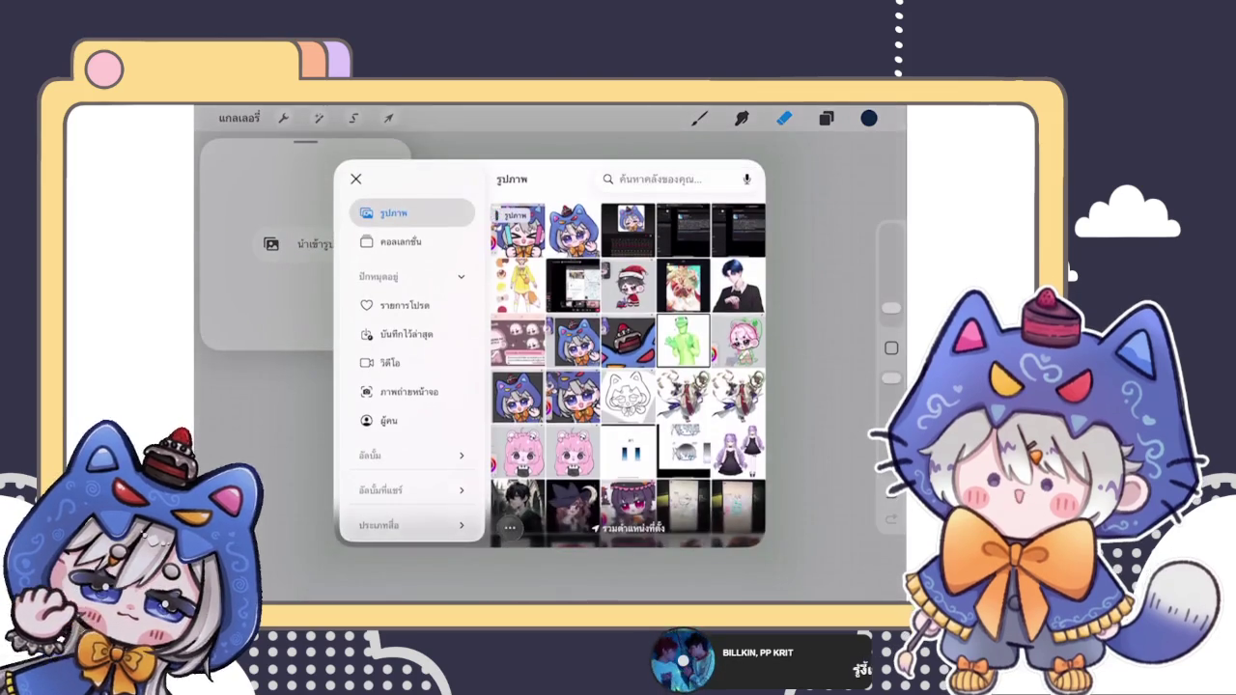
{"action": "left_click", "coordinate": [572, 396]}
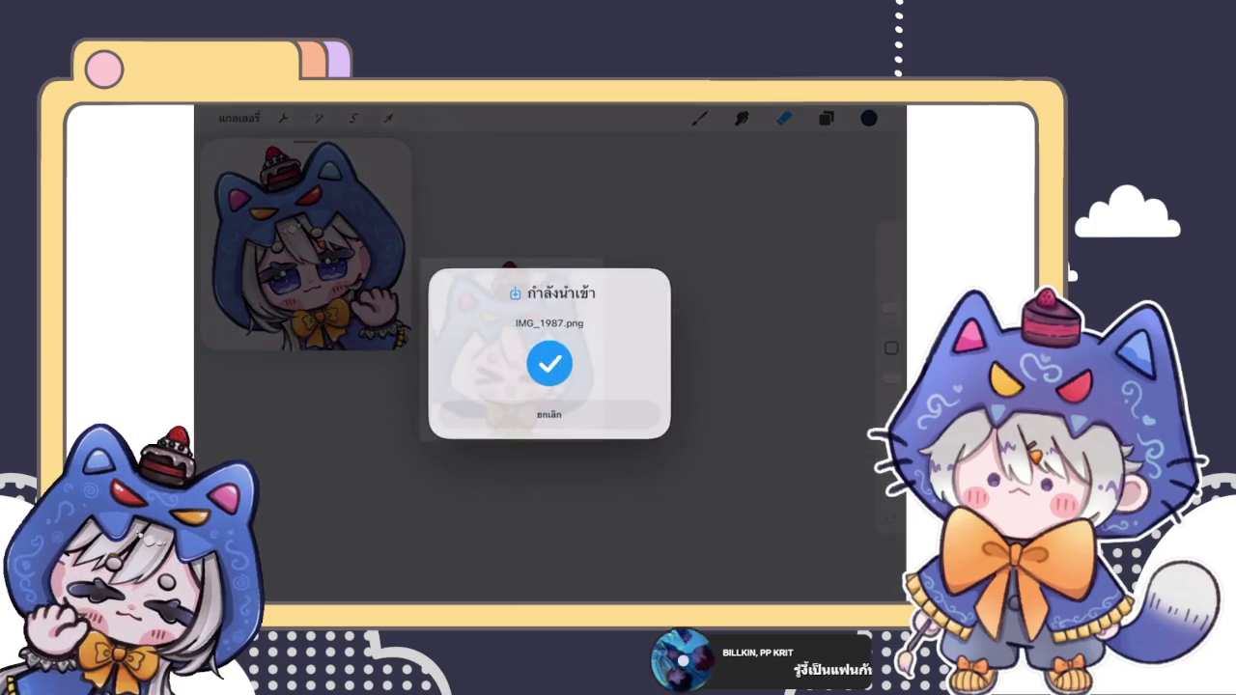
{"action": "scroll", "coordinate": [512, 347], "scroll_direction": "up", "scroll_amount": 5}
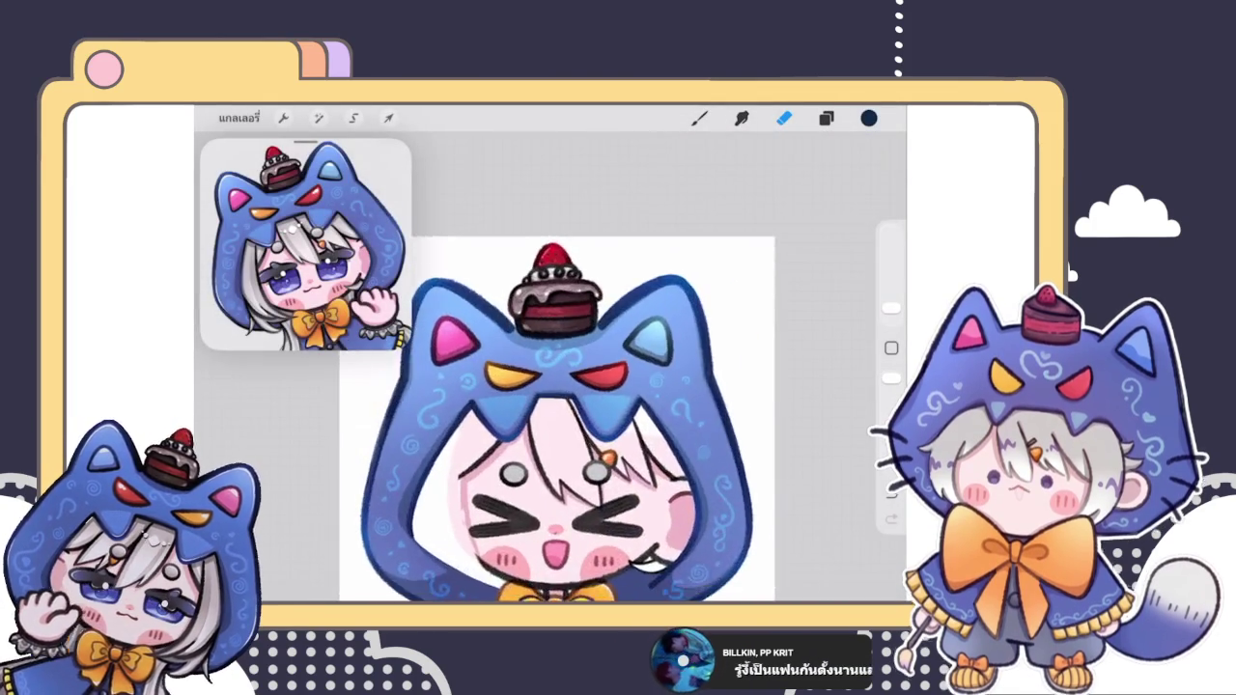
{"action": "left_click", "coordinate": [826, 118]}
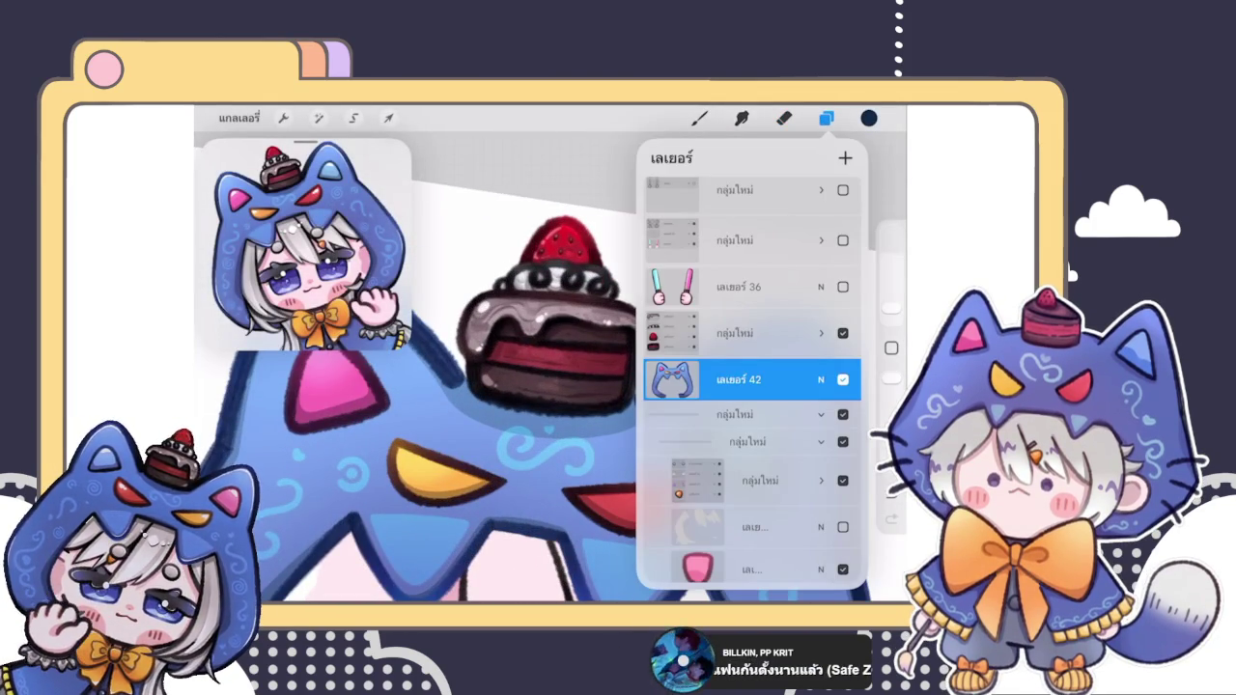
Step: Add a clipping mask layer above Layer 42 and adjust its blend mode
{"action": "left_click", "coordinate": [672, 379]}
{"action": "left_click", "coordinate": [579, 413]}
{"action": "left_click", "coordinate": [821, 371]}
Step: Choose a pale highlight colour for the cake icing
{"action": "left_click", "coordinate": [869, 118]}
{"action": "left_click", "coordinate": [705, 256]}
{"action": "left_click", "coordinate": [869, 118]}
{"action": "scroll", "coordinate": [550, 347], "scroll_direction": "up", "scroll_amount": 5}
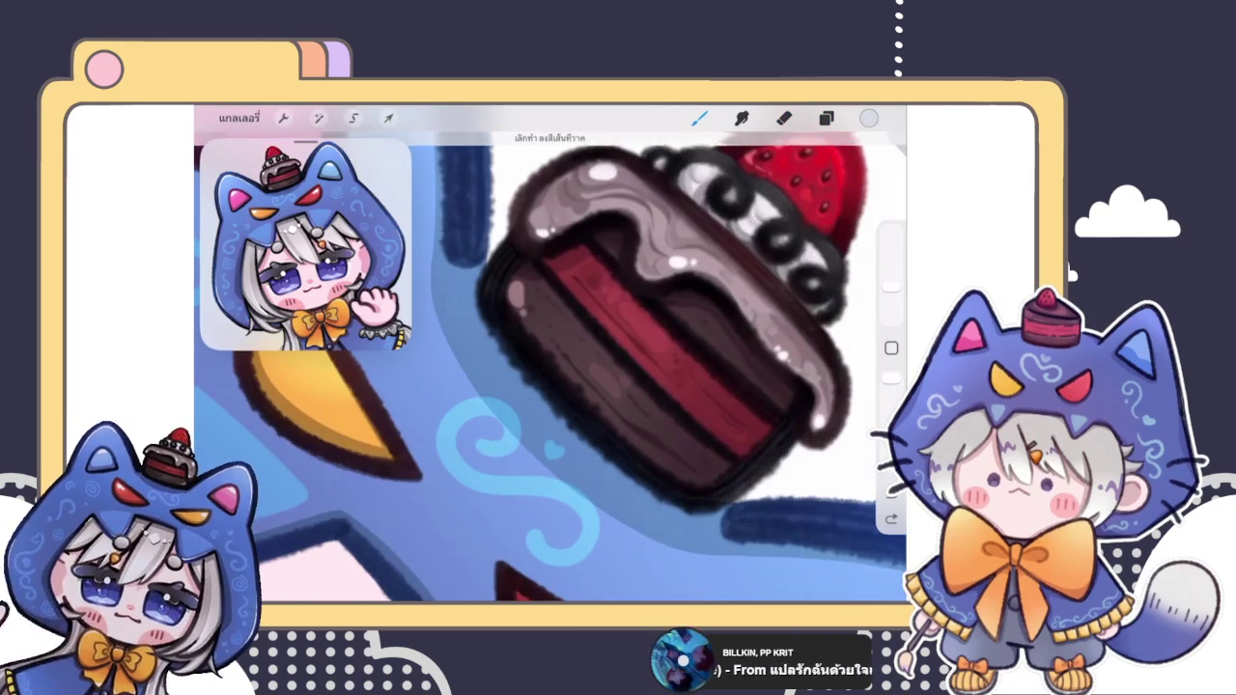
{"action": "left_click", "coordinate": [869, 118]}
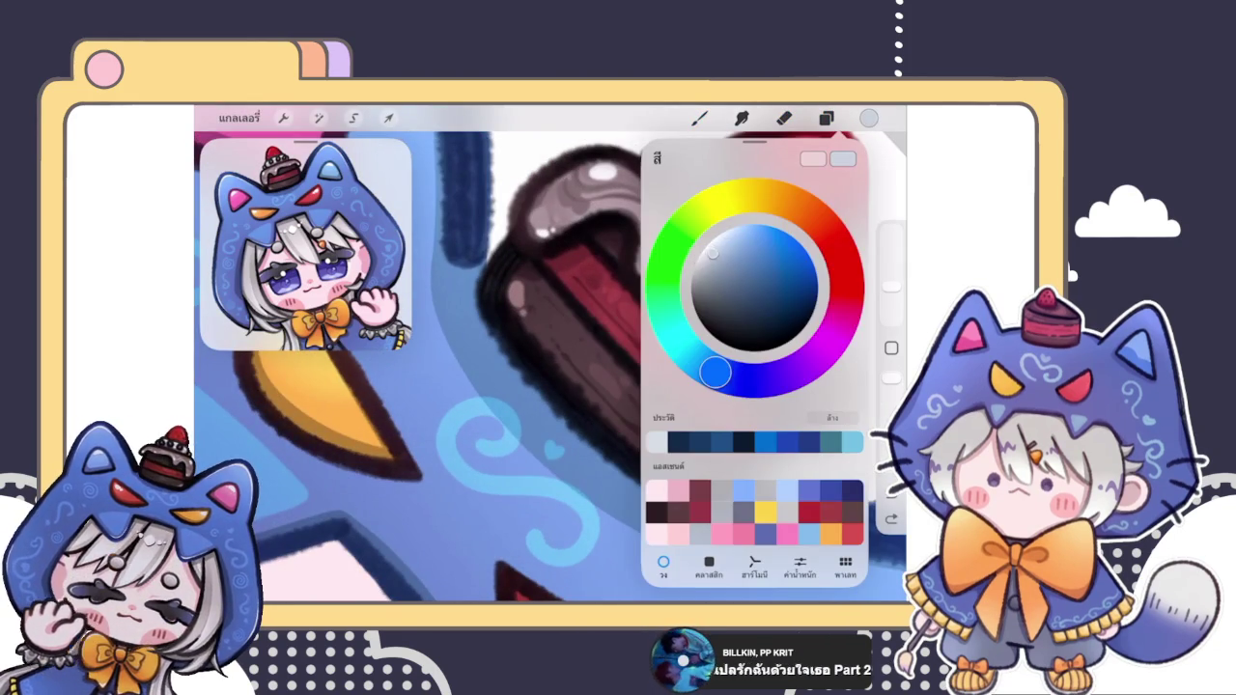
{"action": "left_click", "coordinate": [713, 256]}
{"action": "left_click", "coordinate": [869, 118]}
{"action": "scroll", "coordinate": [550, 367], "scroll_direction": "down", "scroll_amount": 3}
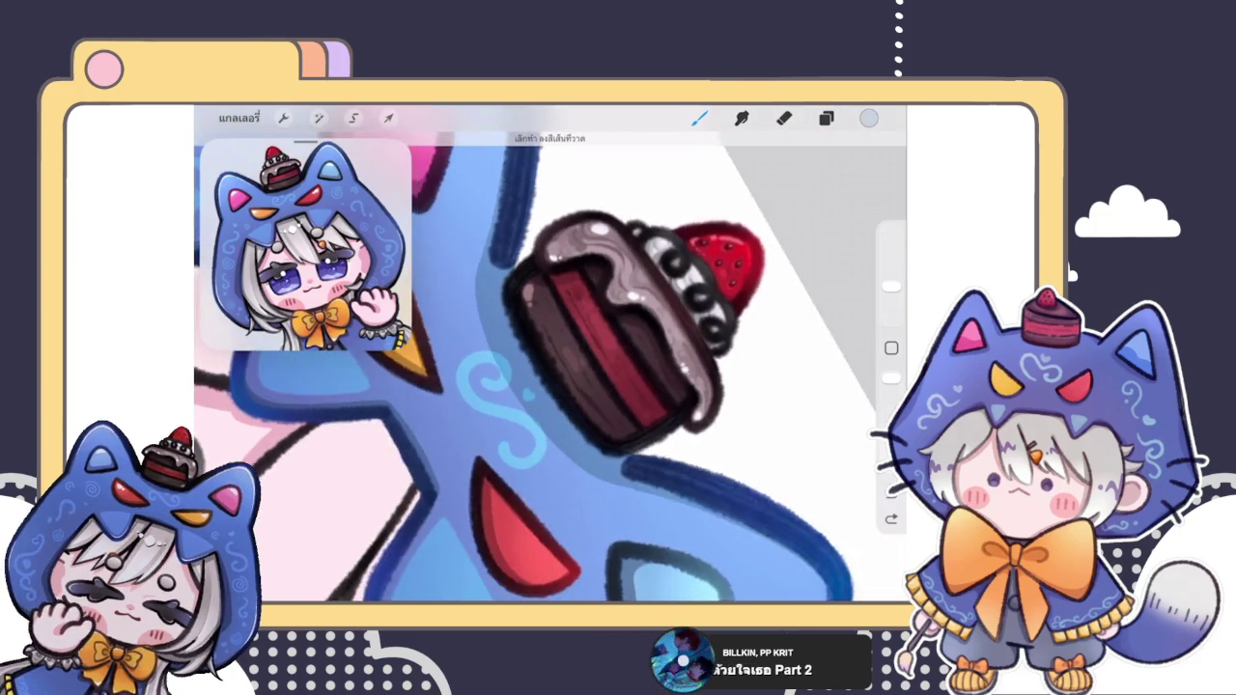
{"action": "scroll", "coordinate": [550, 367], "scroll_direction": "up", "scroll_amount": 3}
Step: Select the ตัวเขียน brush for painting the cake highlights
{"action": "left_click", "coordinate": [698, 117]}
{"action": "left_click", "coordinate": [750, 360]}
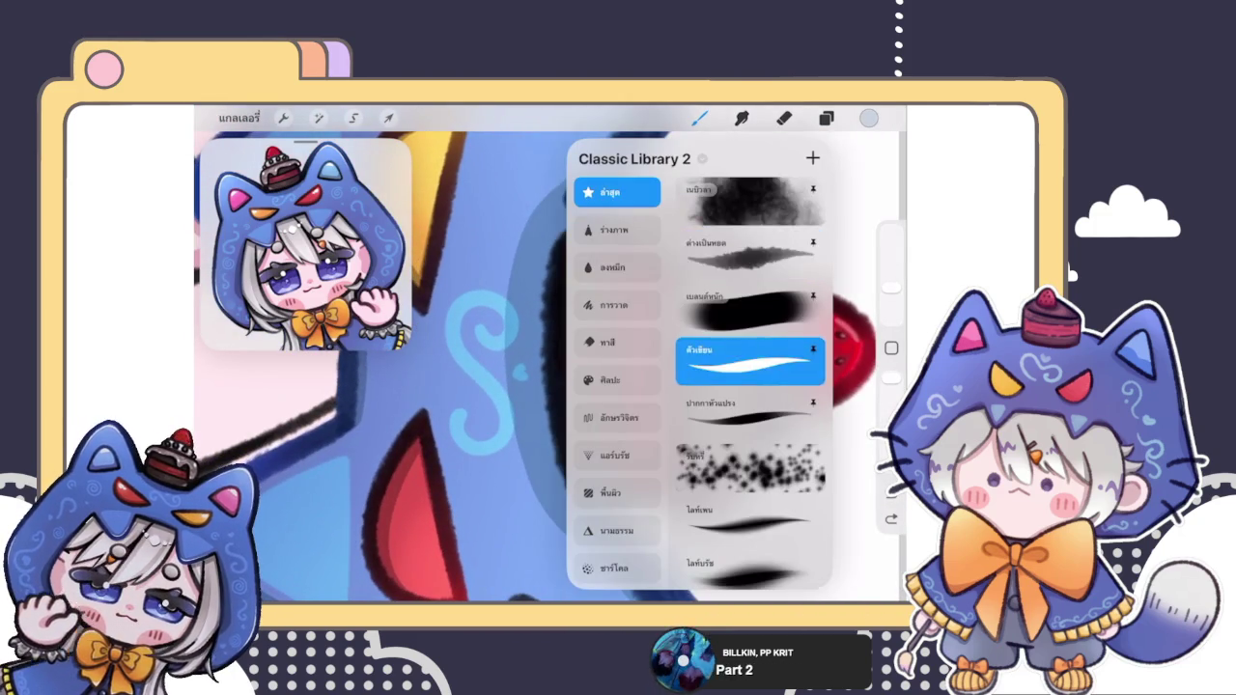
{"action": "left_click", "coordinate": [699, 118]}
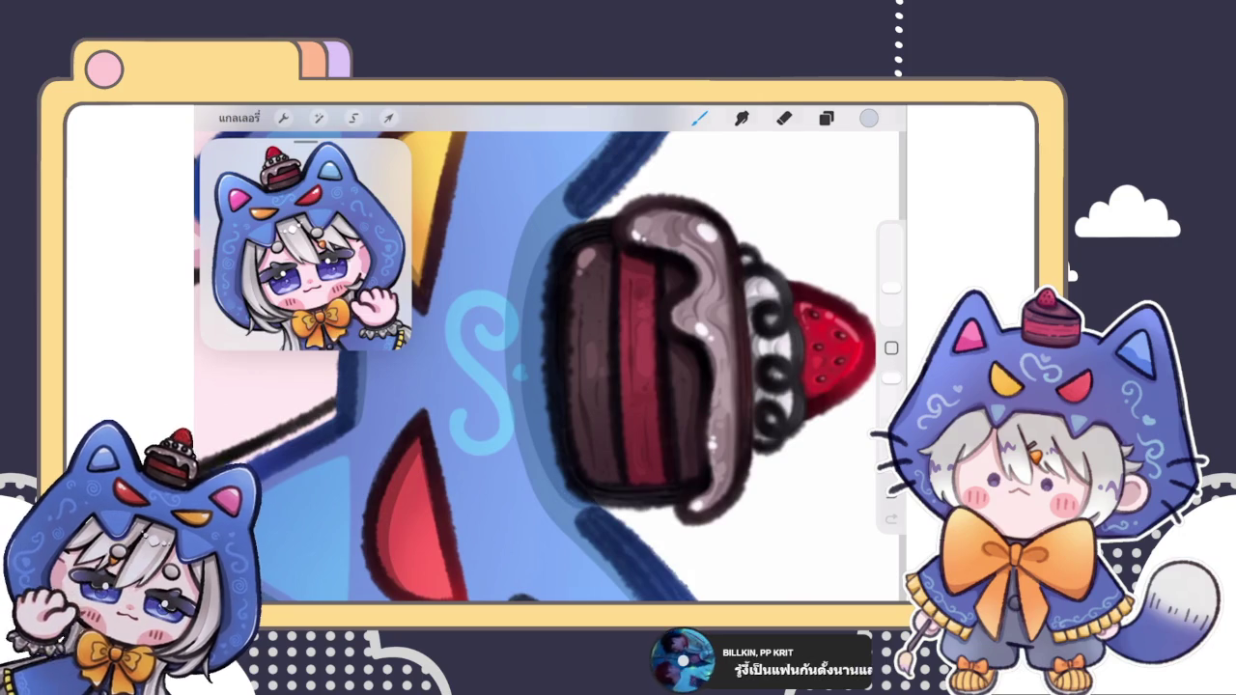
{"action": "scroll", "coordinate": [551, 367], "scroll_direction": "down", "scroll_amount": 3}
{"action": "scroll", "coordinate": [550, 366], "scroll_direction": "down", "scroll_amount": 3}
{"action": "scroll", "coordinate": [577, 425], "scroll_direction": "down", "scroll_amount": 3}
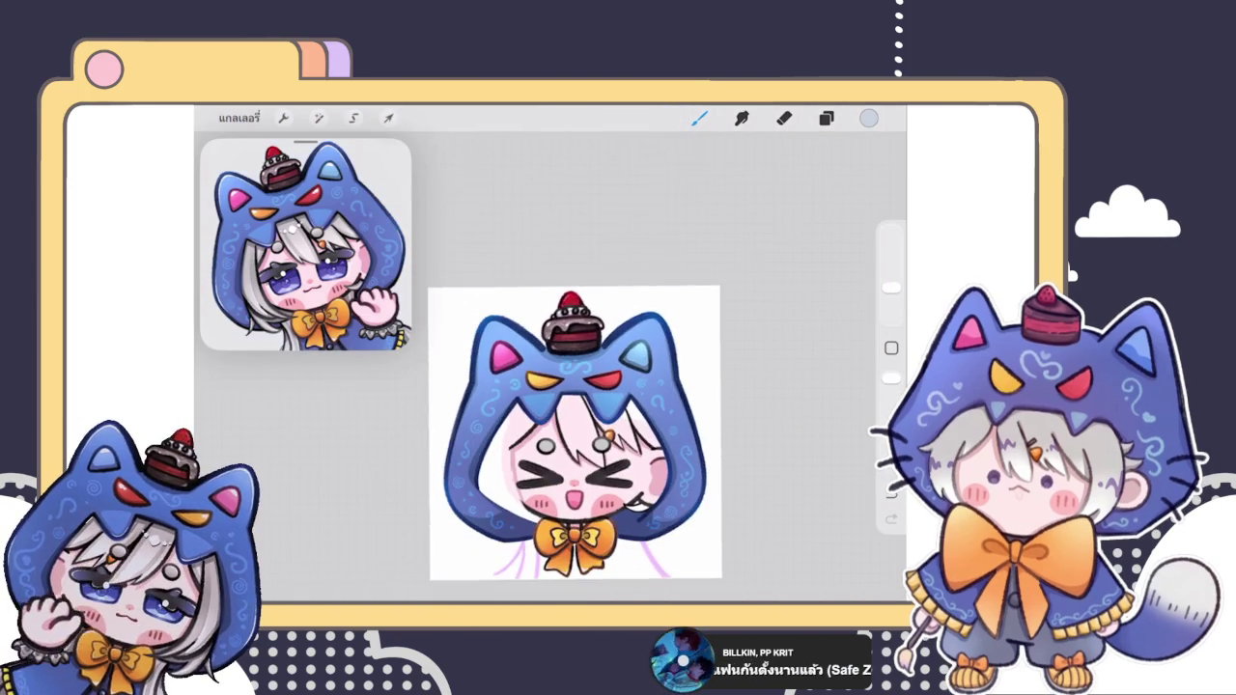
Step: Merge Layer 48 down into the hood layer
{"action": "scroll", "coordinate": [573, 435], "scroll_direction": "down", "scroll_amount": 2}
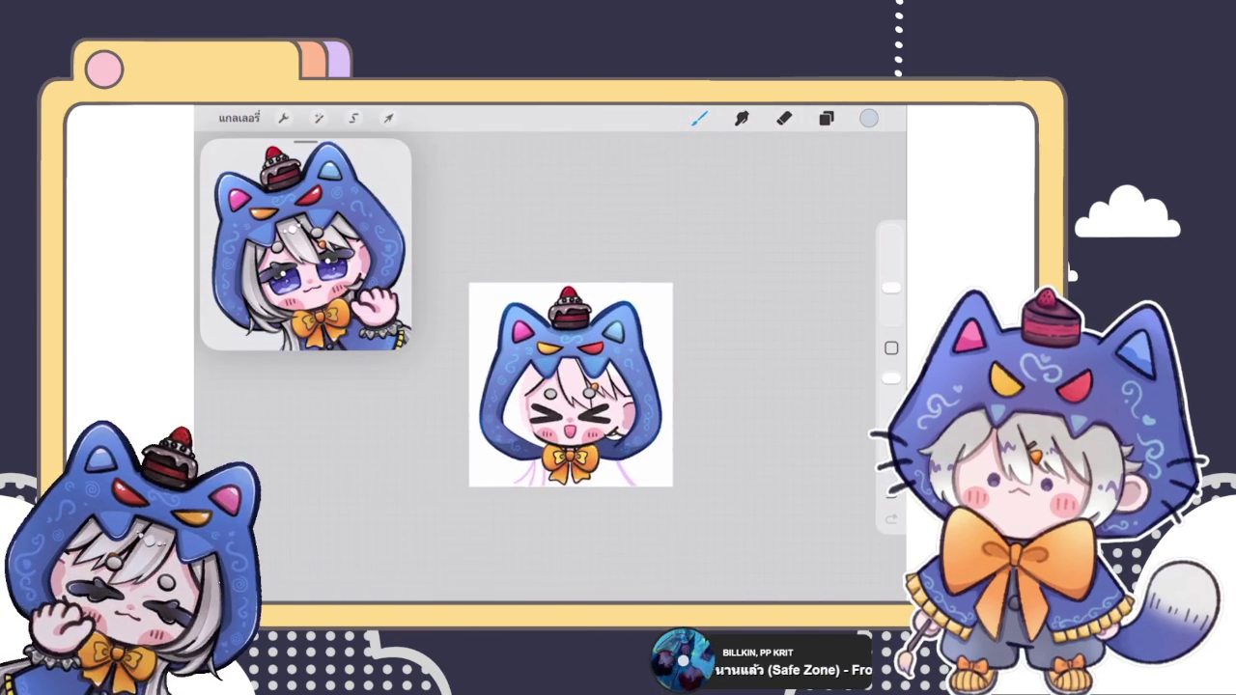
{"action": "scroll", "coordinate": [577, 377], "scroll_direction": "up", "scroll_amount": 3}
{"action": "left_click", "coordinate": [826, 118]}
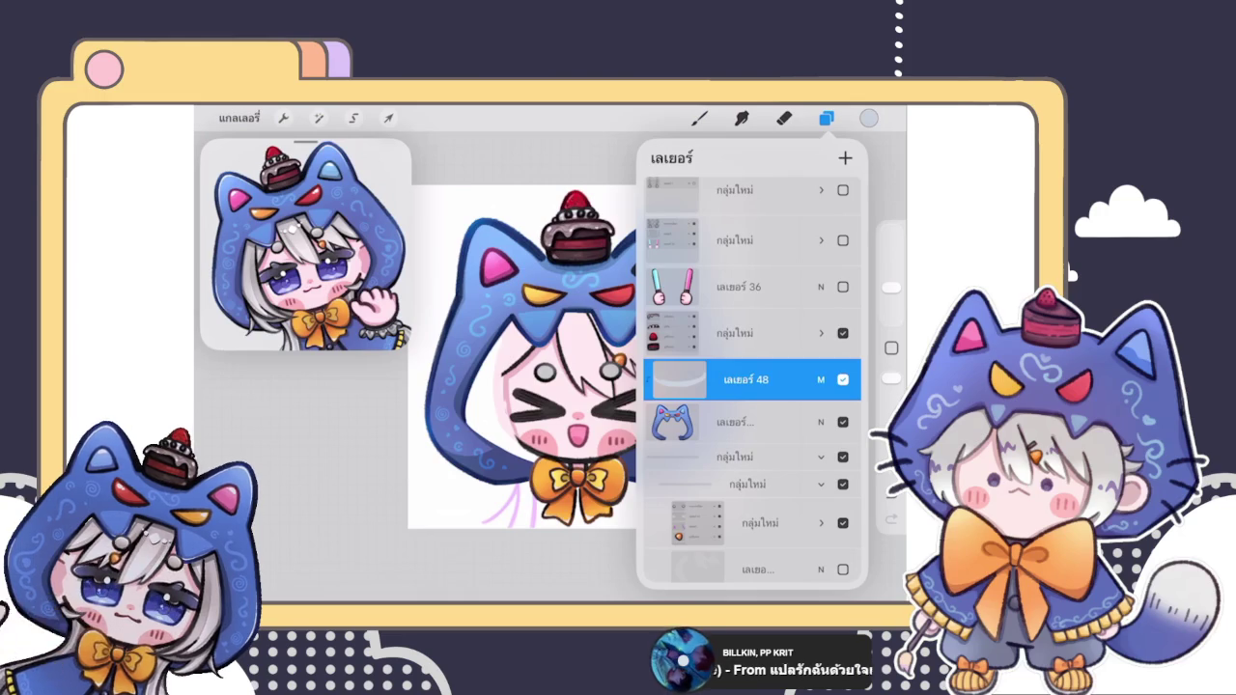
{"action": "left_click", "coordinate": [745, 380]}
{"action": "left_click", "coordinate": [579, 485]}
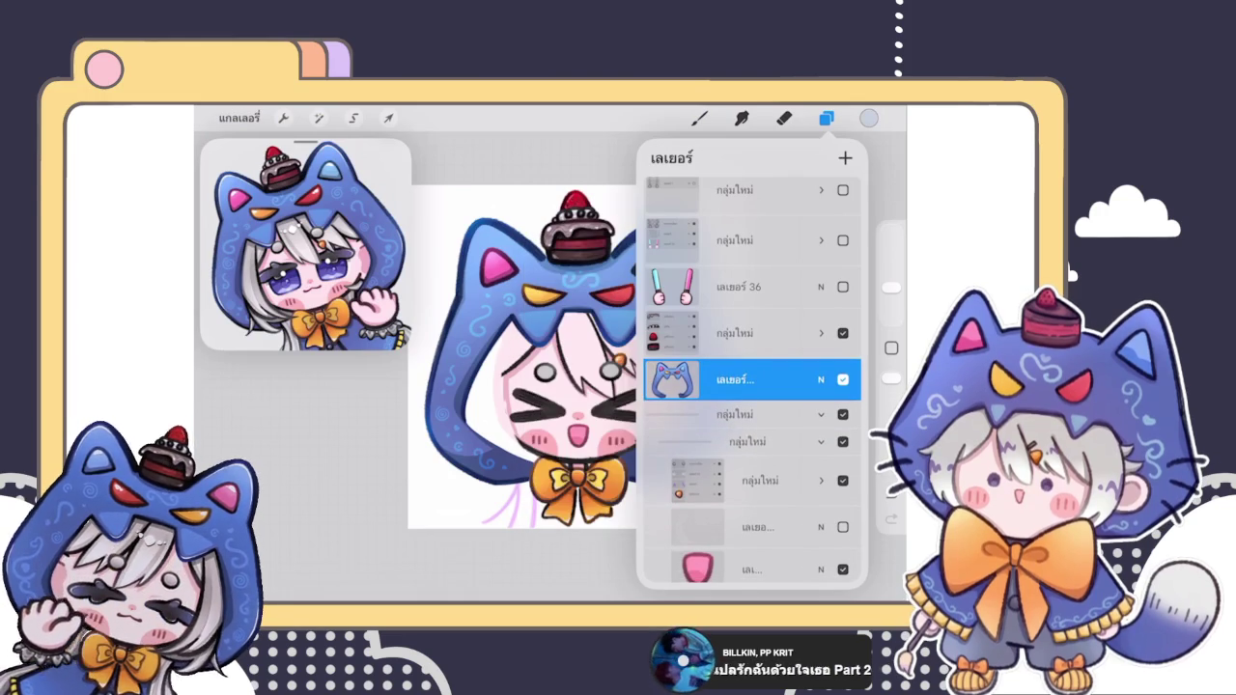
Step: Toggle the glowsticks (Layer 36), cake and hood layers to compare, leaving glowsticks hidden
{"action": "scroll", "coordinate": [521, 357], "scroll_direction": "down", "scroll_amount": 3}
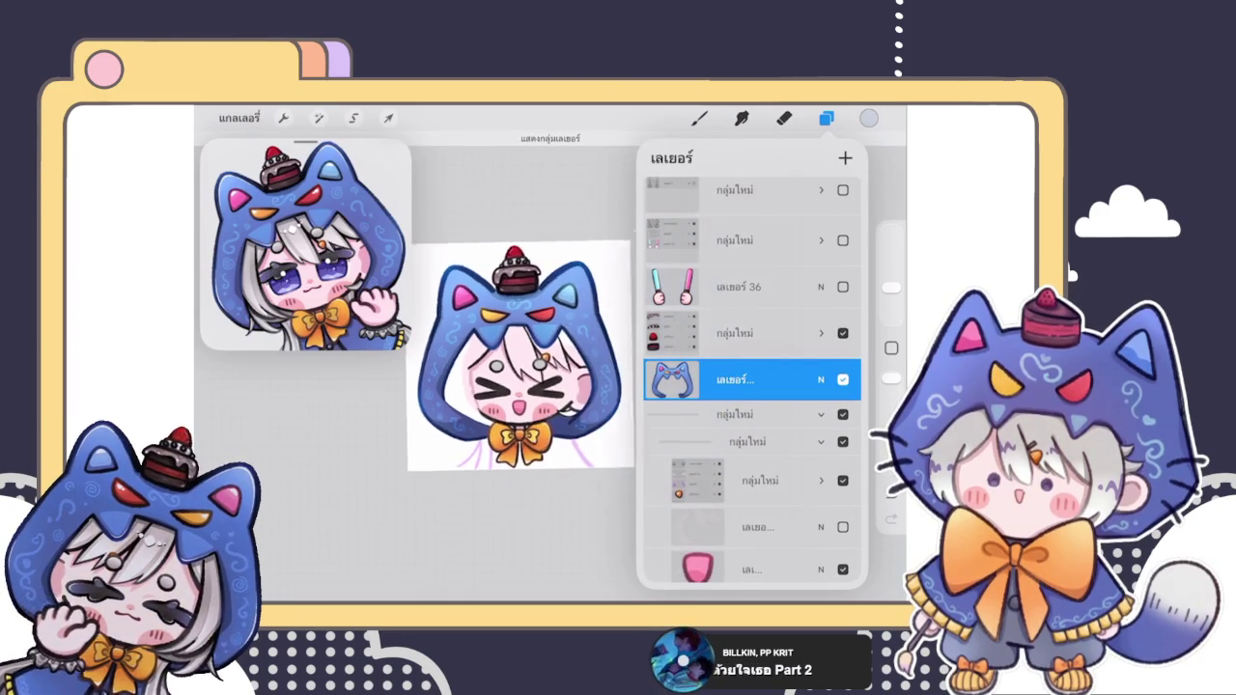
{"action": "left_click", "coordinate": [842, 287]}
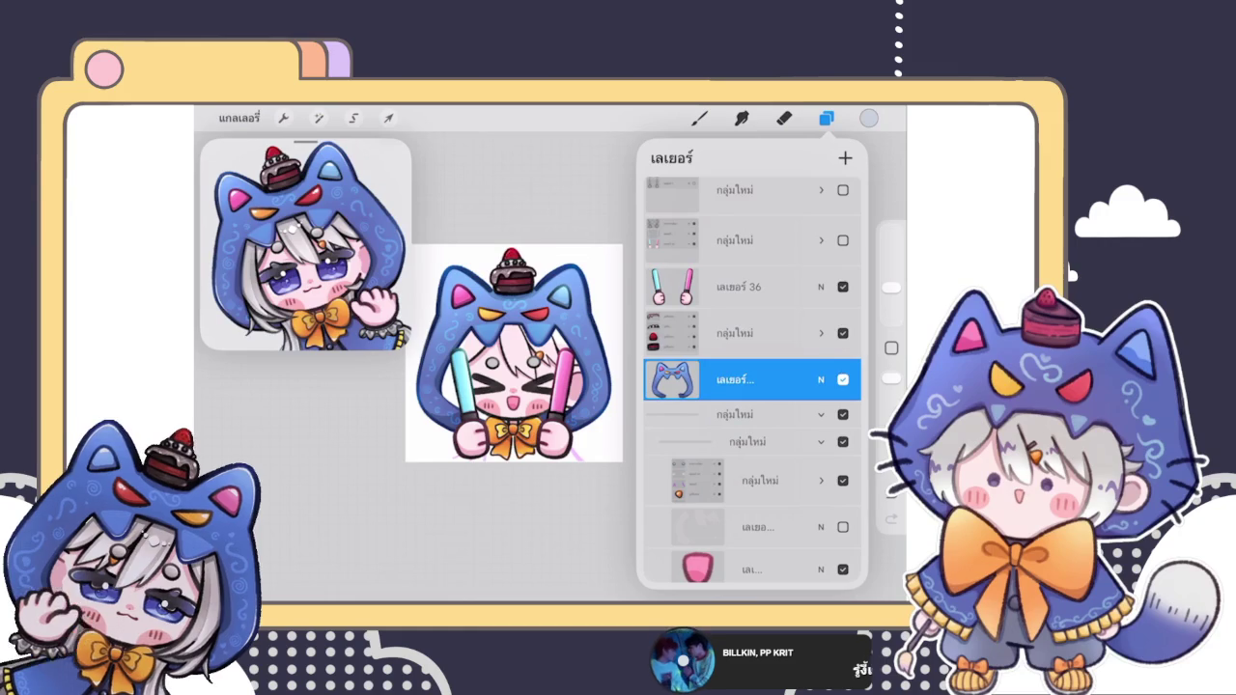
{"action": "left_click", "coordinate": [843, 569]}
{"action": "left_click", "coordinate": [842, 569]}
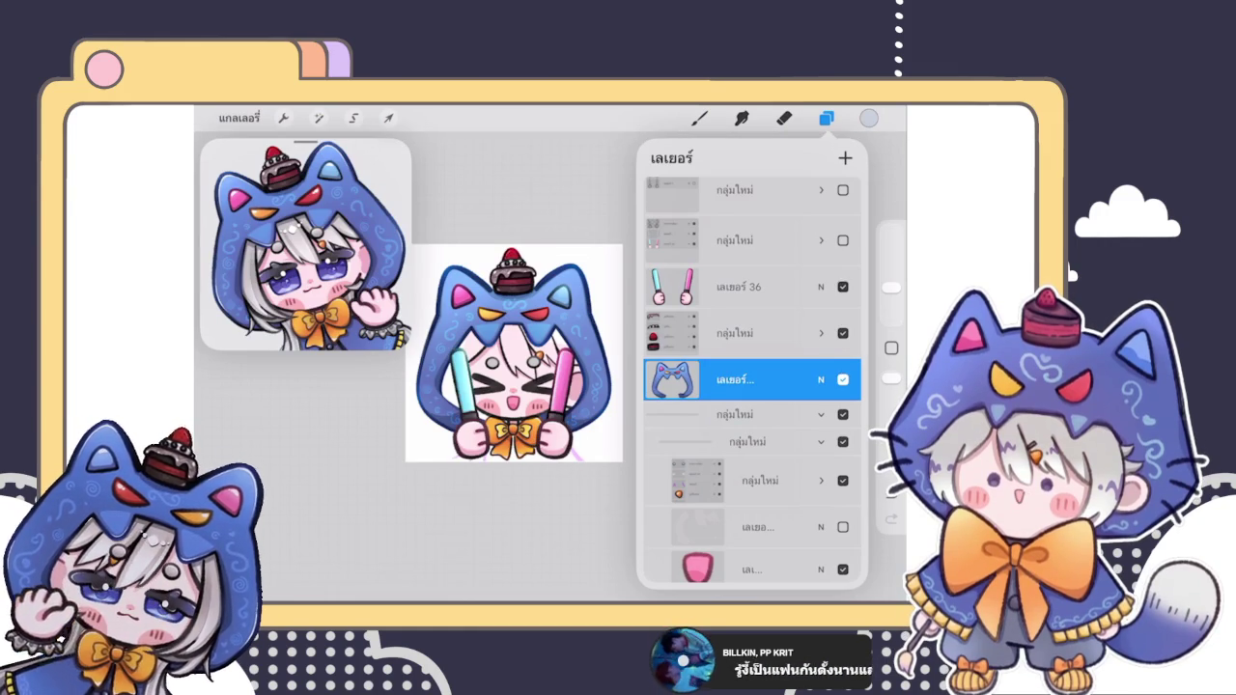
{"action": "left_click", "coordinate": [842, 287]}
{"action": "left_click", "coordinate": [843, 333]}
{"action": "left_click", "coordinate": [843, 333]}
{"action": "left_click", "coordinate": [843, 380]}
{"action": "left_click", "coordinate": [842, 379]}
{"action": "scroll", "coordinate": [752, 376], "scroll_direction": "down", "scroll_amount": 2}
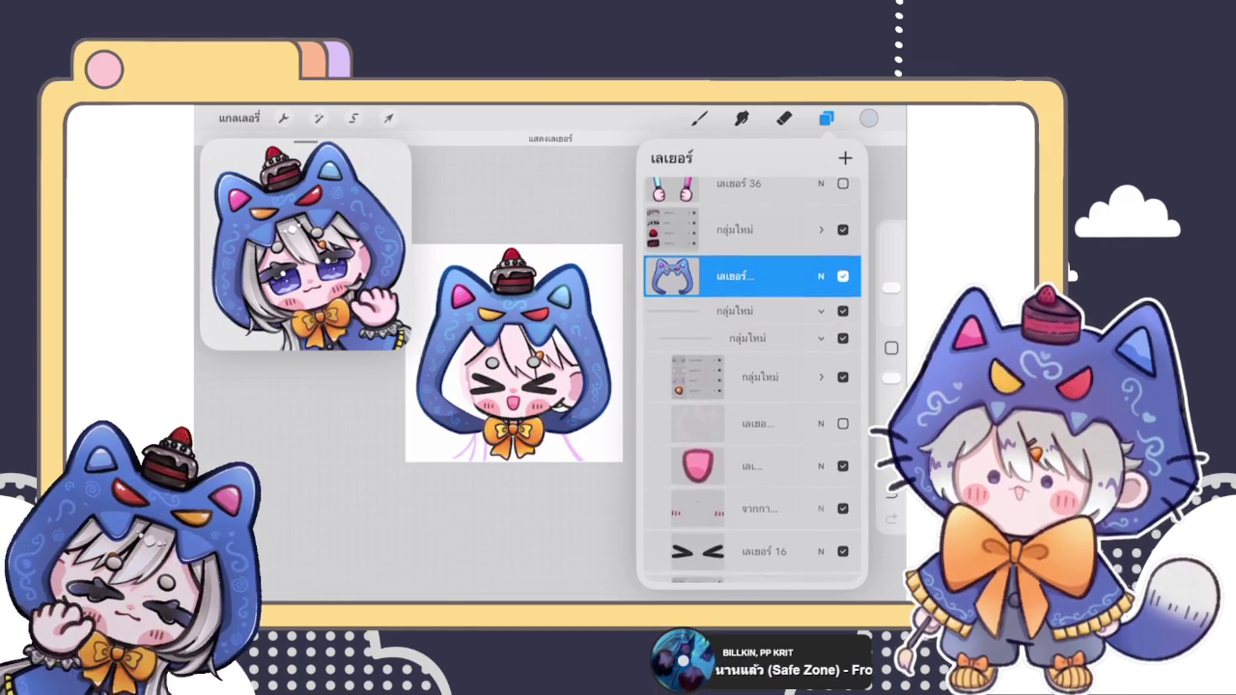
Step: Toggle the face-details group on and off to compare it
{"action": "left_click", "coordinate": [843, 379]}
{"action": "left_click", "coordinate": [843, 379]}
{"action": "left_click", "coordinate": [843, 379]}
{"action": "left_click", "coordinate": [842, 380]}
{"action": "left_click", "coordinate": [843, 379]}
{"action": "left_click", "coordinate": [842, 379]}
{"action": "left_click", "coordinate": [843, 379]}
{"action": "left_click", "coordinate": [843, 379]}
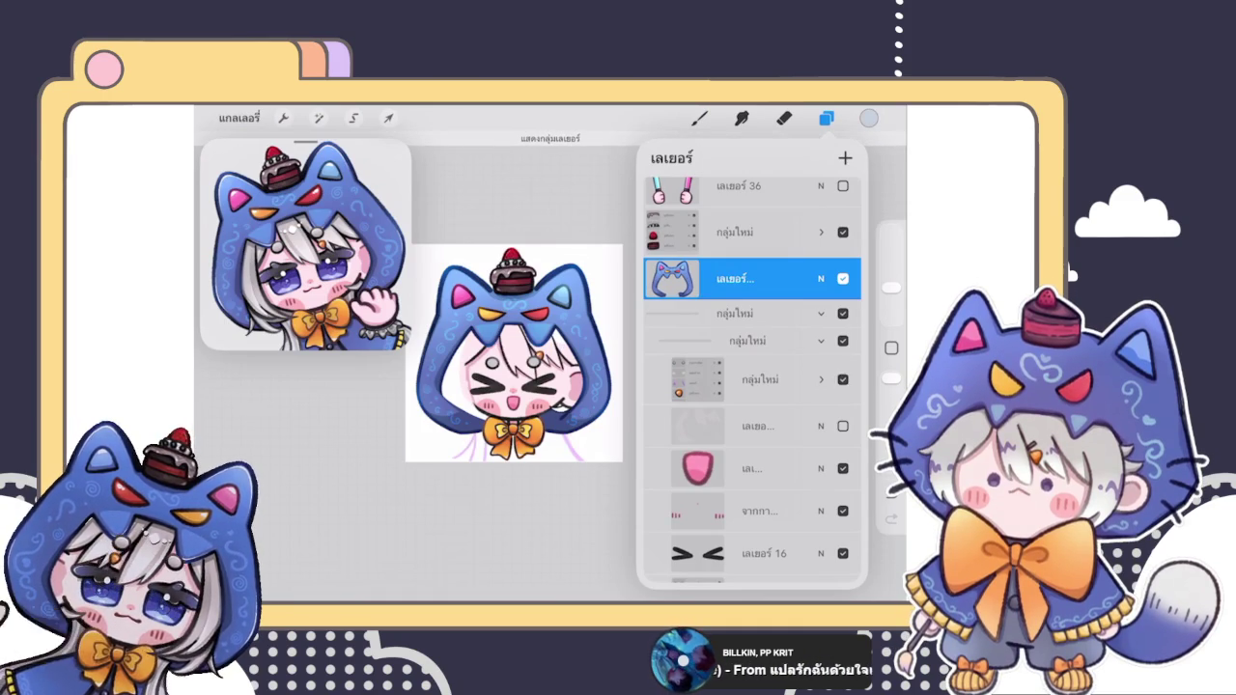
{"action": "scroll", "coordinate": [752, 386], "scroll_direction": "down", "scroll_amount": 1}
Step: Expand and collapse the layer groups to inspect their contents
{"action": "left_click", "coordinate": [820, 340]}
{"action": "left_click", "coordinate": [747, 308]}
{"action": "left_click", "coordinate": [747, 308]}
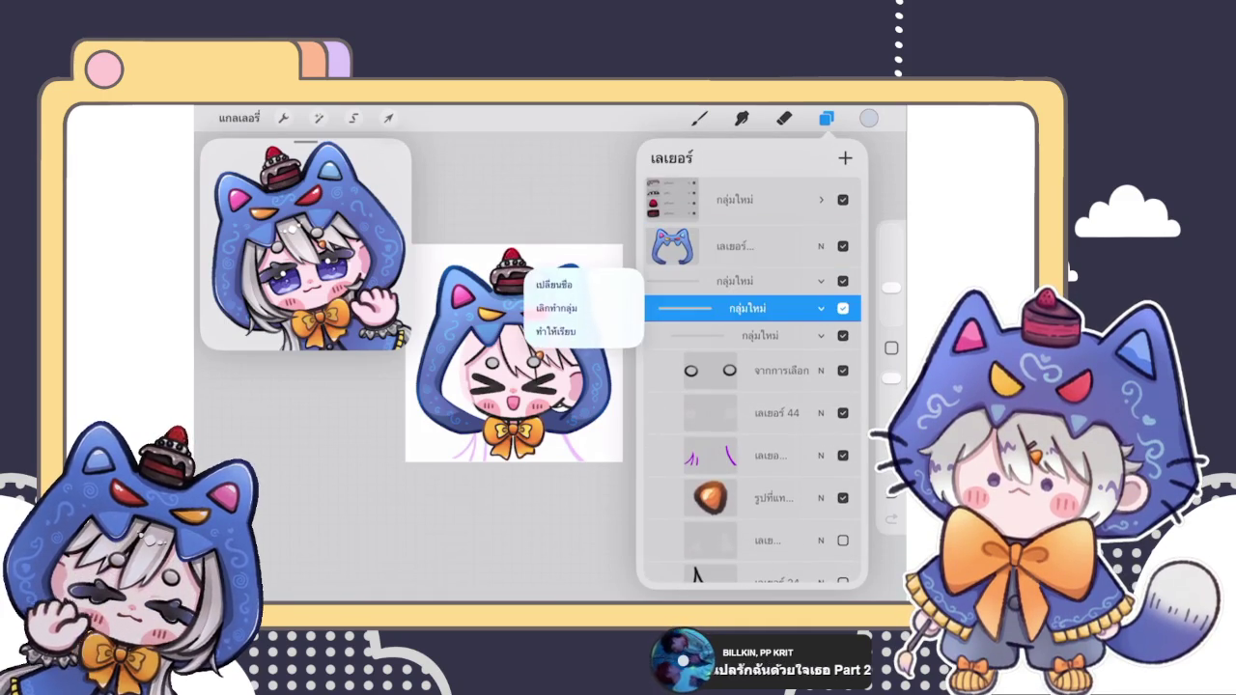
{"action": "left_click", "coordinate": [819, 308]}
{"action": "left_click", "coordinate": [819, 308]}
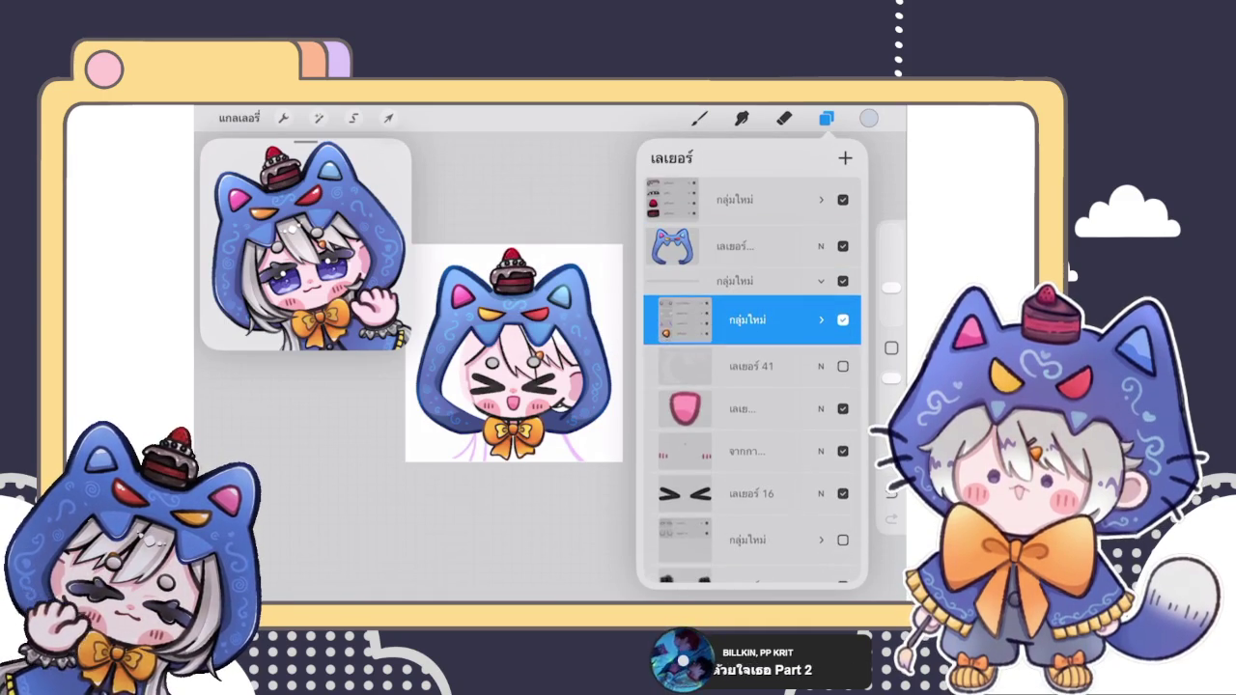
{"action": "left_click", "coordinate": [820, 319]}
{"action": "left_click", "coordinate": [820, 319]}
{"action": "left_click", "coordinate": [747, 281]}
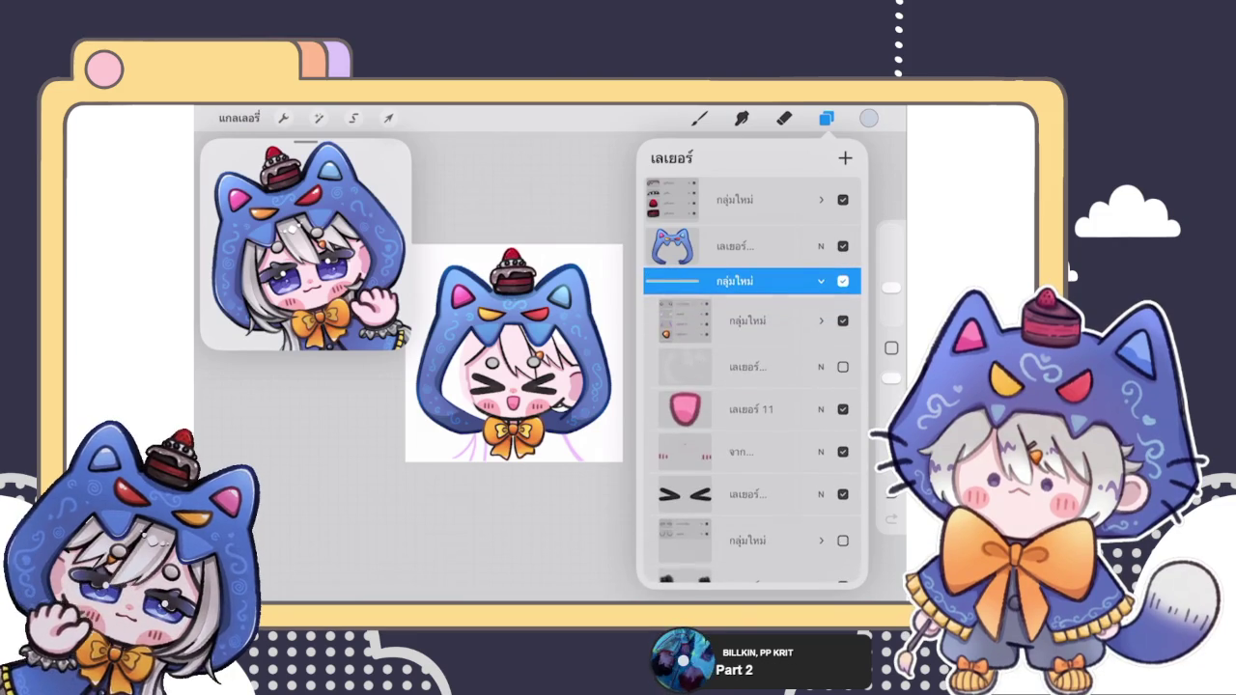
{"action": "left_click", "coordinate": [747, 281]}
{"action": "left_click", "coordinate": [819, 281]}
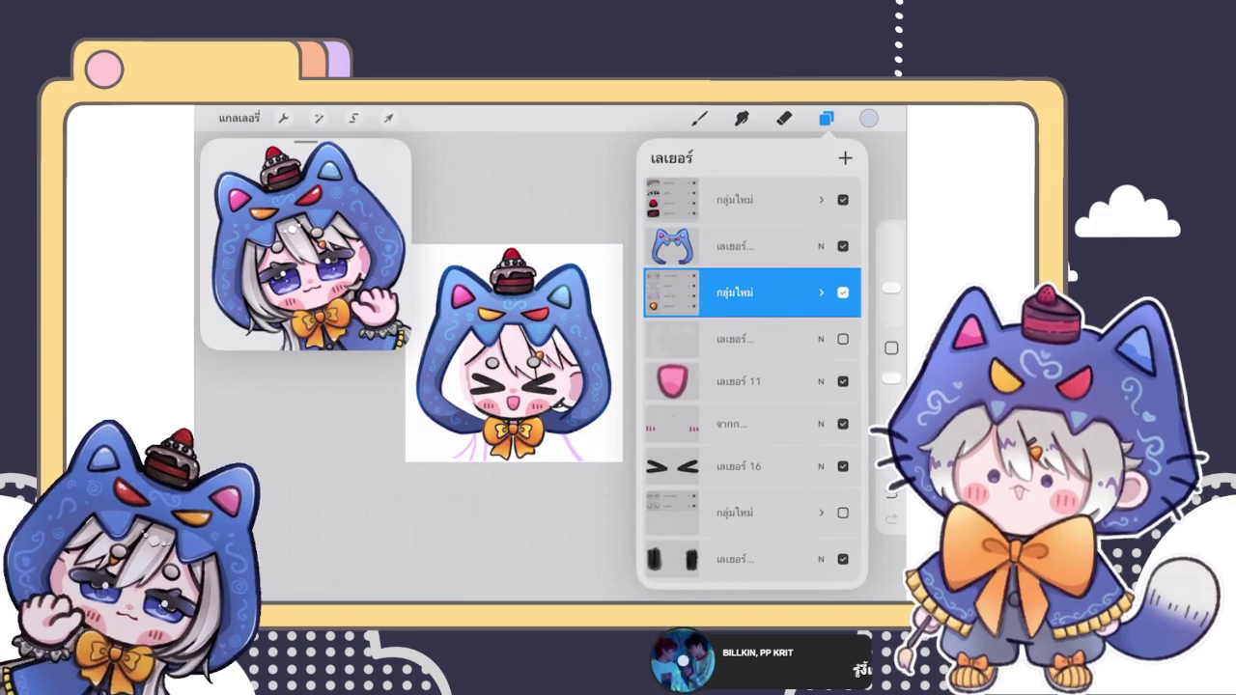
Step: Expand the face group and bring up options for the จากการเลือก eye-outline layer
{"action": "left_click", "coordinate": [843, 292]}
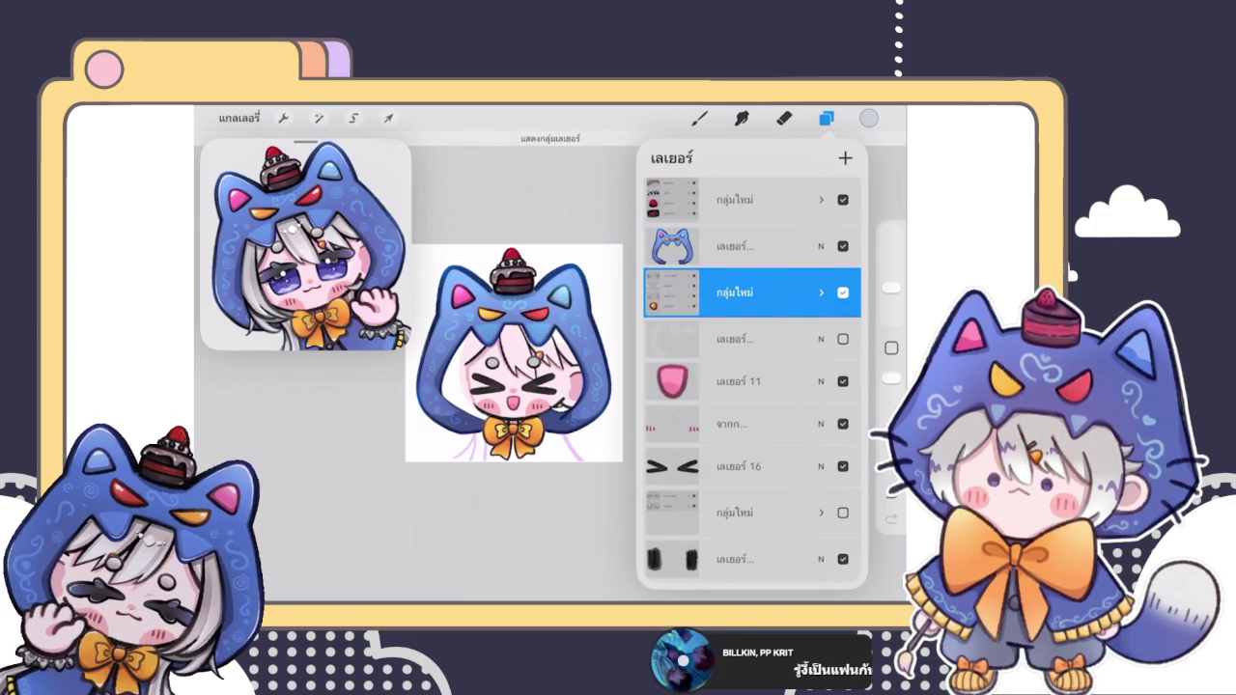
{"action": "left_click", "coordinate": [843, 293]}
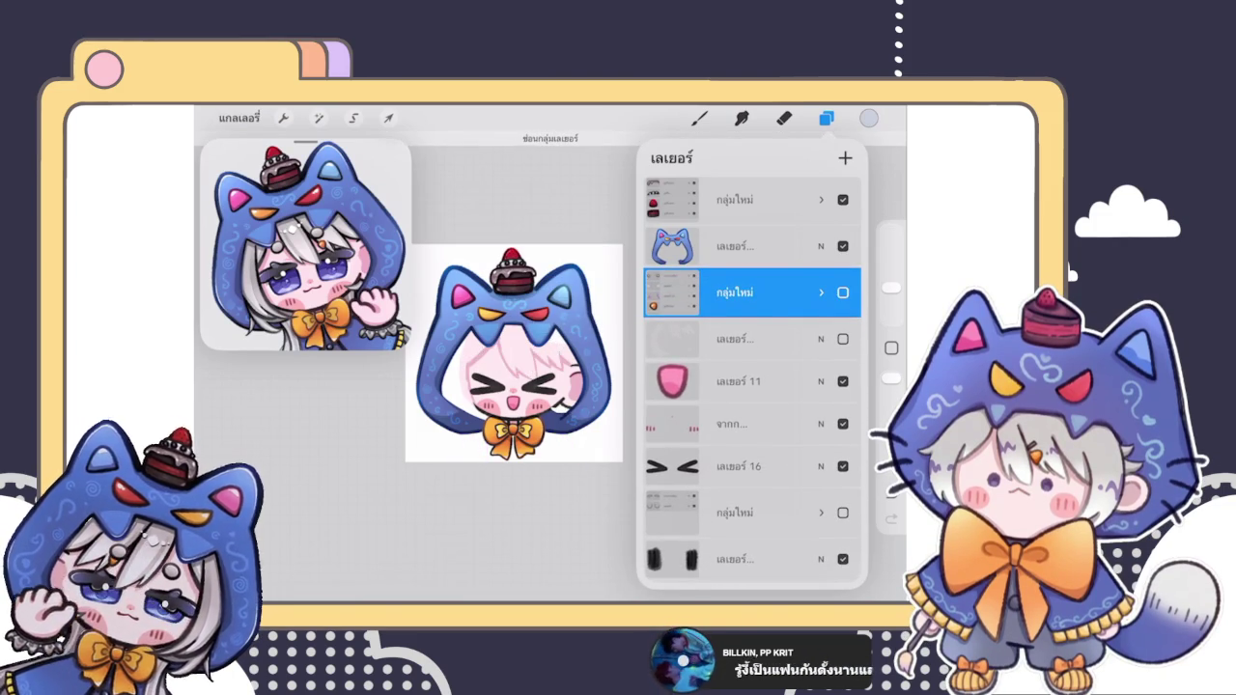
{"action": "left_click", "coordinate": [819, 292]}
{"action": "left_click", "coordinate": [843, 281]}
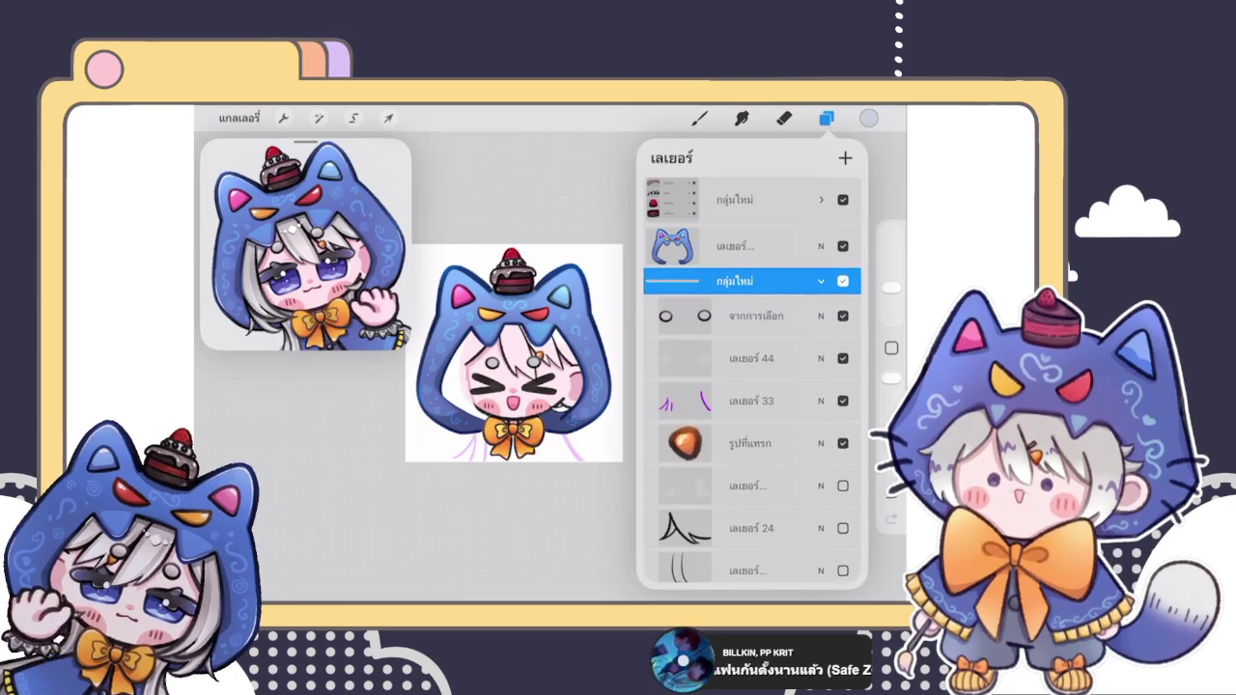
{"action": "left_click", "coordinate": [753, 316]}
{"action": "left_click", "coordinate": [683, 315]}
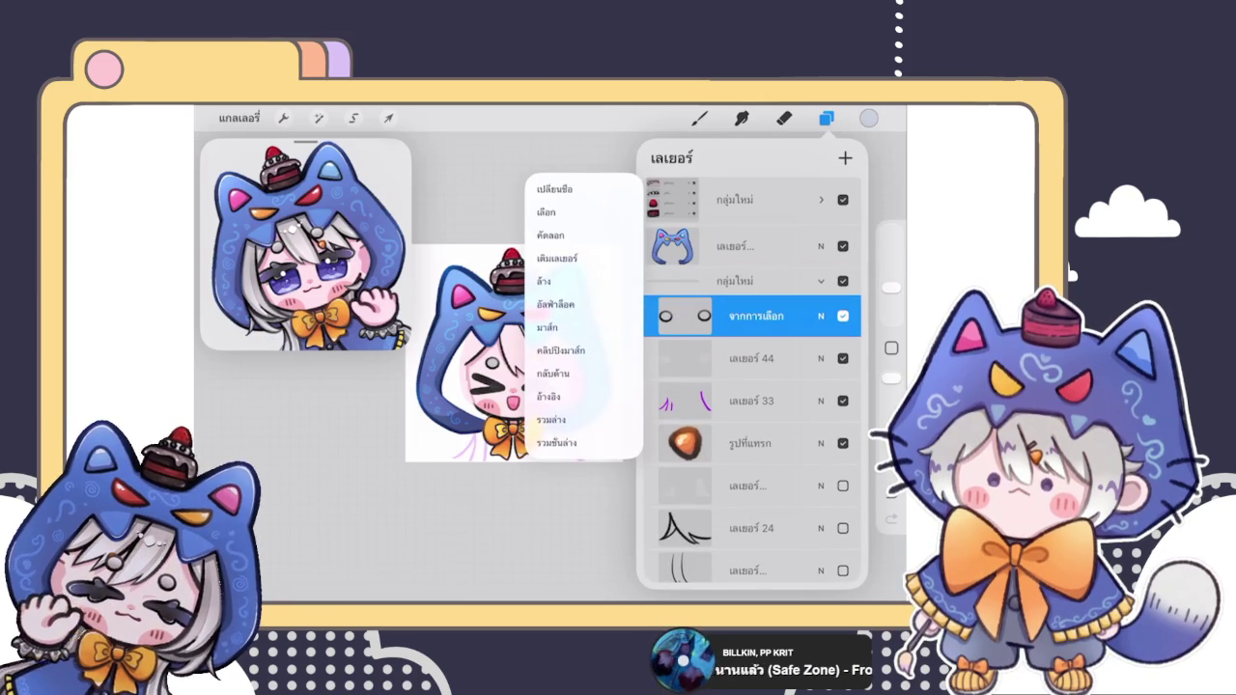
Step: Select layer 44, which holds the grey circles, and turn on its Alpha Lock
{"action": "left_click", "coordinate": [464, 521]}
{"action": "left_click", "coordinate": [753, 358]}
{"action": "scroll", "coordinate": [473, 367], "scroll_direction": "up", "scroll_amount": 3}
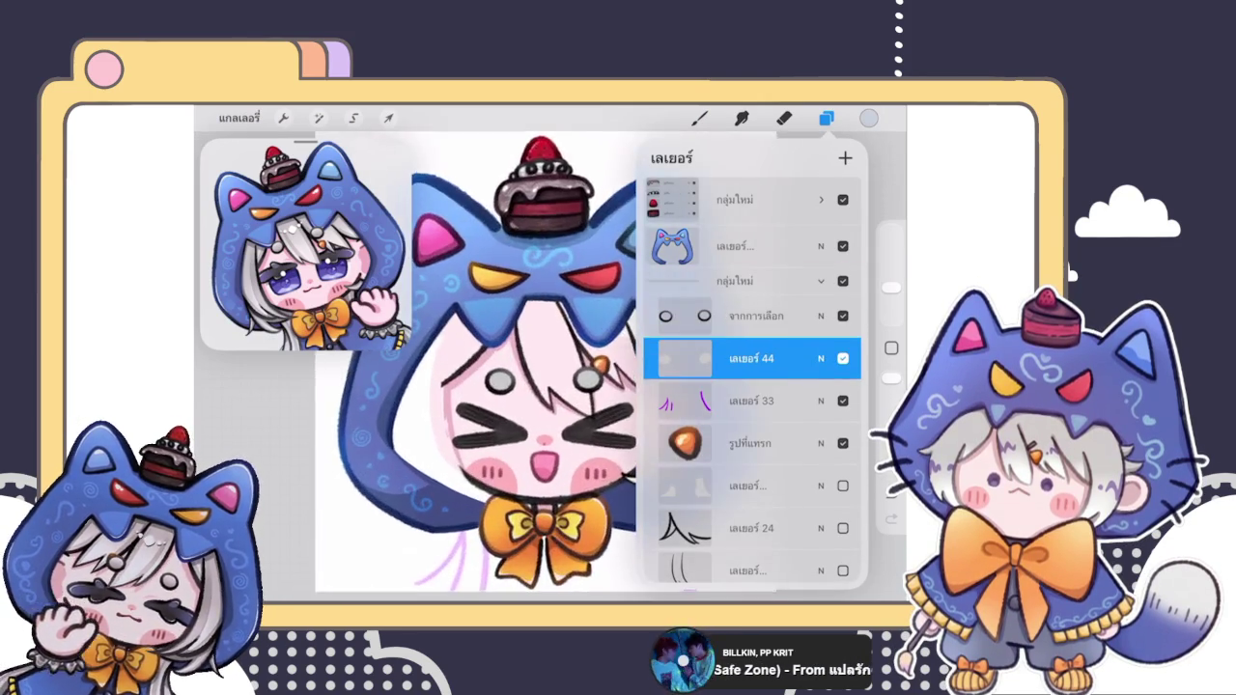
{"action": "scroll", "coordinate": [499, 381], "scroll_direction": "up", "scroll_amount": 3}
{"action": "scroll", "coordinate": [499, 381], "scroll_direction": "up", "scroll_amount": 3}
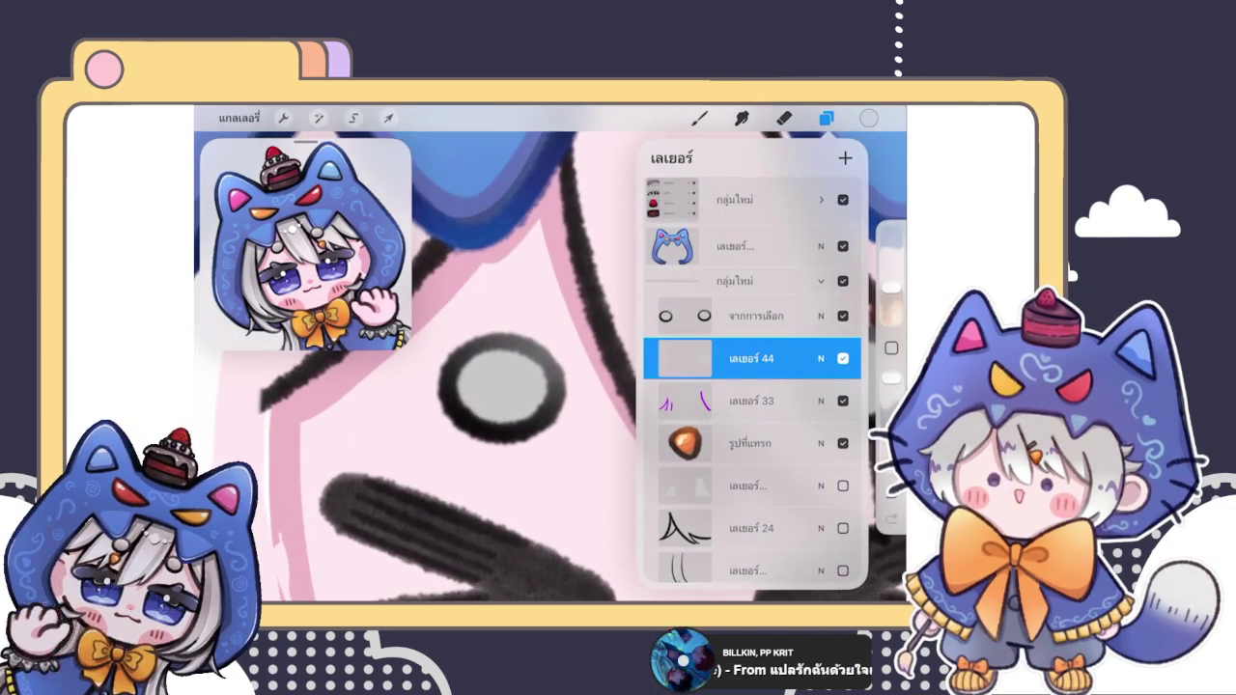
{"action": "left_click", "coordinate": [843, 358]}
{"action": "left_click", "coordinate": [843, 358]}
{"action": "left_click", "coordinate": [843, 358]}
{"action": "left_click", "coordinate": [842, 358]}
{"action": "left_click", "coordinate": [842, 359]}
{"action": "left_click", "coordinate": [843, 358]}
{"action": "left_click", "coordinate": [684, 358]}
{"action": "left_click", "coordinate": [570, 342]}
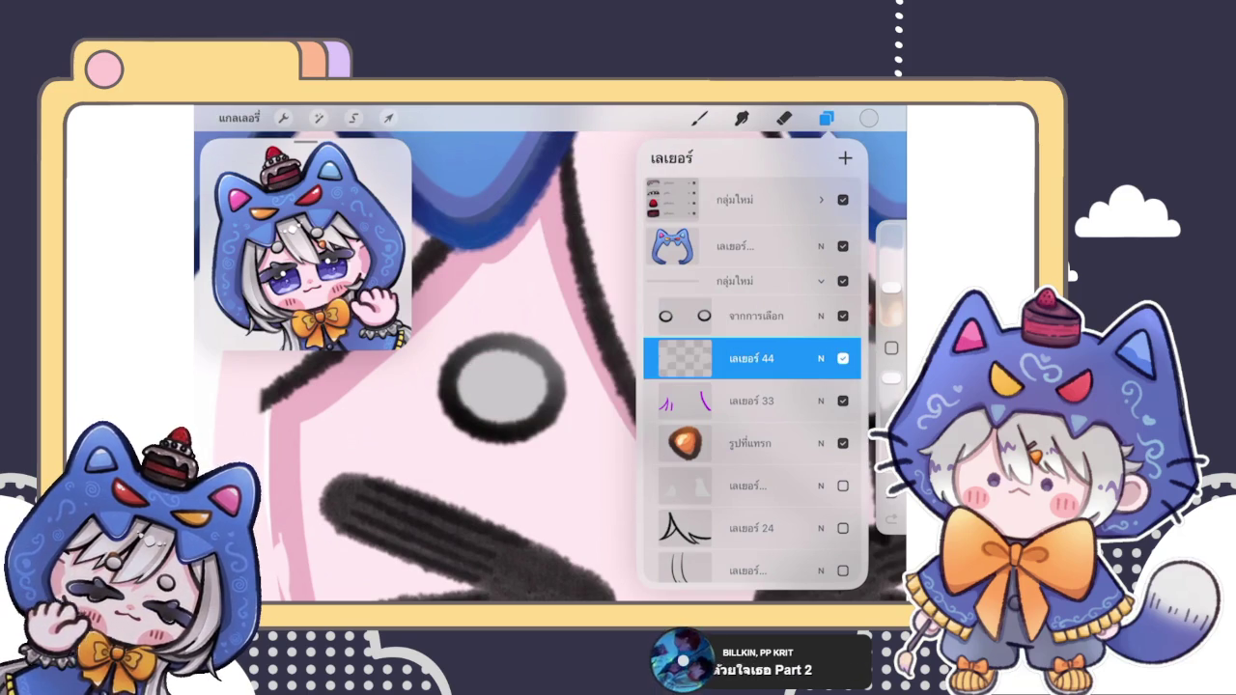
Step: Choose a soft brush, sample a colour from the canvas and make the brush slightly smaller
{"action": "left_click", "coordinate": [699, 117]}
{"action": "left_click", "coordinate": [750, 309]}
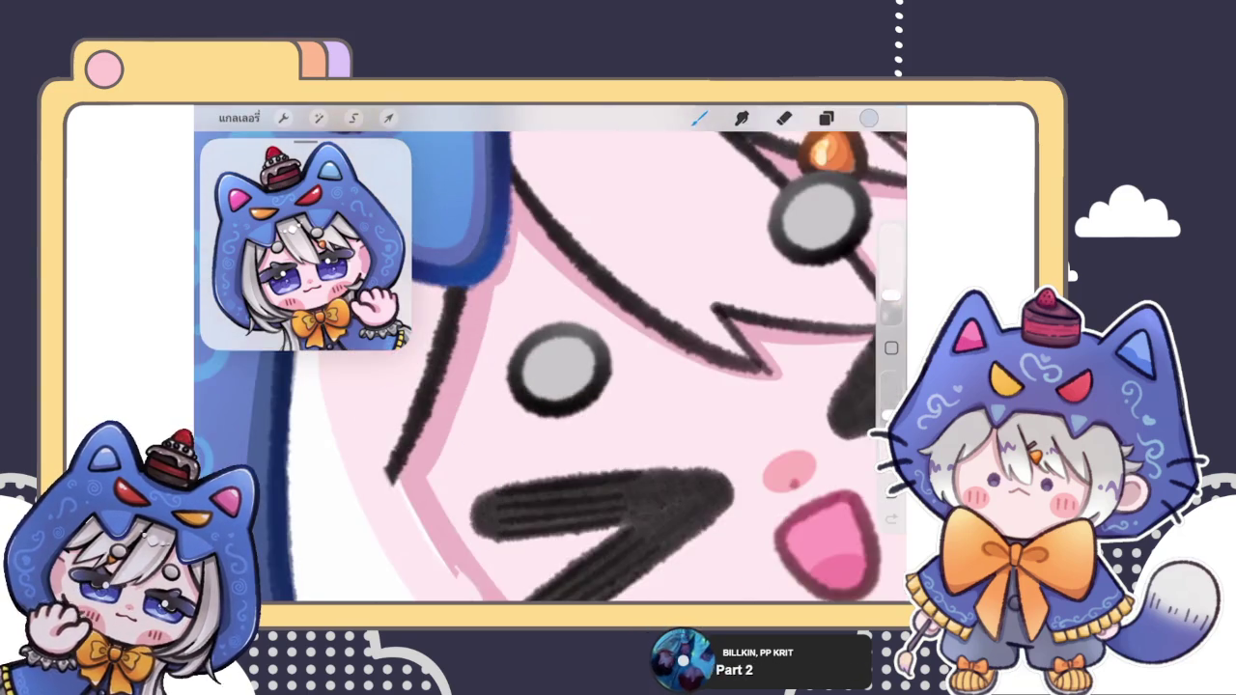
{"action": "left_click", "coordinate": [891, 347]}
{"action": "left_click", "coordinate": [596, 498]}
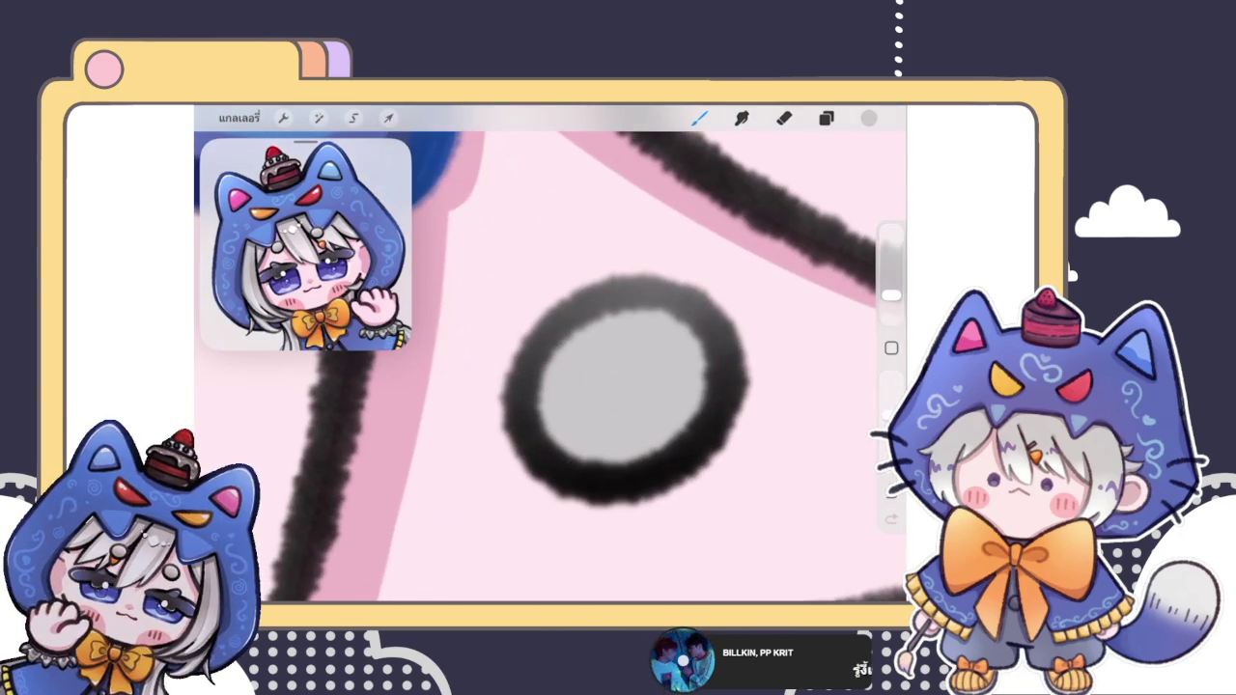
{"action": "left_click", "coordinate": [869, 117]}
{"action": "left_click", "coordinate": [698, 118]}
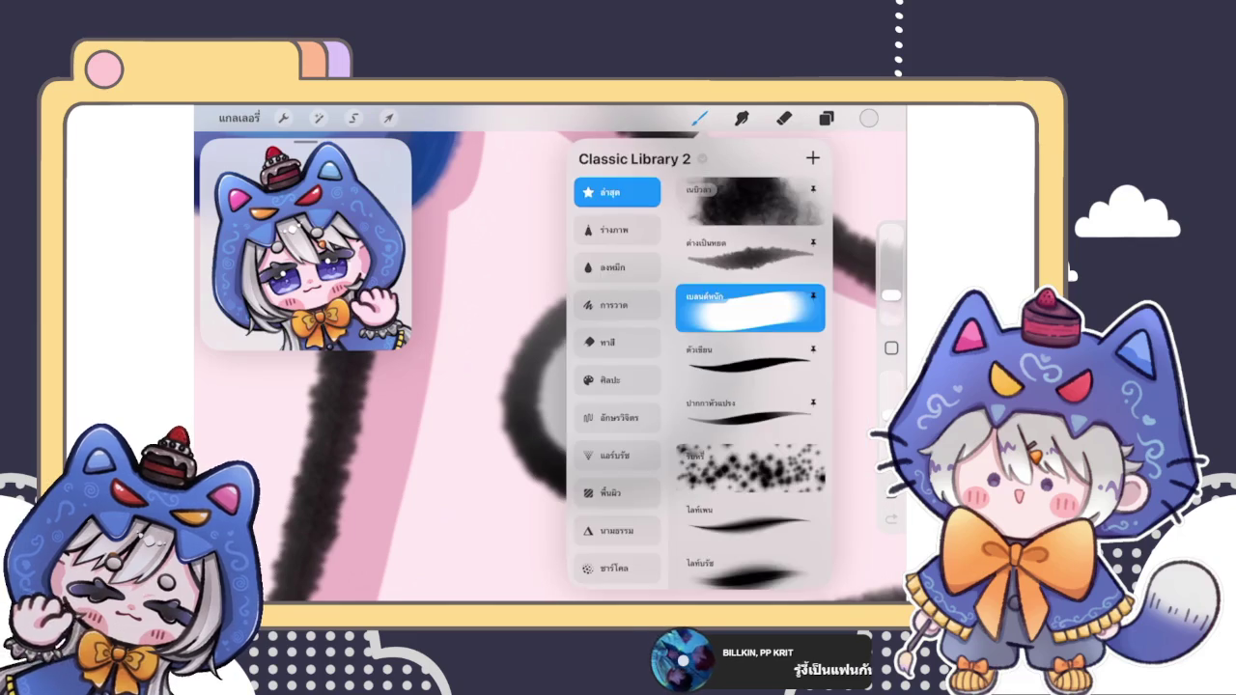
{"action": "left_click_drag", "start_coordinate": [890, 295], "coordinate": [890, 305]}
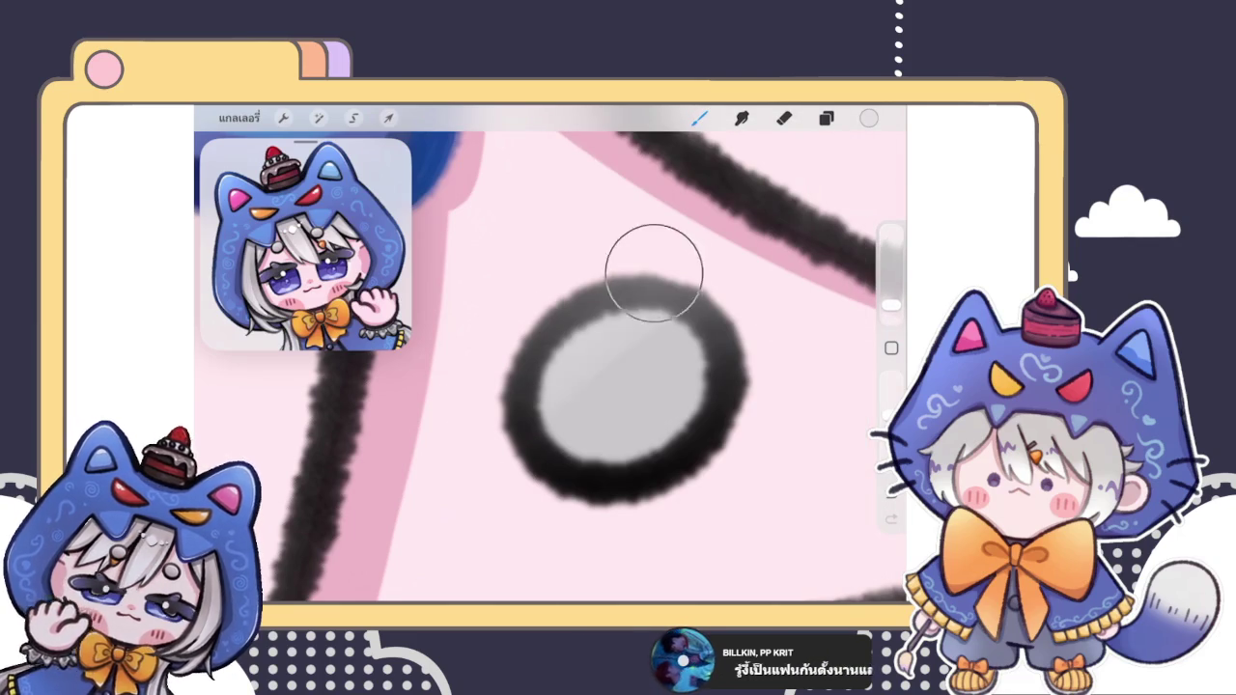
Step: Paint a light tone over the upper left of the grey circle
{"action": "left_click_drag", "start_coordinate": [653, 270], "coordinate": [499, 383]}
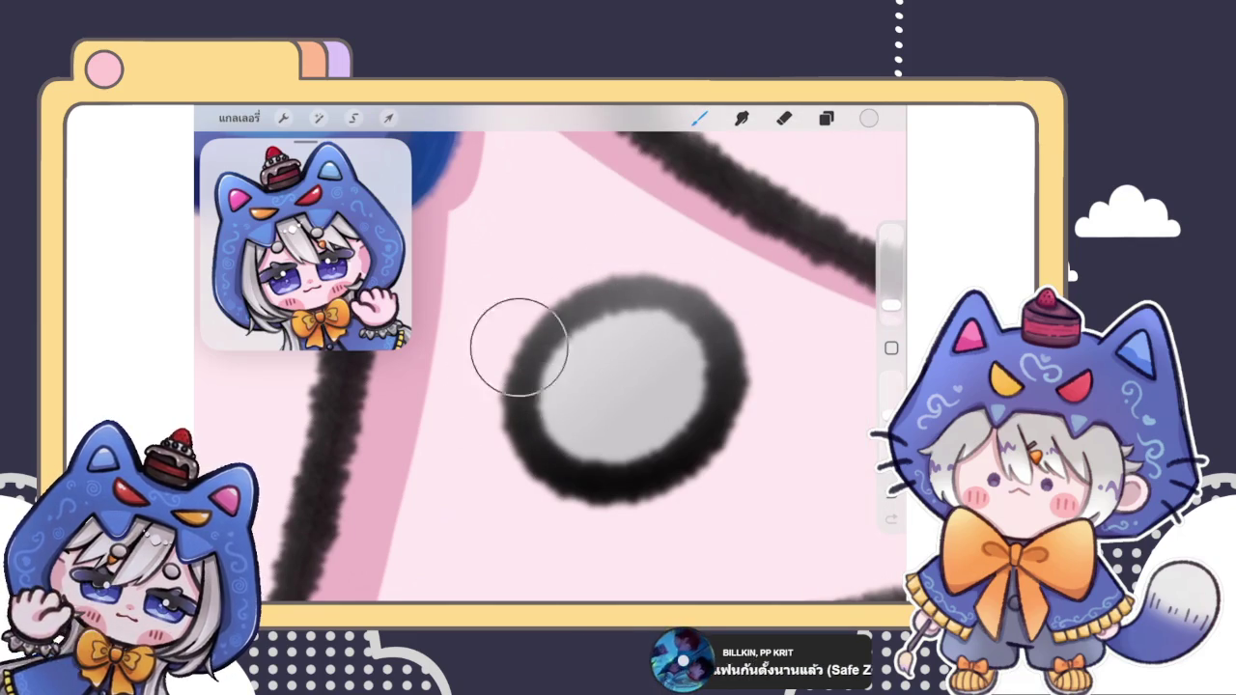
{"action": "left_click", "coordinate": [869, 118]}
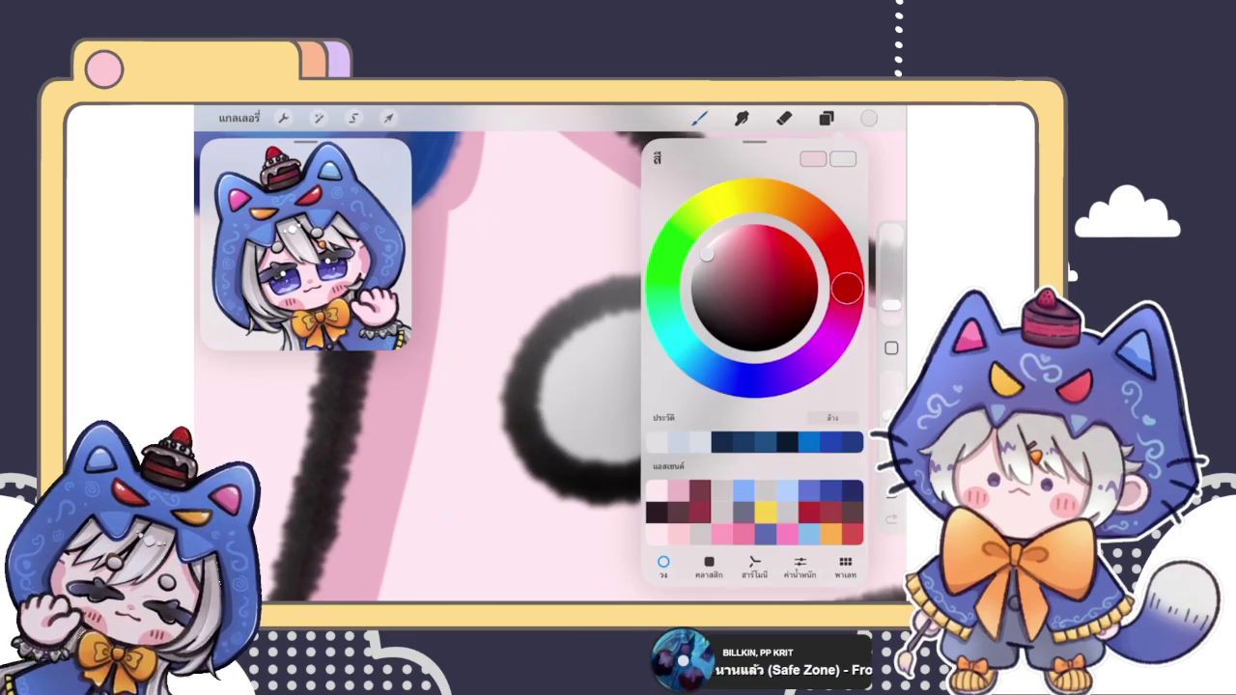
{"action": "left_click", "coordinate": [705, 251]}
{"action": "left_click_drag", "start_coordinate": [629, 254], "coordinate": [594, 321]}
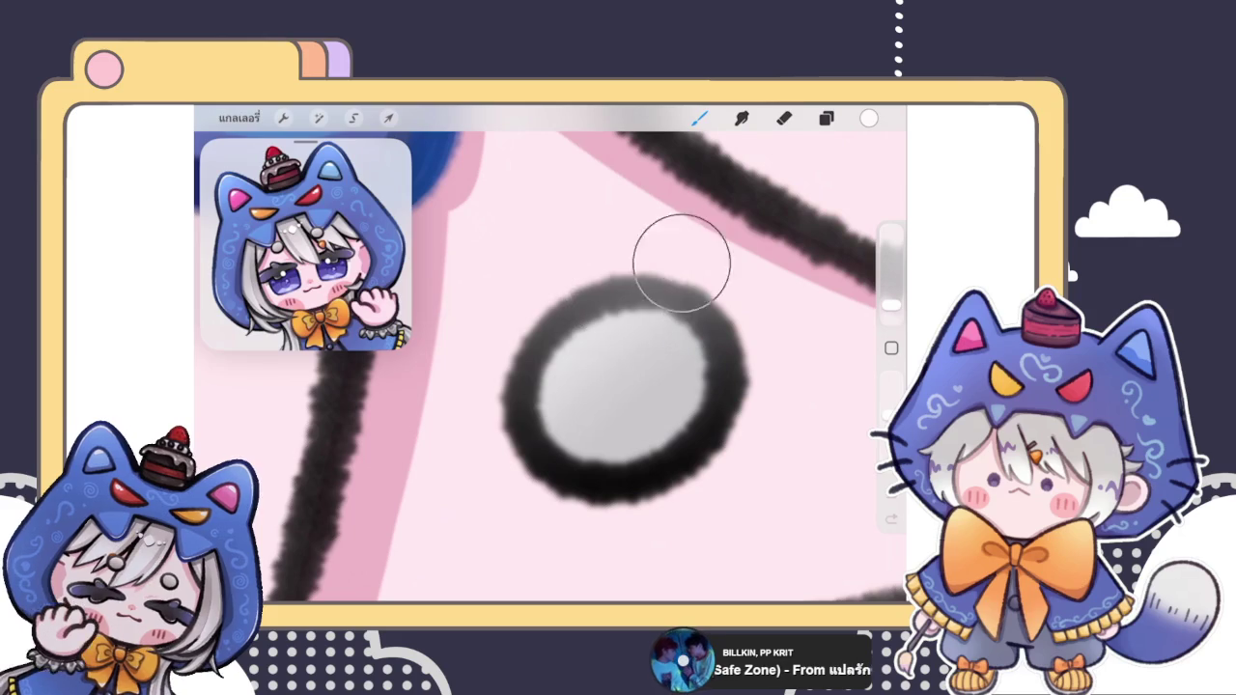
Step: Shade the right edge of the grey circle with black
{"action": "left_click", "coordinate": [869, 118]}
{"action": "left_click", "coordinate": [694, 282]}
{"action": "left_click", "coordinate": [586, 504]}
{"action": "left_click_drag", "start_coordinate": [689, 437], "coordinate": [720, 409]}
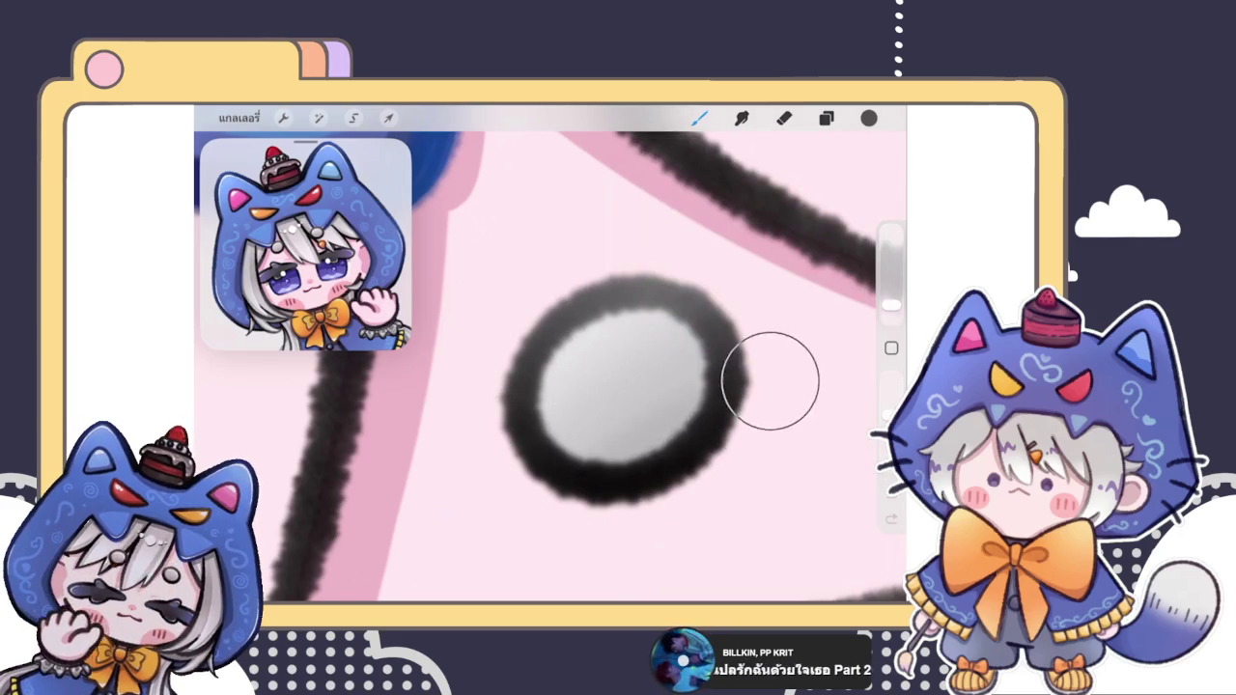
{"action": "scroll", "coordinate": [627, 386], "scroll_direction": "down", "scroll_amount": 5}
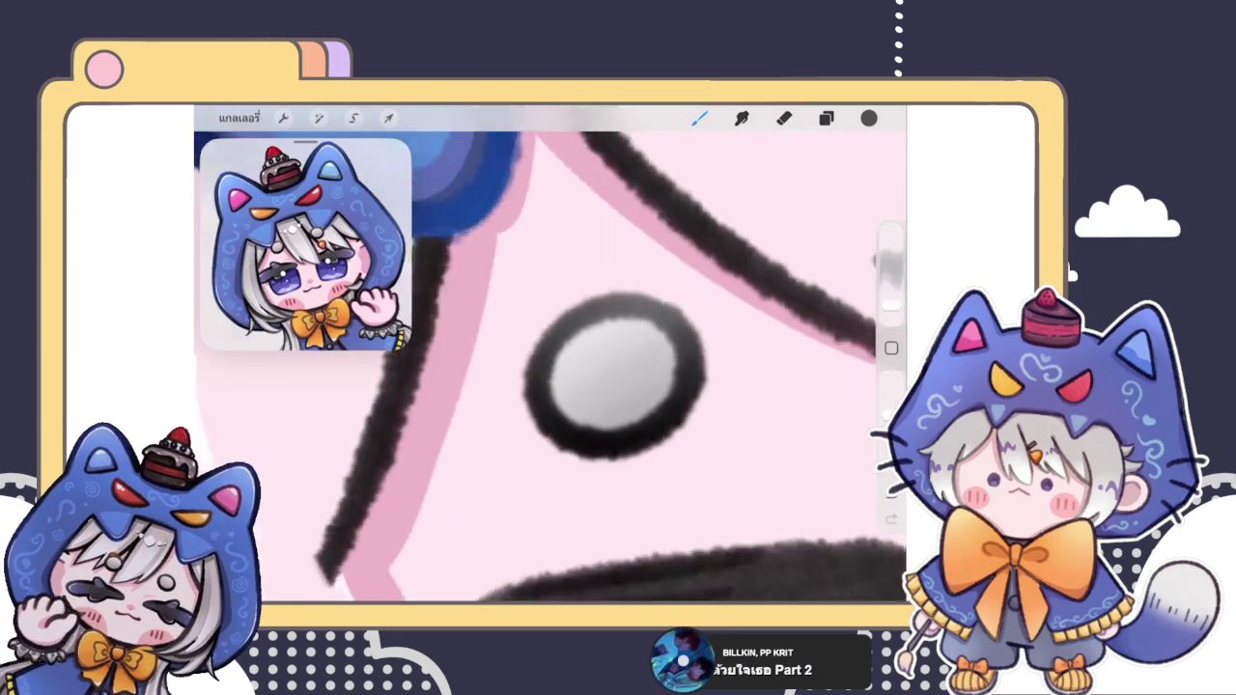
{"action": "scroll", "coordinate": [611, 373], "scroll_direction": "down", "scroll_amount": 5}
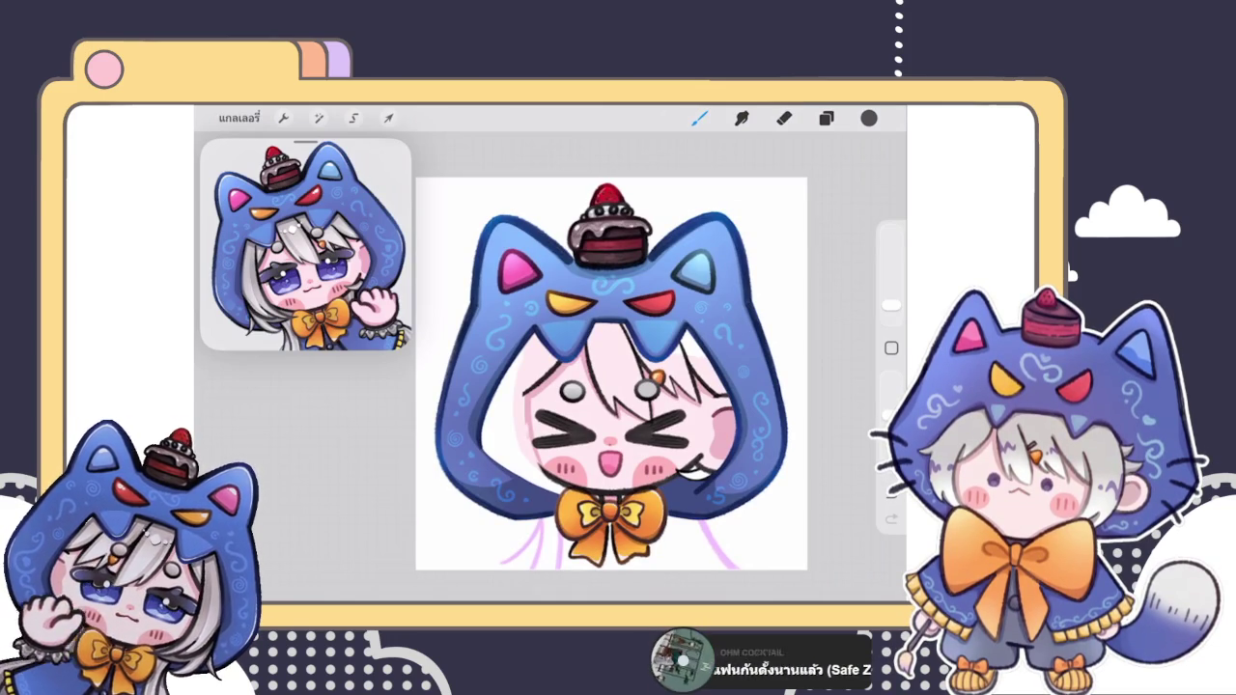
Step: Undo stray edits in the Layers panel and select the hood layer 42
{"action": "left_click", "coordinate": [826, 117]}
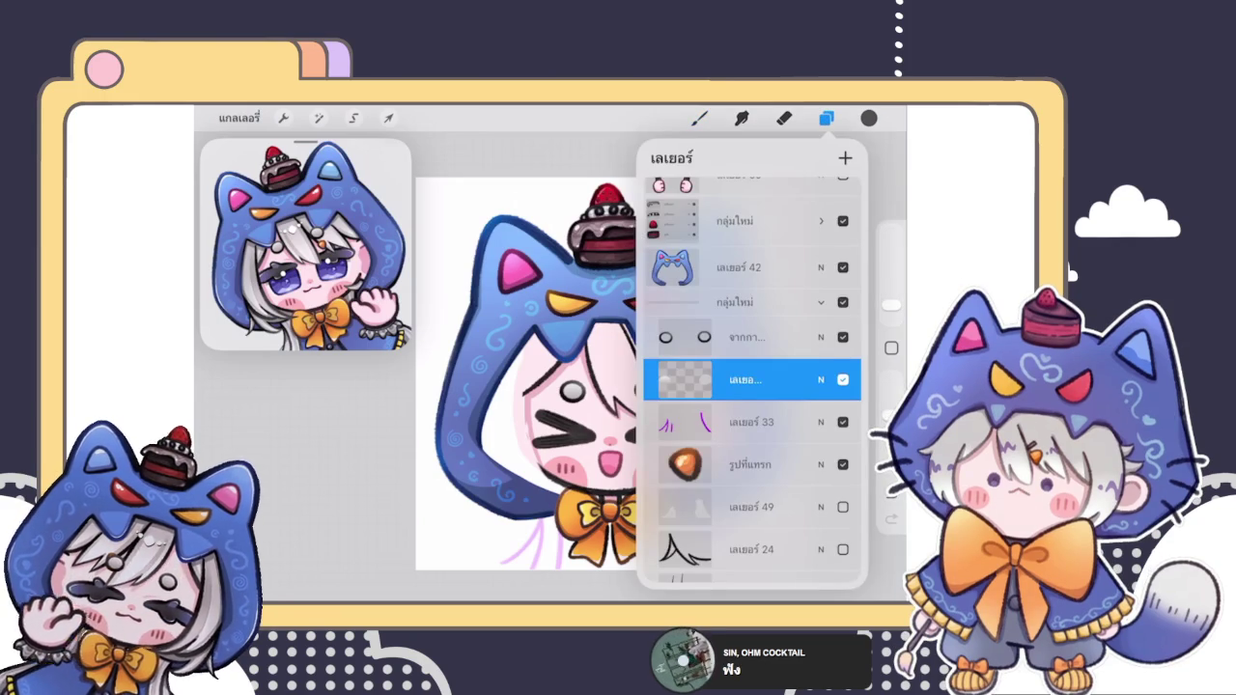
{"action": "scroll", "coordinate": [751, 376], "scroll_direction": "up", "scroll_amount": 1}
{"action": "key", "text": "ctrl+z"}
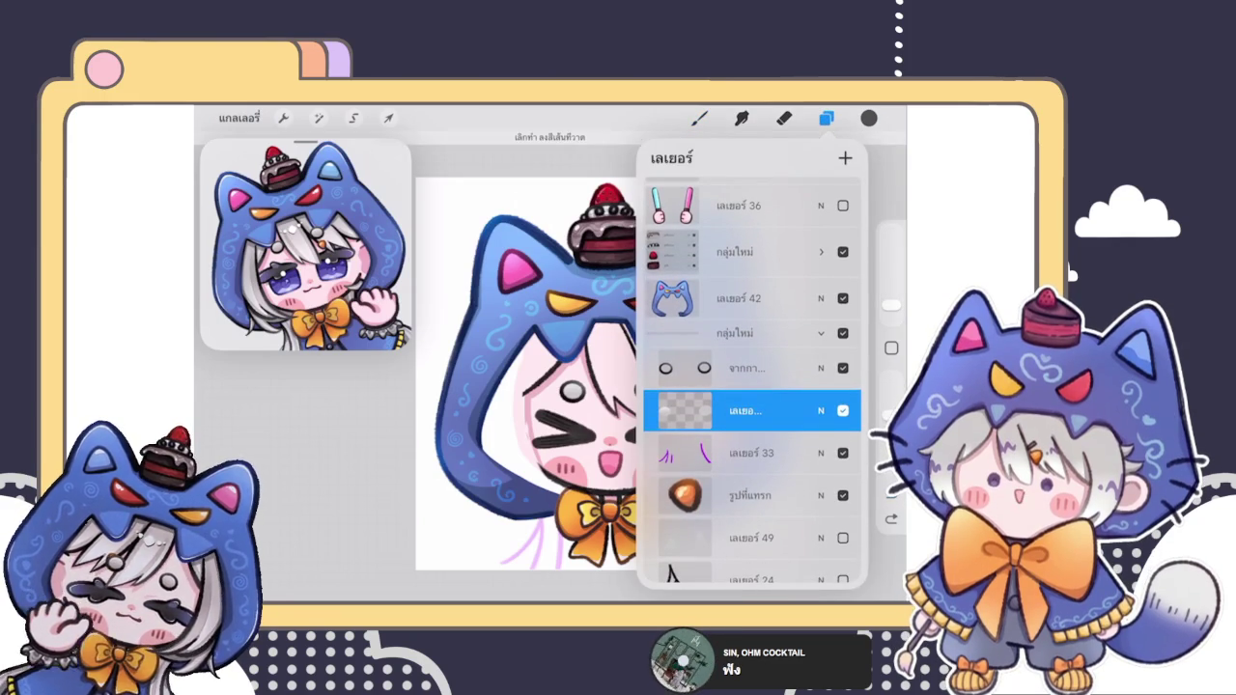
{"action": "key", "text": "b"}
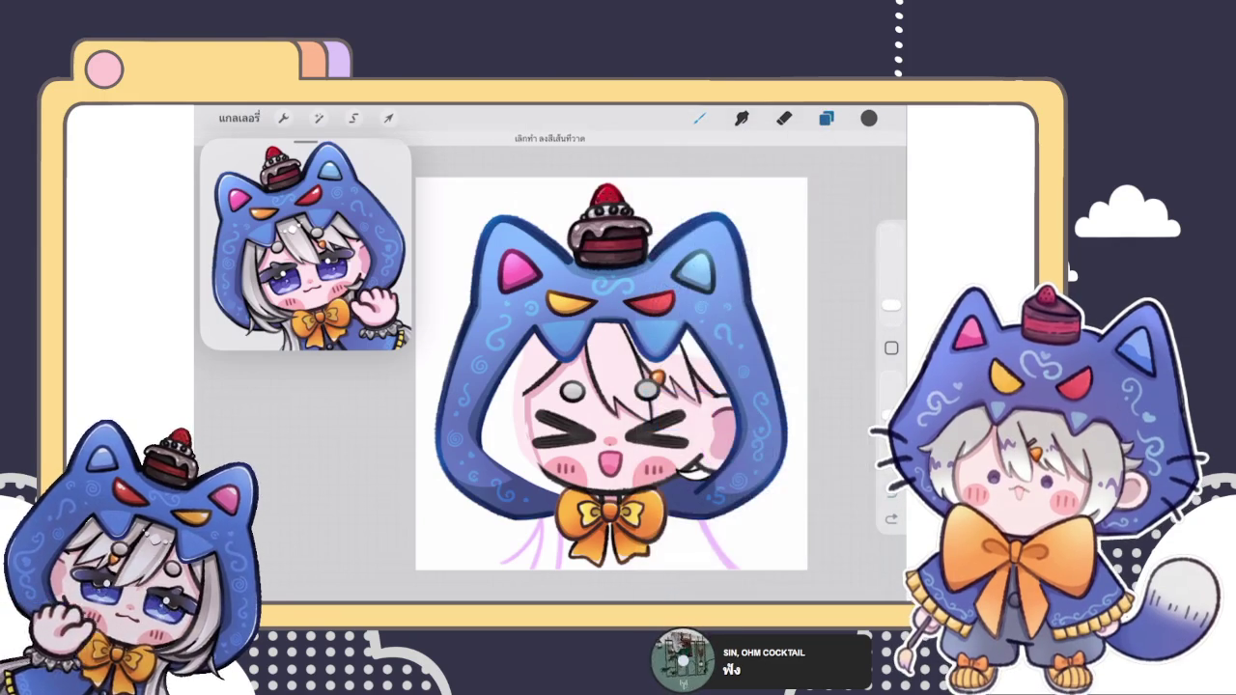
{"action": "key", "text": "l"}
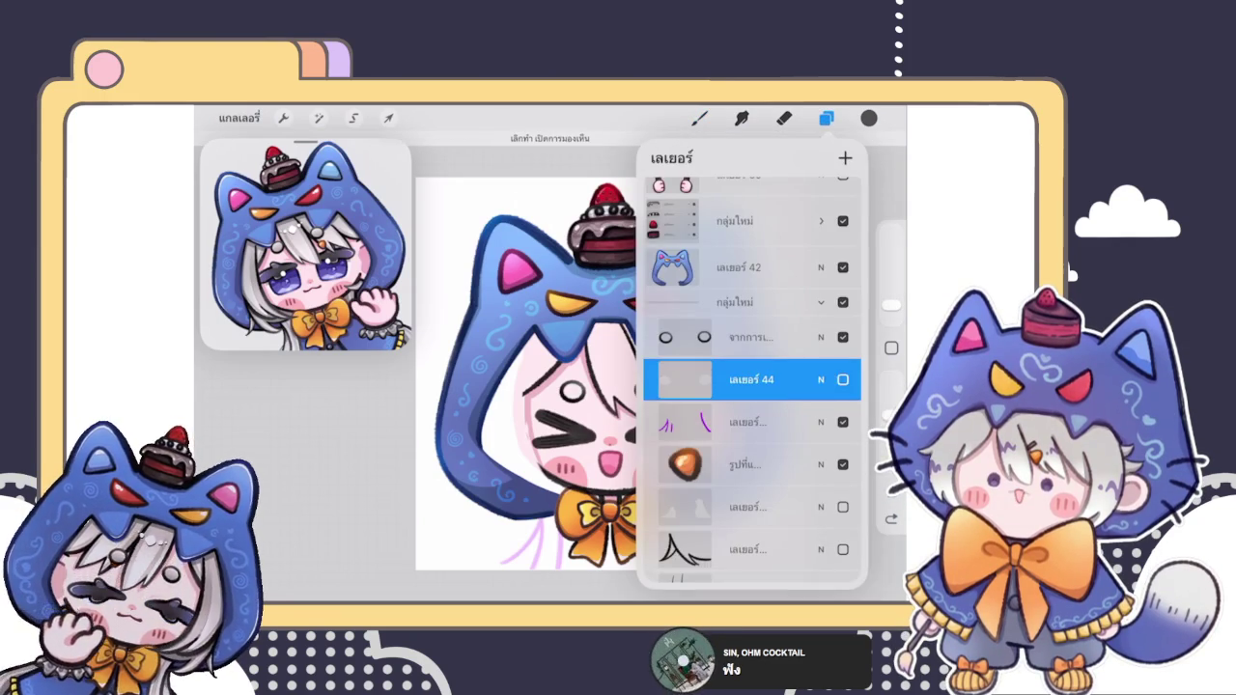
{"action": "left_click", "coordinate": [733, 302]}
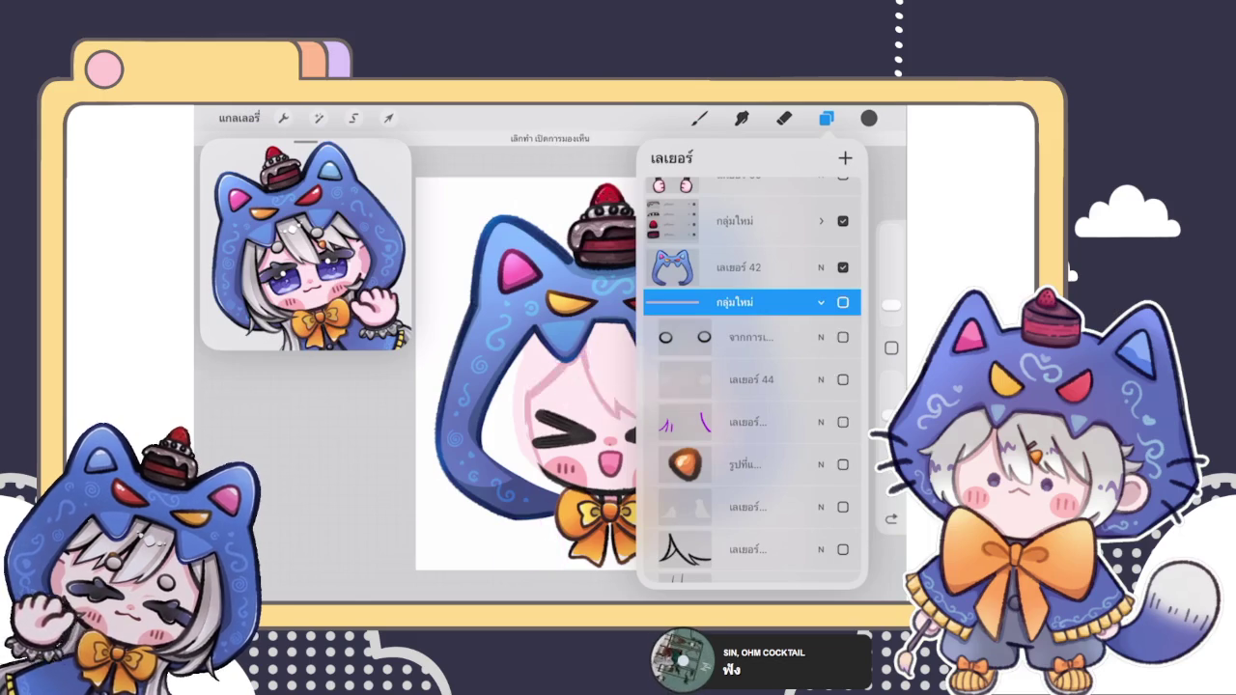
{"action": "left_click", "coordinate": [738, 268]}
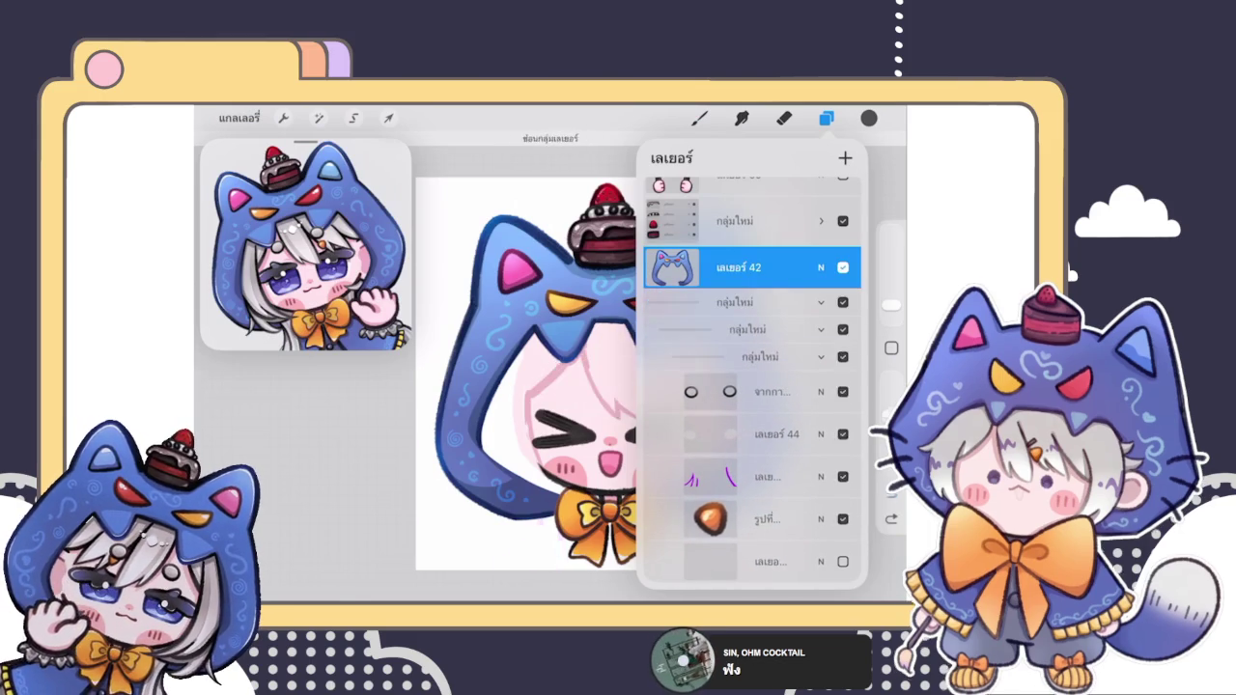
{"action": "left_click", "coordinate": [843, 356]}
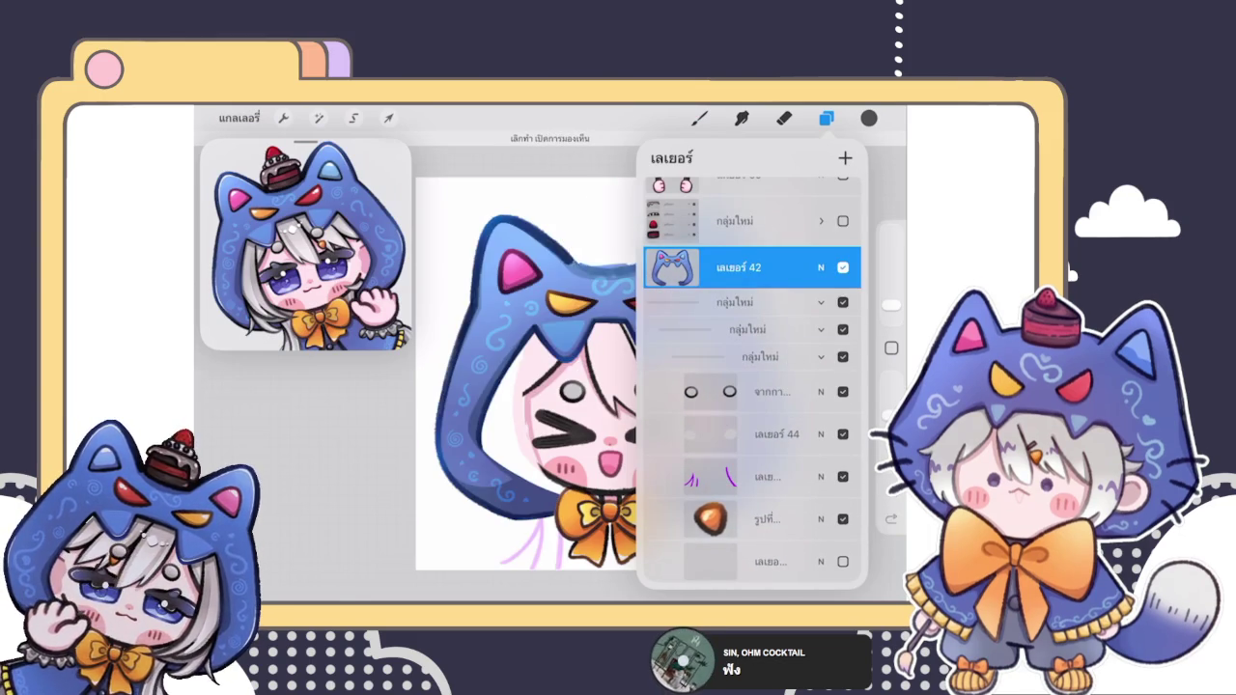
Step: Restore layer 19 through undo, then add Layer 49 above the hood as a clipping mask
{"action": "left_click", "coordinate": [845, 157]}
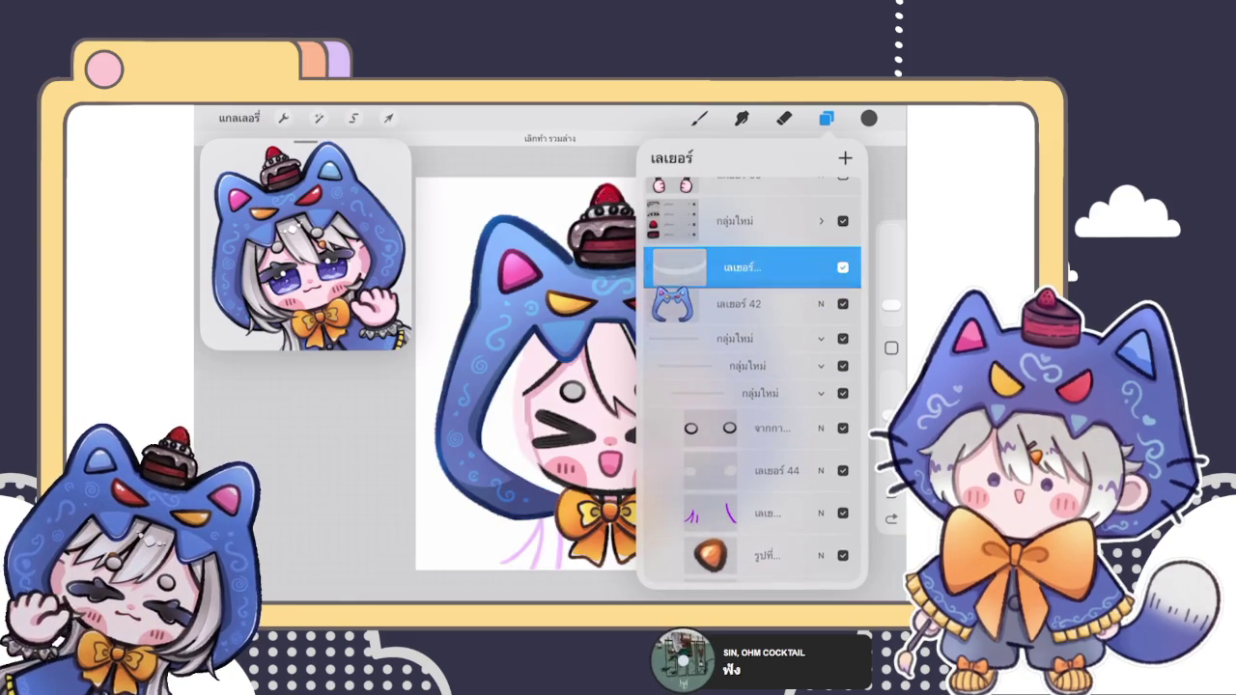
{"action": "key", "text": "ctrl+z"}
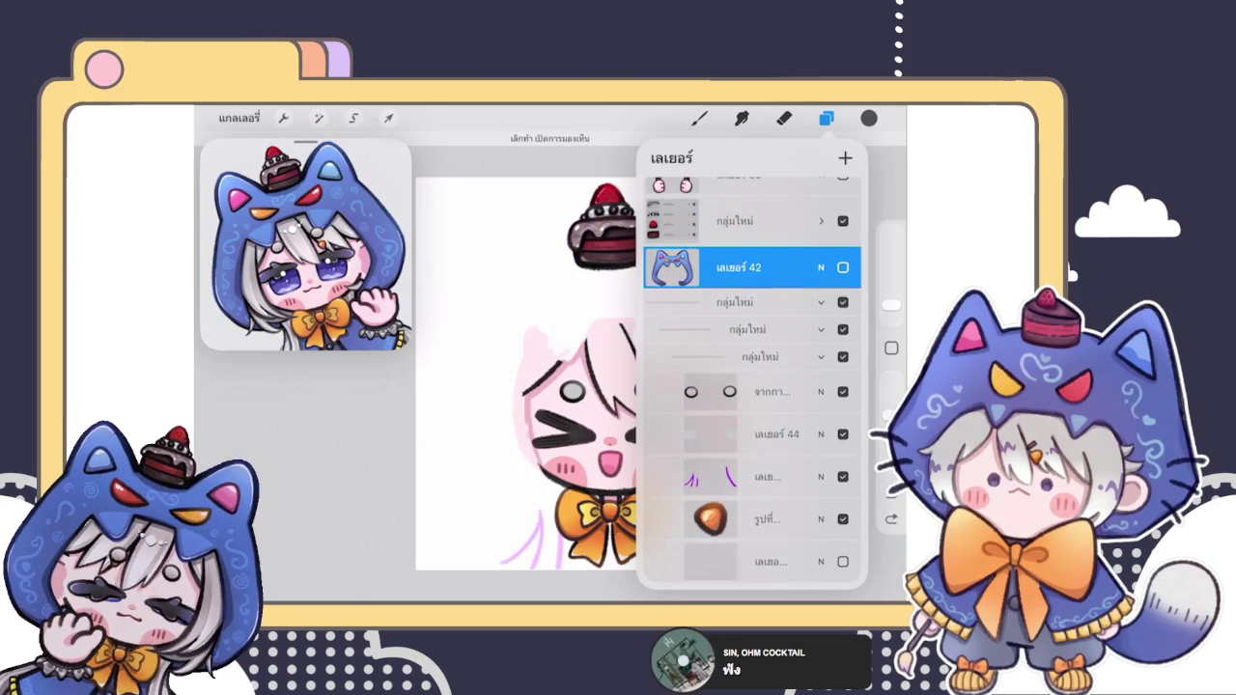
{"action": "key", "text": "ctrl+z"}
{"action": "key", "text": "ctrl+z"}
{"action": "key", "text": "ctrl+z"}
{"action": "left_click", "coordinate": [845, 157]}
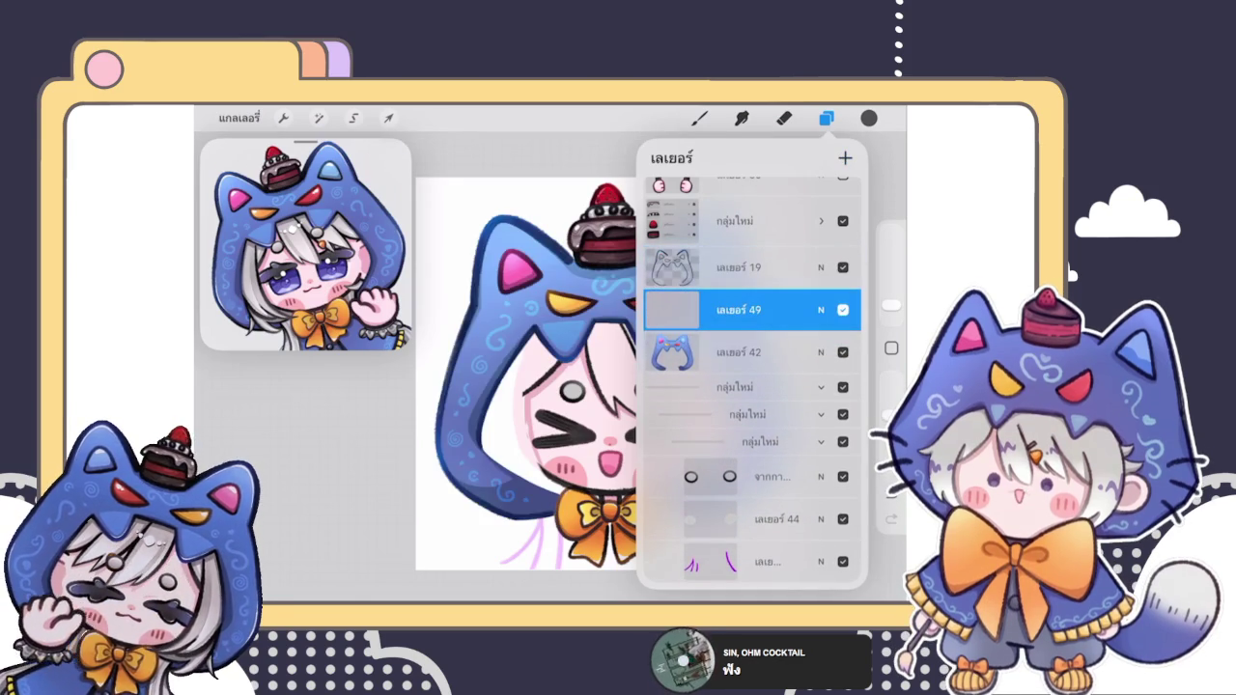
{"action": "left_click", "coordinate": [738, 310]}
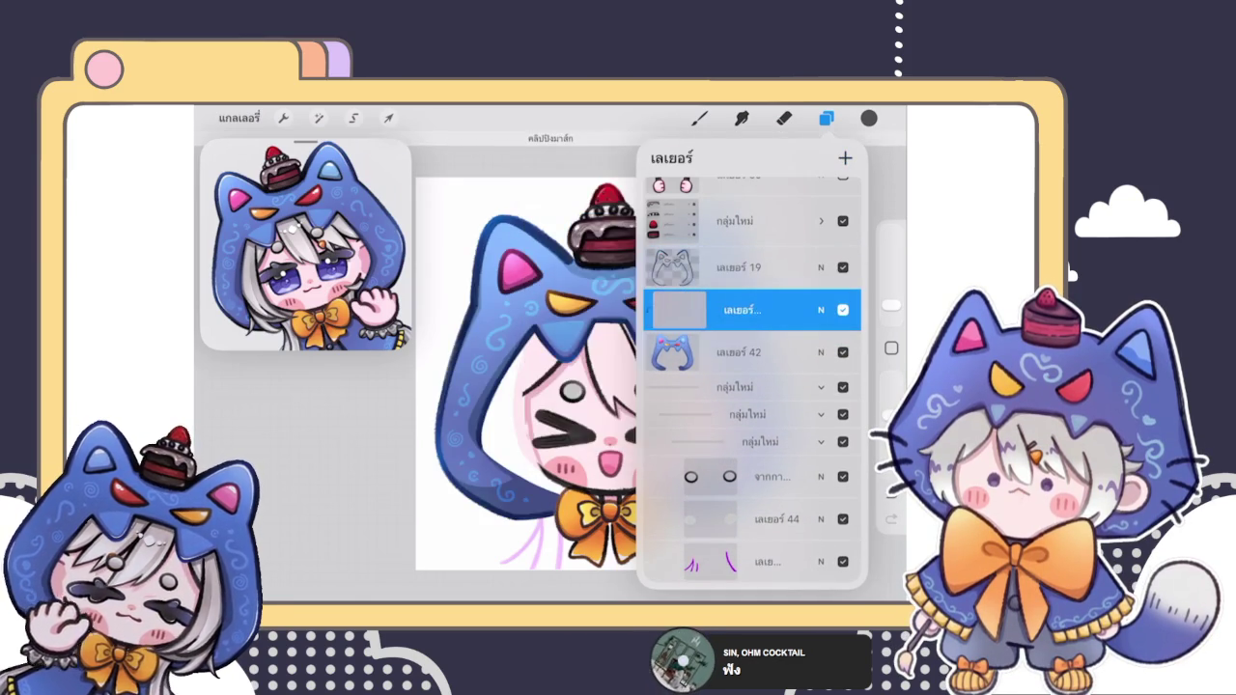
{"action": "left_click", "coordinate": [699, 118]}
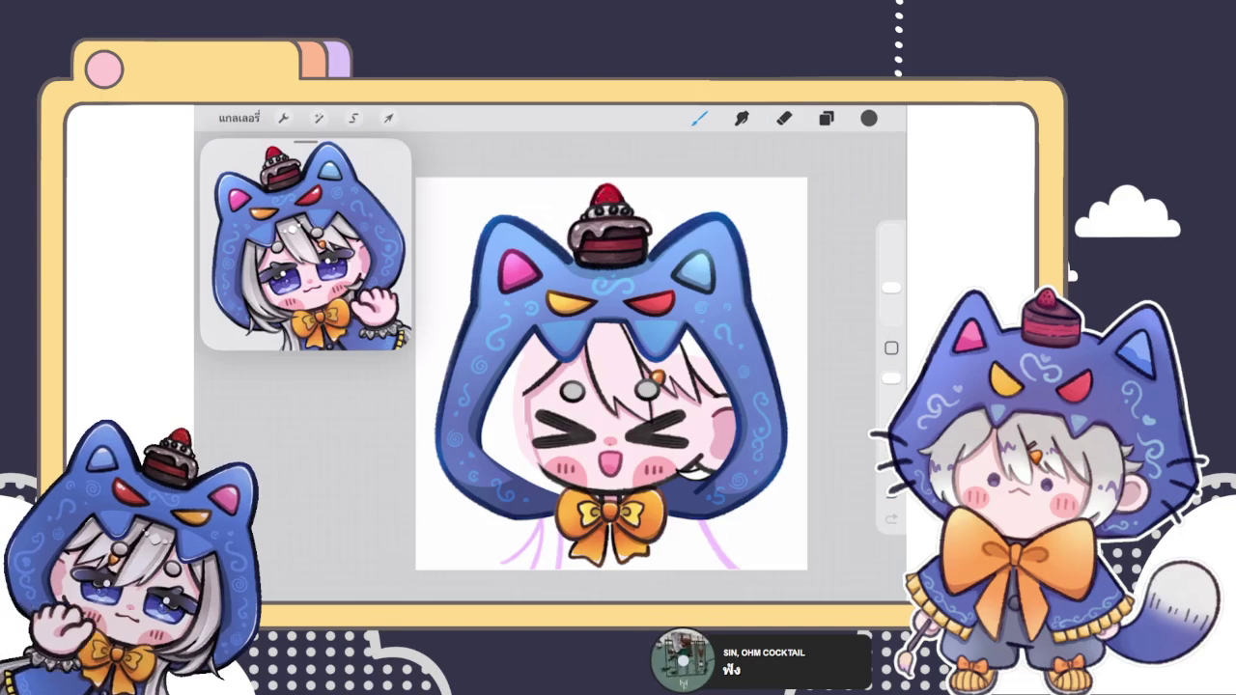
Step: Switch to white and paint a thin highlight along the left ear's inner edge
{"action": "left_click", "coordinate": [869, 117]}
{"action": "left_click", "coordinate": [744, 222]}
{"action": "left_click", "coordinate": [699, 118]}
{"action": "left_click", "coordinate": [699, 118]}
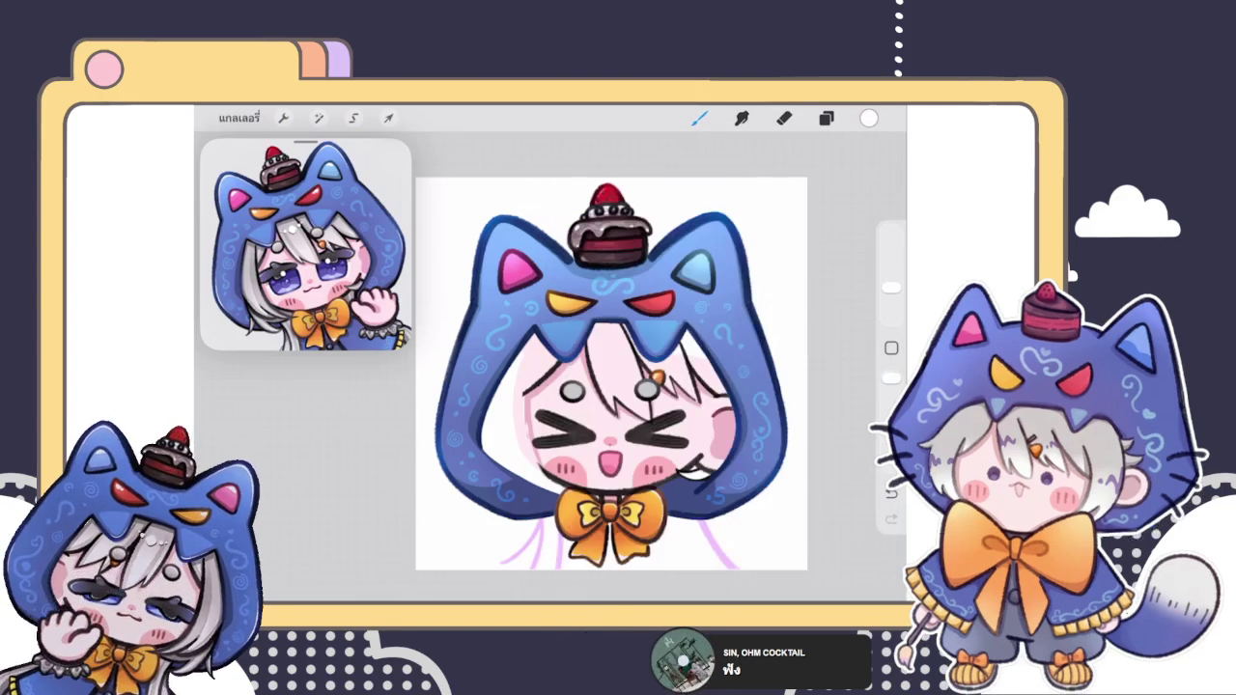
{"action": "scroll", "coordinate": [628, 376], "scroll_direction": "up", "scroll_amount": 3}
{"action": "scroll", "coordinate": [628, 376], "scroll_direction": "up", "scroll_amount": 3}
{"action": "scroll", "coordinate": [599, 377], "scroll_direction": "up", "scroll_amount": 3}
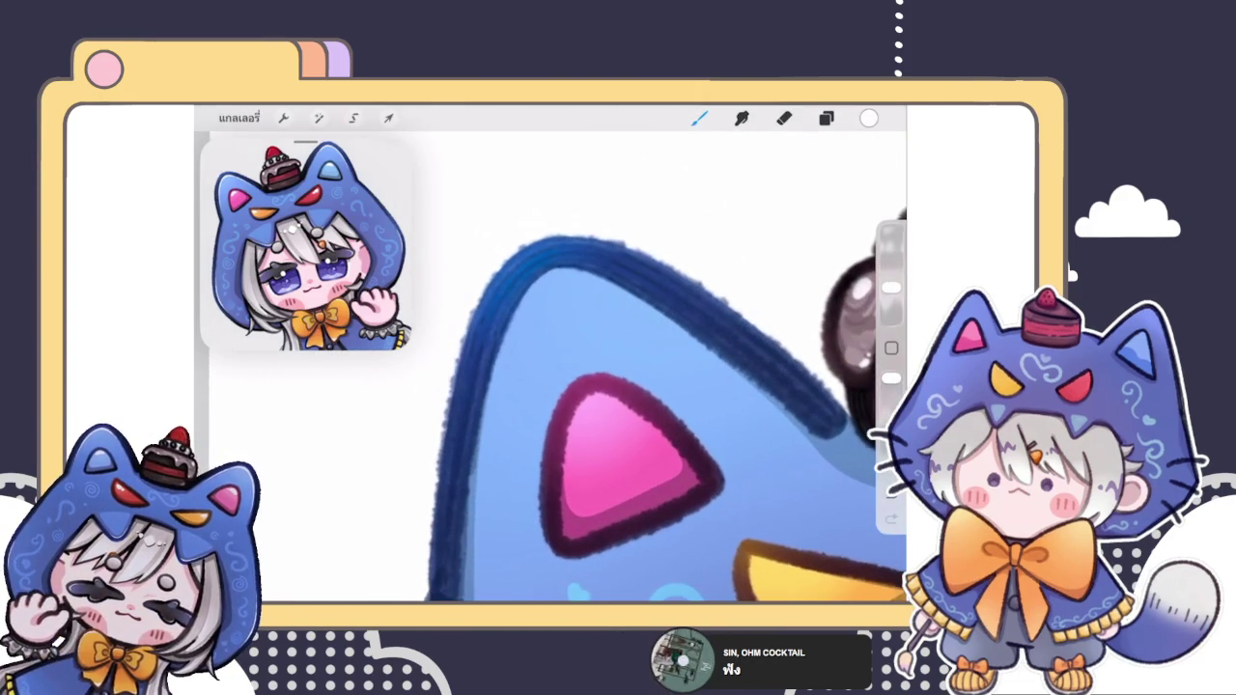
{"action": "mouse_move", "coordinate": [486, 411]}
{"action": "left_mouse_down"}
{"action": "mouse_move", "coordinate": [513, 323]}
{"action": "mouse_move", "coordinate": [548, 275]}
{"action": "left_mouse_up"}
Step: Extend the white ear highlight upward and brighten its edge line
{"action": "scroll", "coordinate": [627, 376], "scroll_direction": "up", "scroll_amount": 2}
{"action": "scroll", "coordinate": [628, 377], "scroll_direction": "up", "scroll_amount": 2}
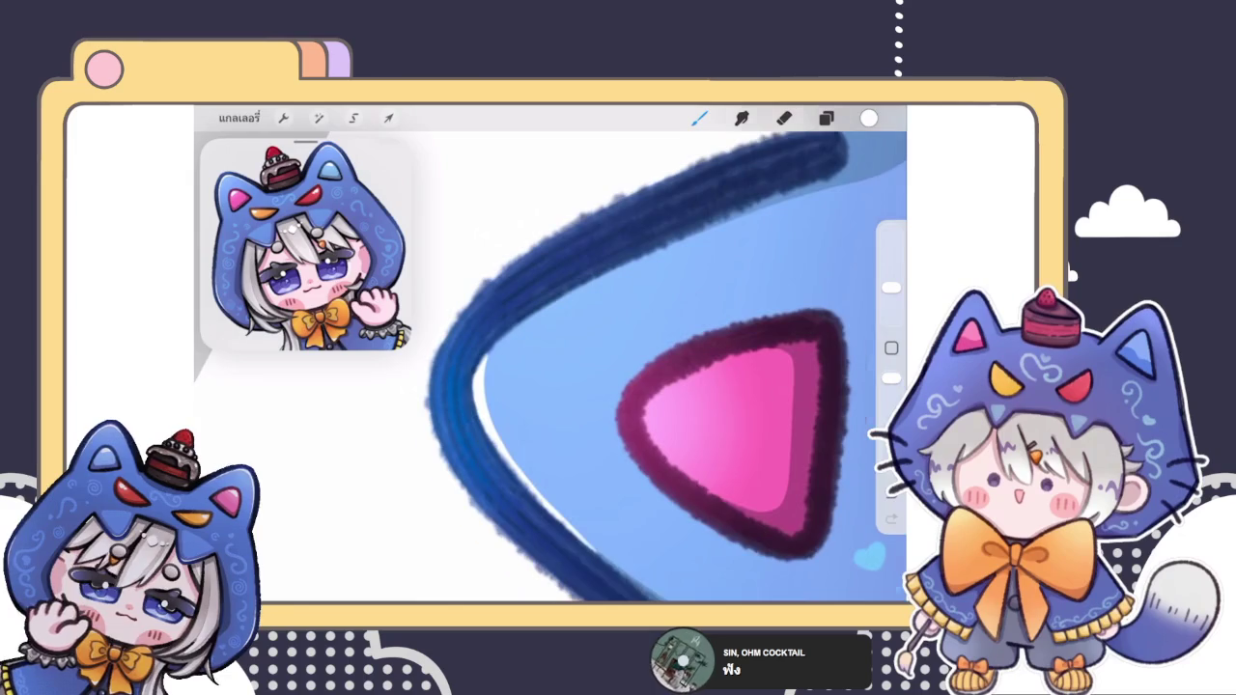
{"action": "scroll", "coordinate": [628, 377], "scroll_direction": "up", "scroll_amount": 2}
{"action": "mouse_move", "coordinate": [461, 396]}
{"action": "left_mouse_down"}
{"action": "mouse_move", "coordinate": [599, 301]}
{"action": "mouse_move", "coordinate": [675, 268]}
{"action": "left_mouse_up"}
{"action": "scroll", "coordinate": [627, 376], "scroll_direction": "down", "scroll_amount": 3}
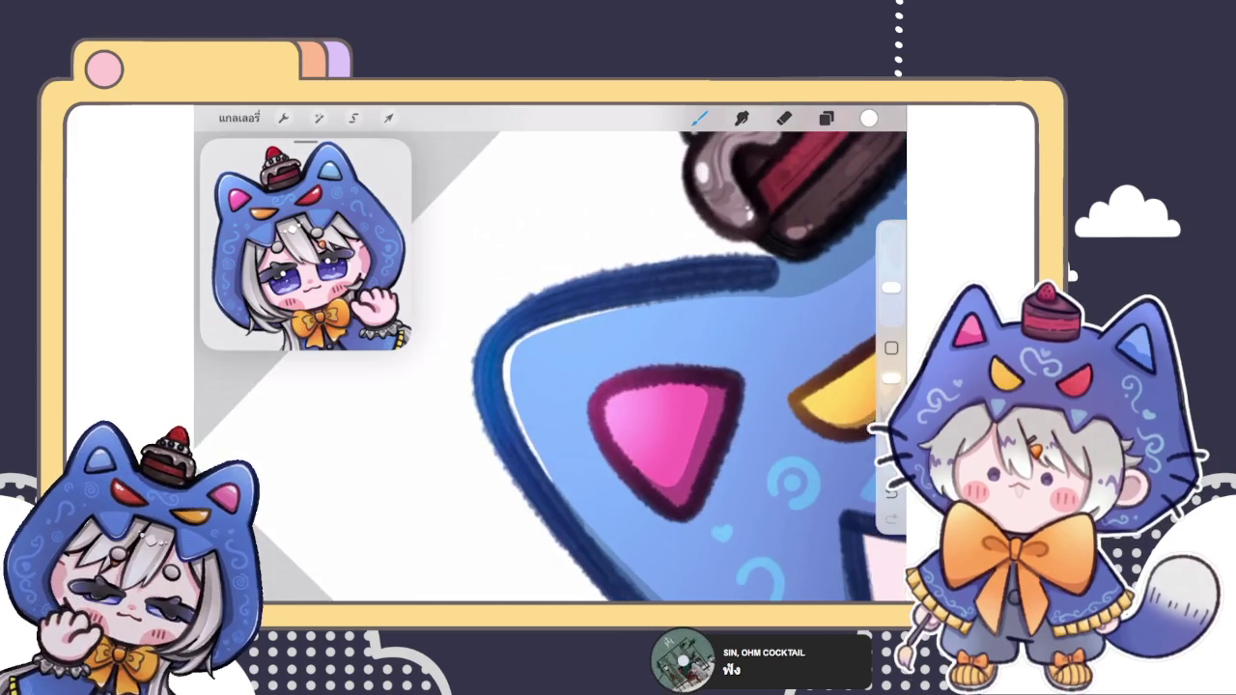
{"action": "scroll", "coordinate": [551, 367], "scroll_direction": "down", "scroll_amount": 2}
{"action": "scroll", "coordinate": [551, 367], "scroll_direction": "up", "scroll_amount": 3}
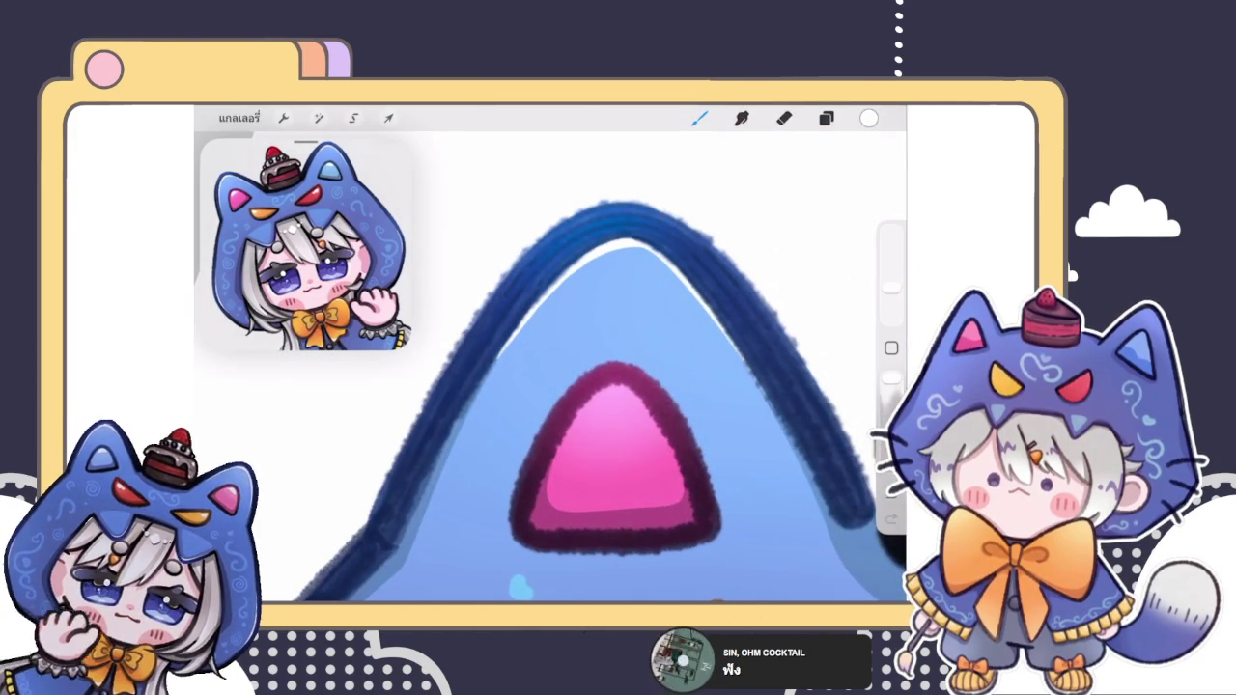
{"action": "scroll", "coordinate": [598, 377], "scroll_direction": "up", "scroll_amount": 2}
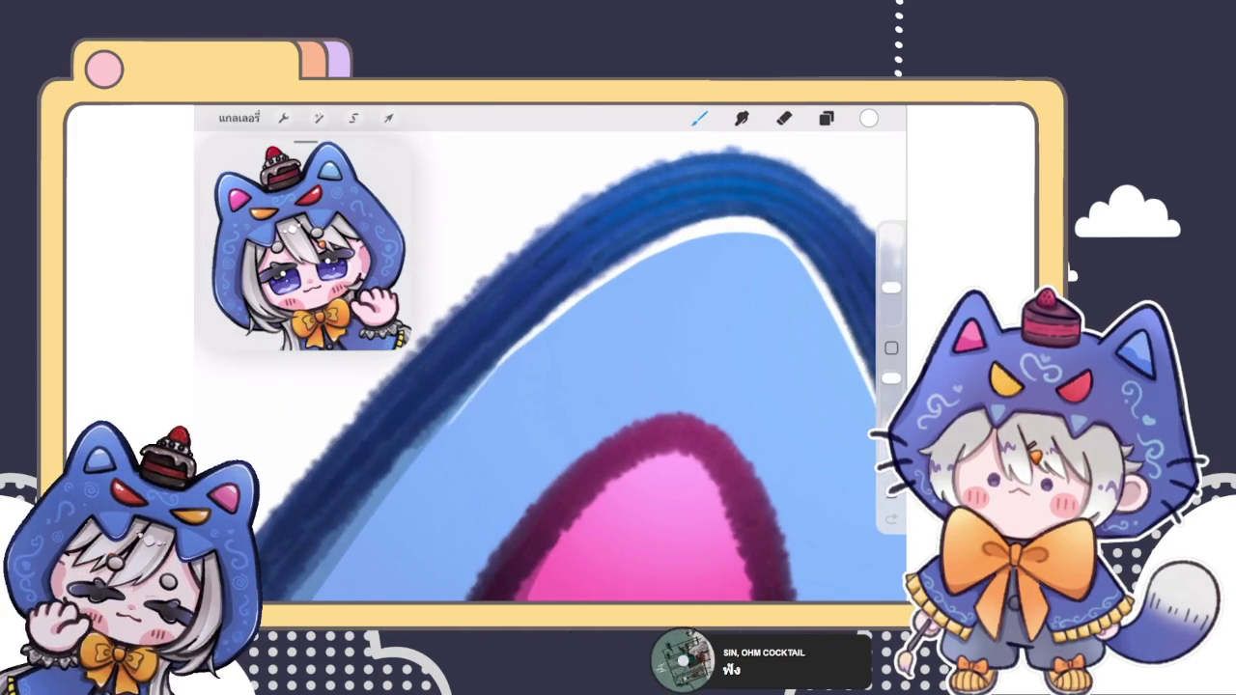
{"action": "left_click_drag", "start_coordinate": [439, 430], "coordinate": [503, 358]}
{"action": "key", "text": "ctrl+z"}
{"action": "key", "text": "ctrl+shift+z"}
{"action": "key", "text": "ctrl+z"}
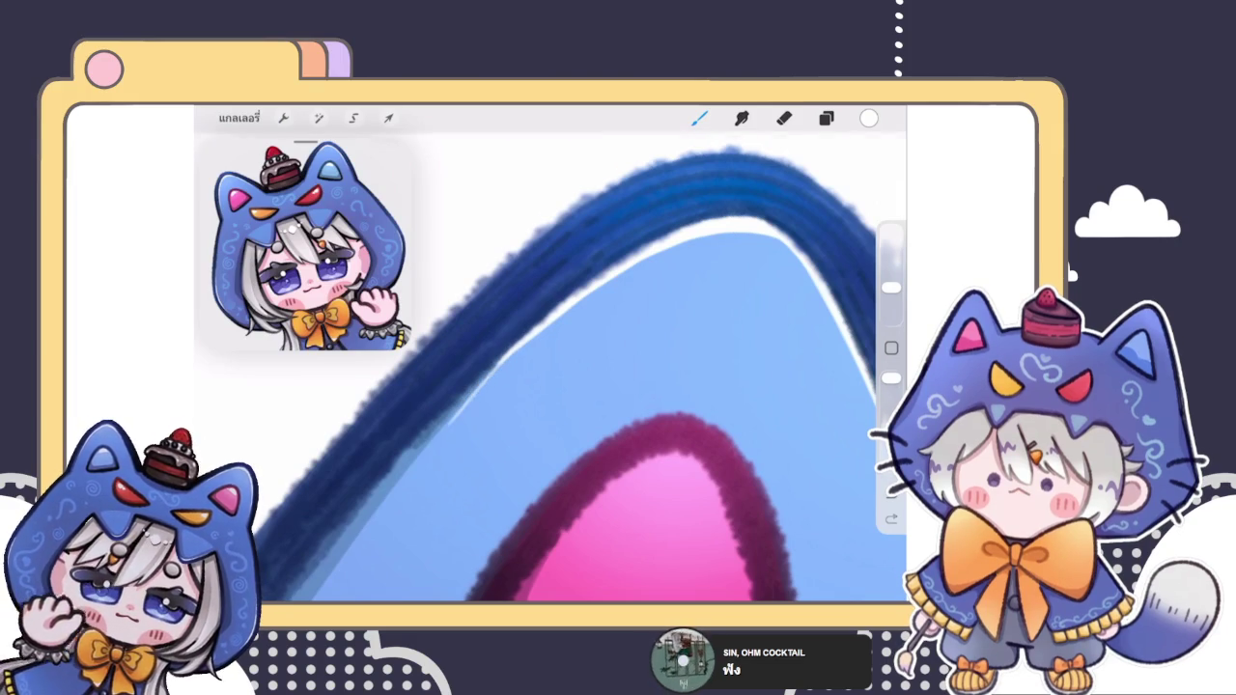
{"action": "key", "text": "ctrl+shift+z"}
Step: Erase stray parts of the white ear highlight with a smaller eraser
{"action": "left_click", "coordinate": [783, 118]}
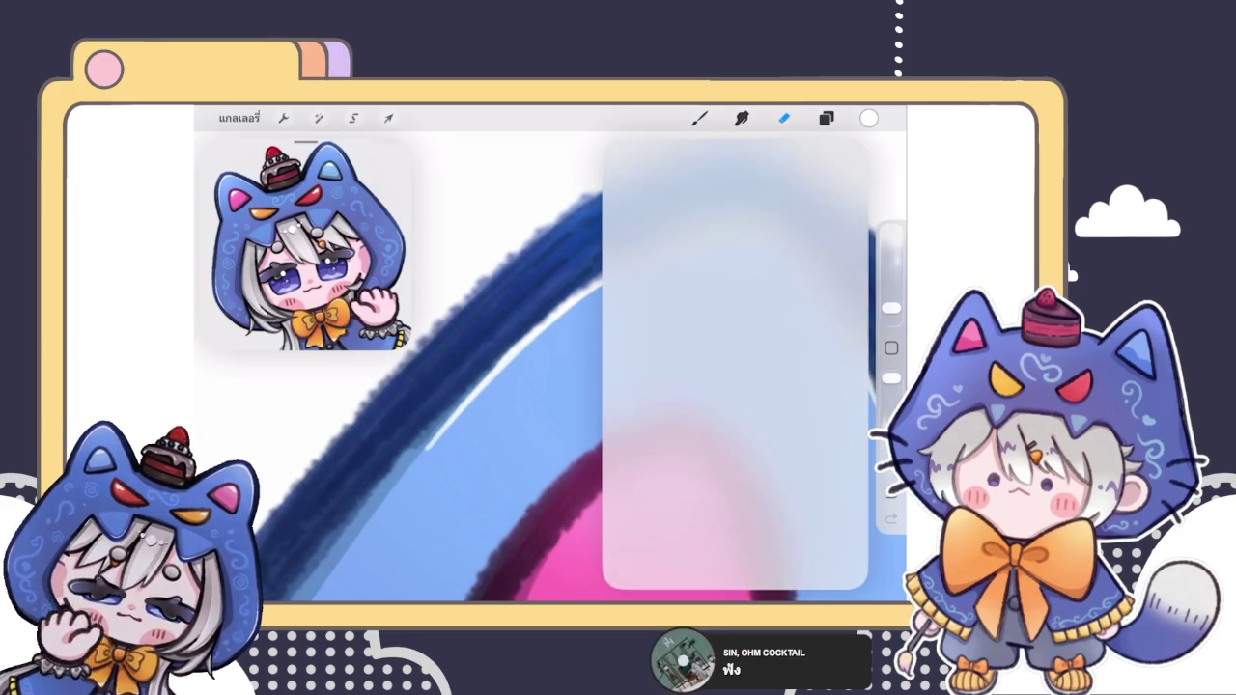
{"action": "left_click", "coordinate": [473, 359]}
{"action": "left_click_drag", "start_coordinate": [466, 363], "coordinate": [606, 272]}
{"action": "left_click_drag", "start_coordinate": [890, 307], "coordinate": [890, 287]}
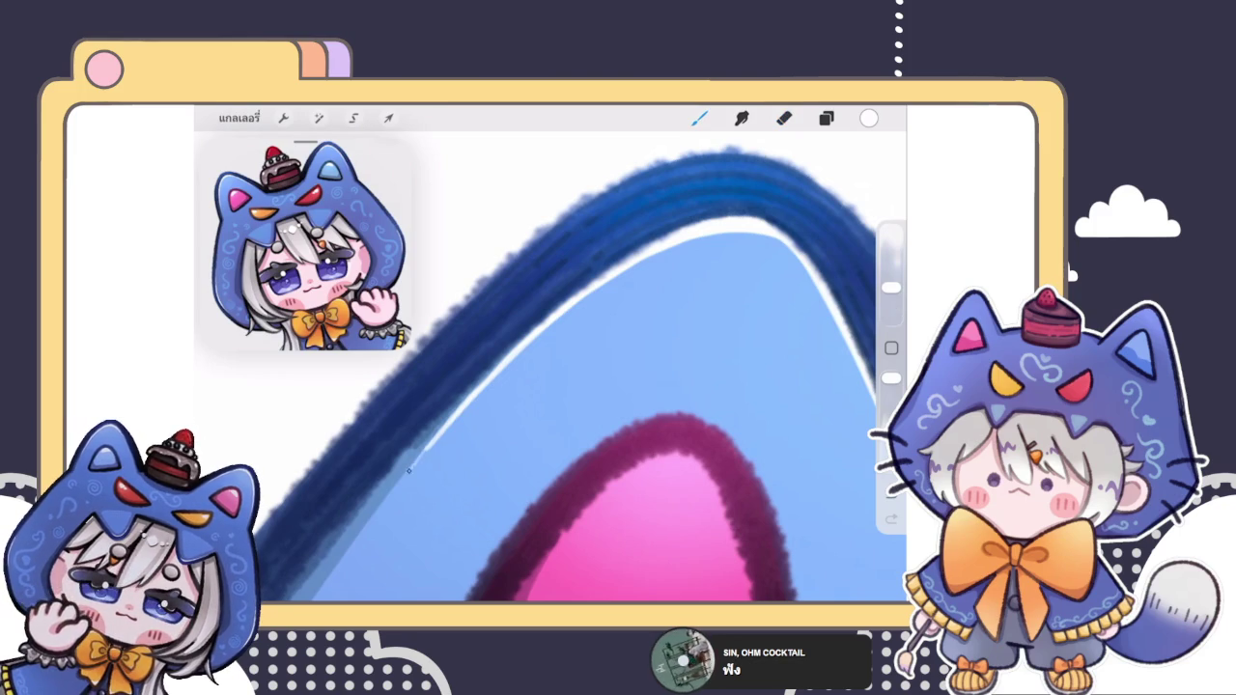
{"action": "key", "text": "e"}
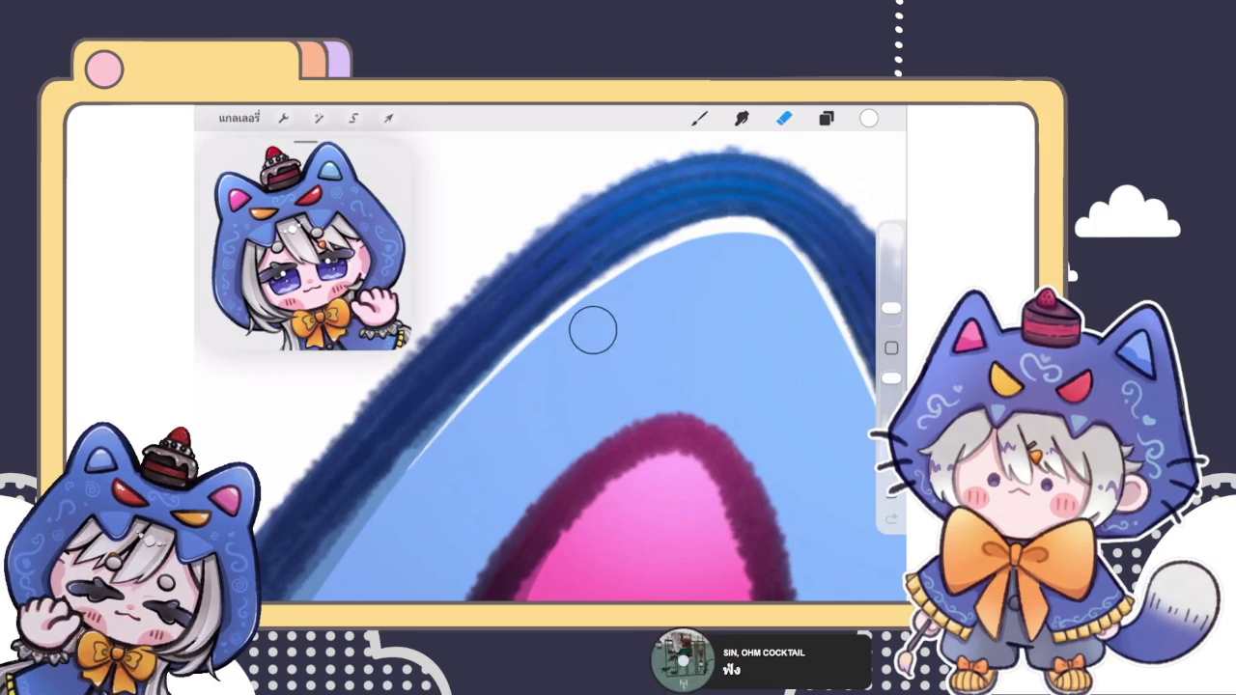
{"action": "key", "text": "b"}
{"action": "left_click_drag", "start_coordinate": [628, 386], "coordinate": [715, 424]}
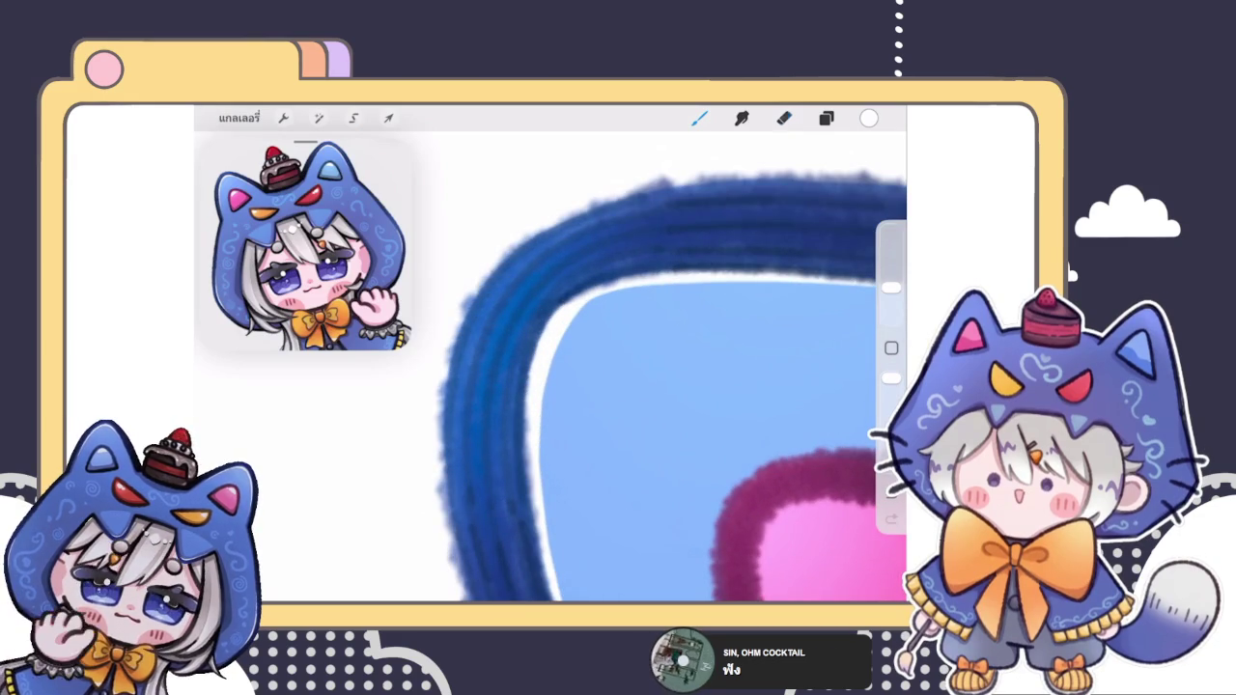
{"action": "key", "text": "e"}
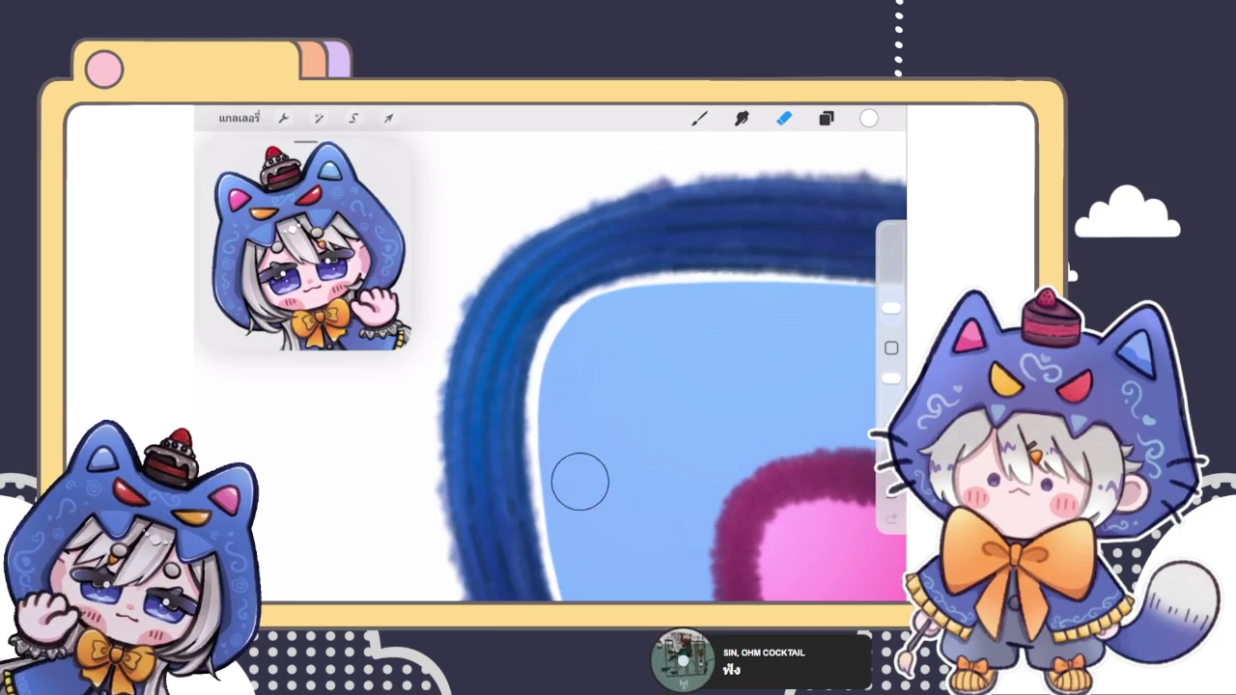
{"action": "mouse_move", "coordinate": [580, 483]}
{"action": "left_mouse_down"}
{"action": "mouse_move", "coordinate": [618, 386]}
{"action": "mouse_move", "coordinate": [569, 415]}
{"action": "left_mouse_up"}
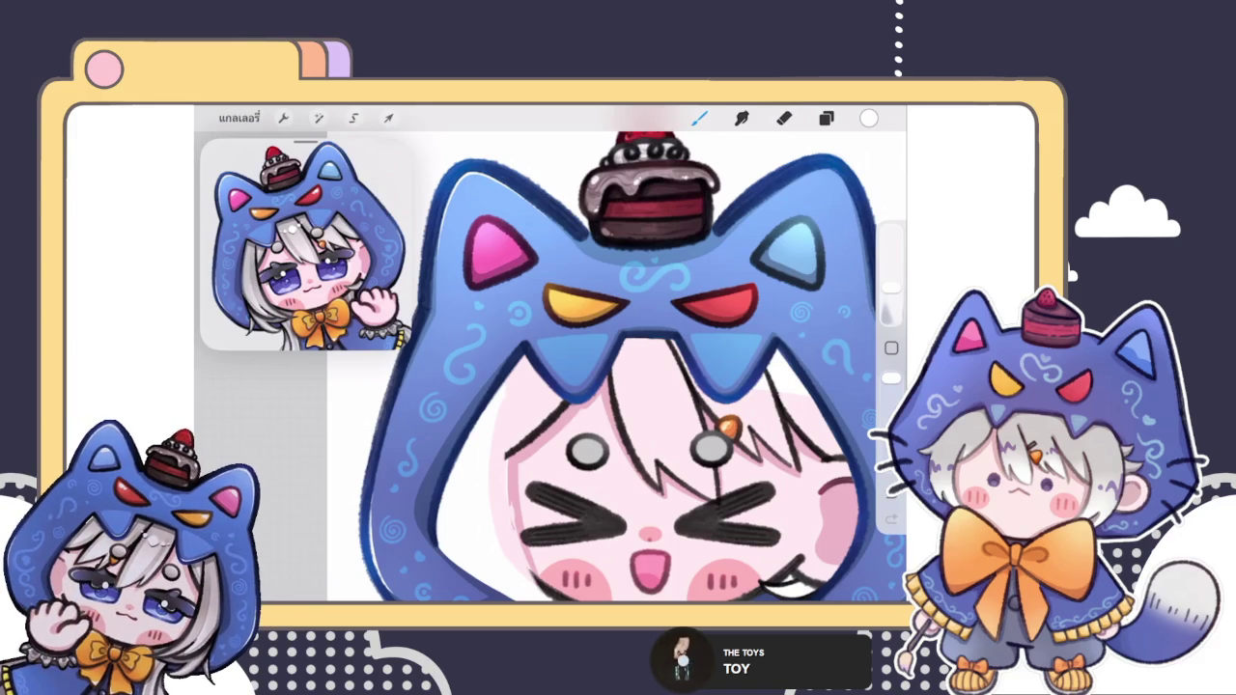
Step: Paint thin white highlights along the tooth's inner left edge and the blue band
{"action": "scroll", "coordinate": [599, 367], "scroll_direction": "up", "scroll_amount": 3}
{"action": "scroll", "coordinate": [598, 367], "scroll_direction": "up", "scroll_amount": 3}
{"action": "scroll", "coordinate": [599, 367], "scroll_direction": "up", "scroll_amount": 2}
{"action": "scroll", "coordinate": [598, 366], "scroll_direction": "up", "scroll_amount": 1}
{"action": "left_click_drag", "start_coordinate": [492, 317], "coordinate": [613, 518]}
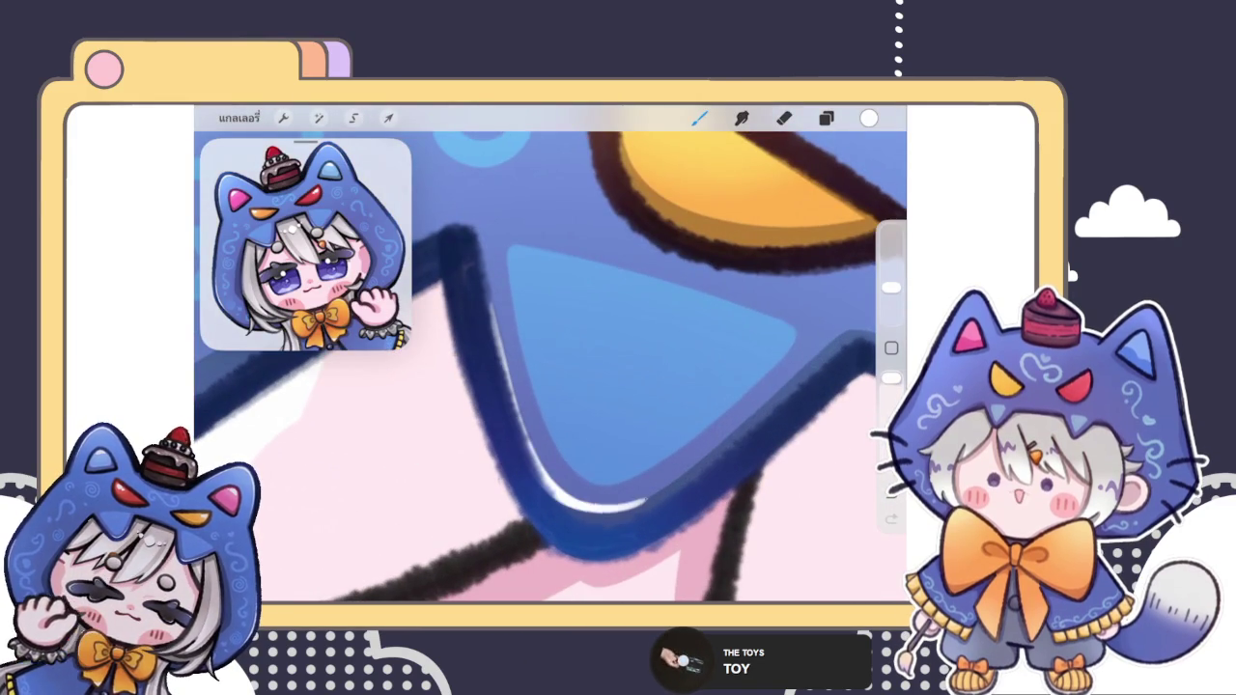
{"action": "scroll", "coordinate": [550, 367], "scroll_direction": "left", "scroll_amount": 2}
{"action": "scroll", "coordinate": [550, 367], "scroll_direction": "up", "scroll_amount": 2}
{"action": "scroll", "coordinate": [551, 367], "scroll_direction": "up", "scroll_amount": 2}
{"action": "scroll", "coordinate": [550, 366], "scroll_direction": "up", "scroll_amount": 2}
{"action": "scroll", "coordinate": [550, 367], "scroll_direction": "down", "scroll_amount": 3}
{"action": "scroll", "coordinate": [550, 366], "scroll_direction": "down", "scroll_amount": 2}
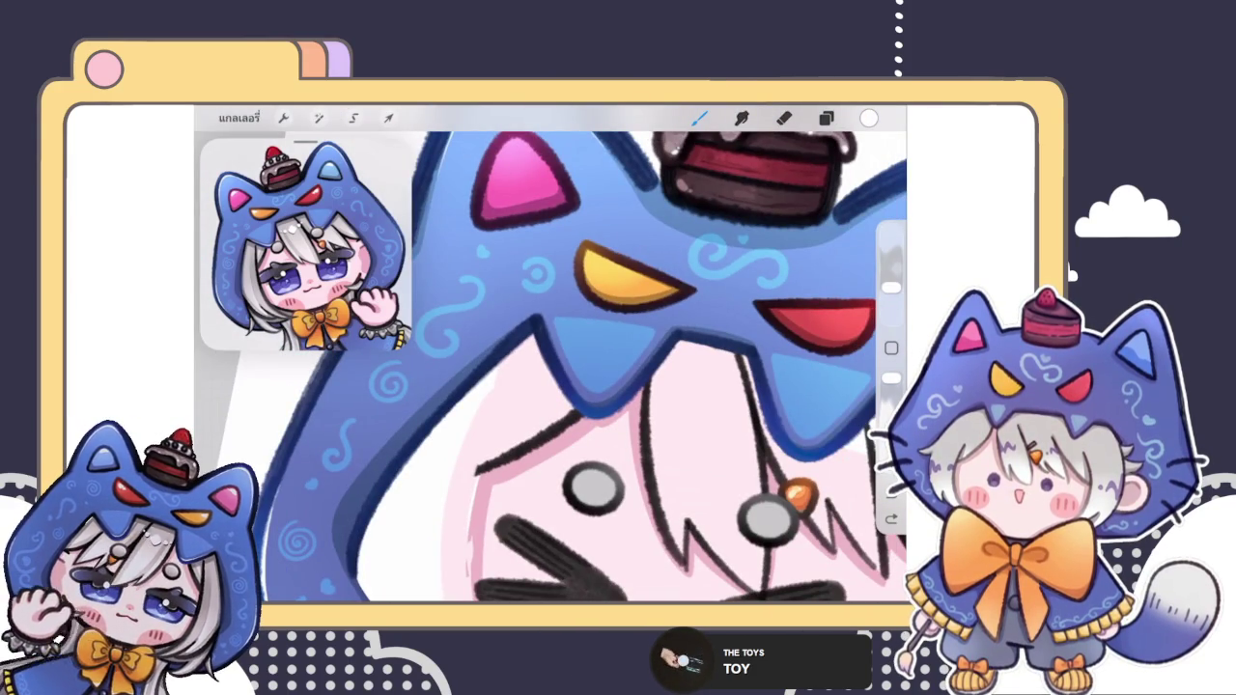
{"action": "scroll", "coordinate": [550, 367], "scroll_direction": "up", "scroll_amount": 3}
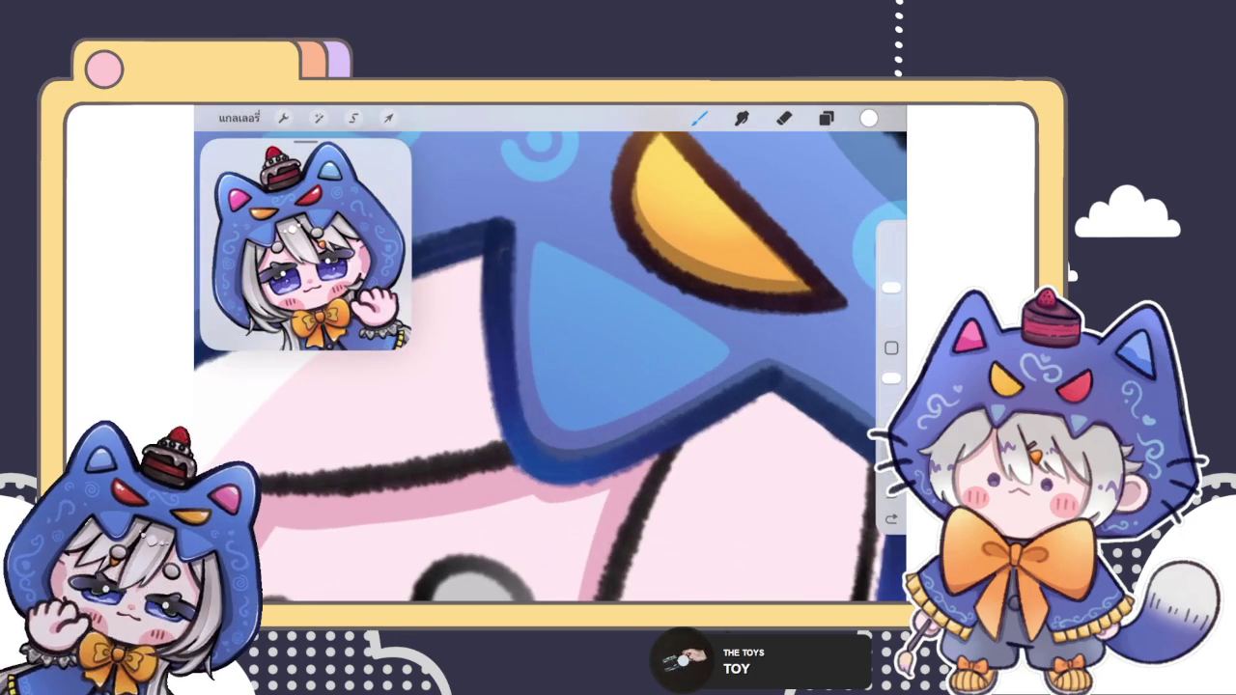
{"action": "scroll", "coordinate": [550, 367], "scroll_direction": "up", "scroll_amount": 3}
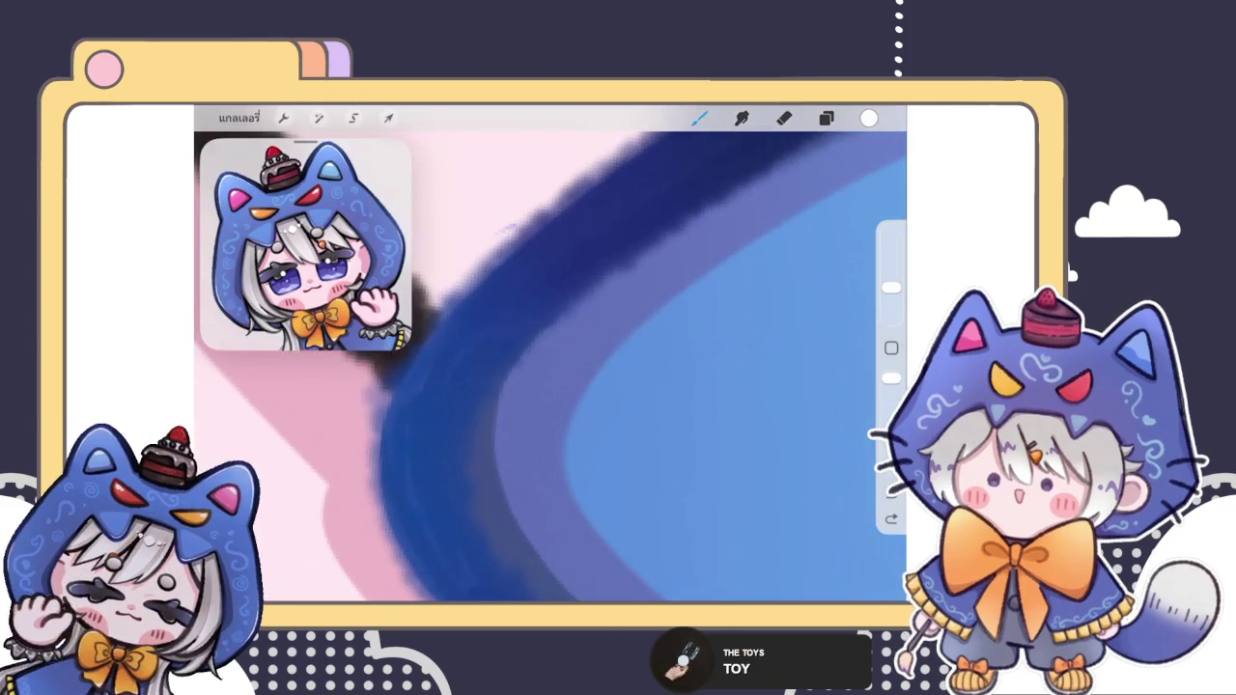
{"action": "mouse_move", "coordinate": [503, 386]}
{"action": "left_mouse_down"}
{"action": "mouse_move", "coordinate": [497, 483]}
{"action": "mouse_move", "coordinate": [513, 521]}
{"action": "mouse_move", "coordinate": [500, 415]}
{"action": "mouse_move", "coordinate": [555, 314]}
{"action": "left_mouse_up"}
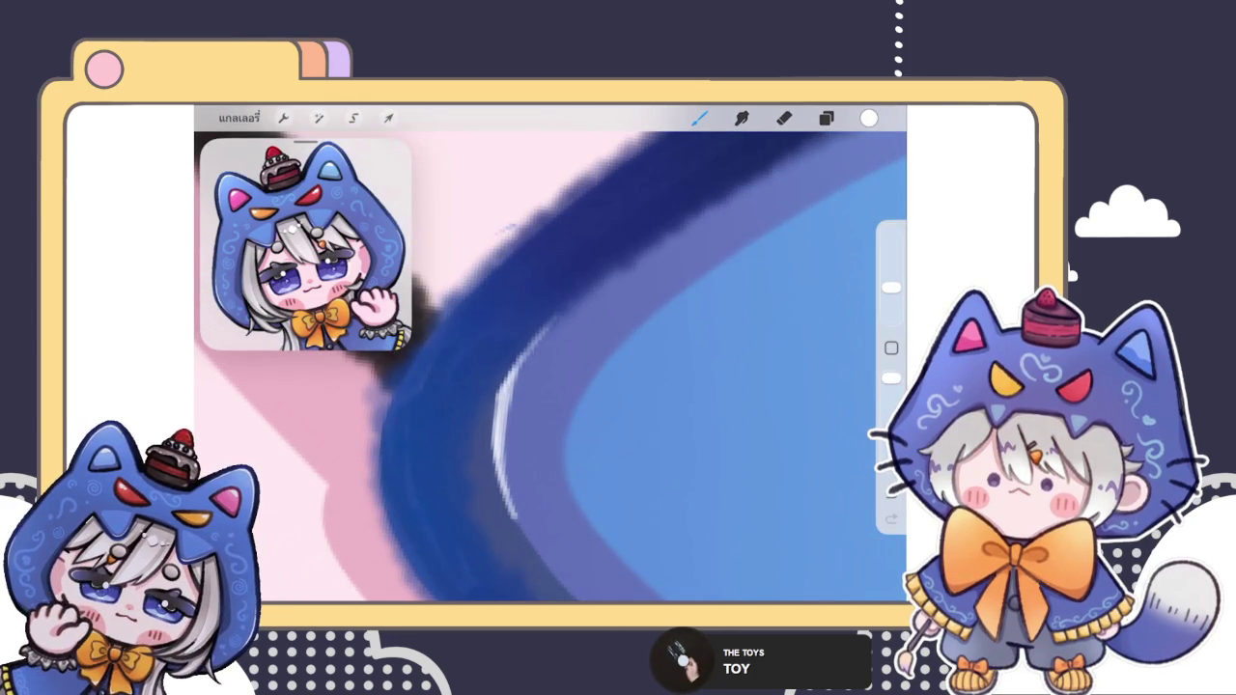
Step: Brighten and thicken the tooth highlight, extending it up to the tooth's bend
{"action": "scroll", "coordinate": [550, 367], "scroll_direction": "down", "scroll_amount": 3}
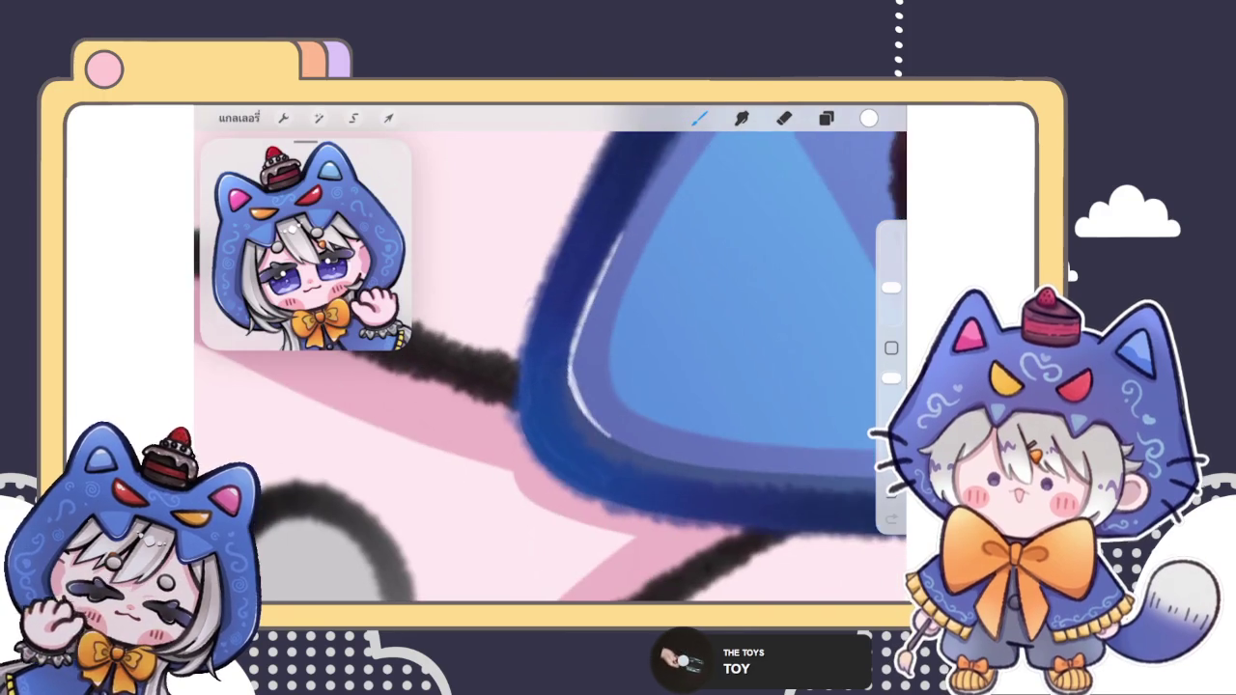
{"action": "scroll", "coordinate": [550, 367], "scroll_direction": "down", "scroll_amount": 3}
{"action": "scroll", "coordinate": [550, 367], "scroll_direction": "down", "scroll_amount": 2}
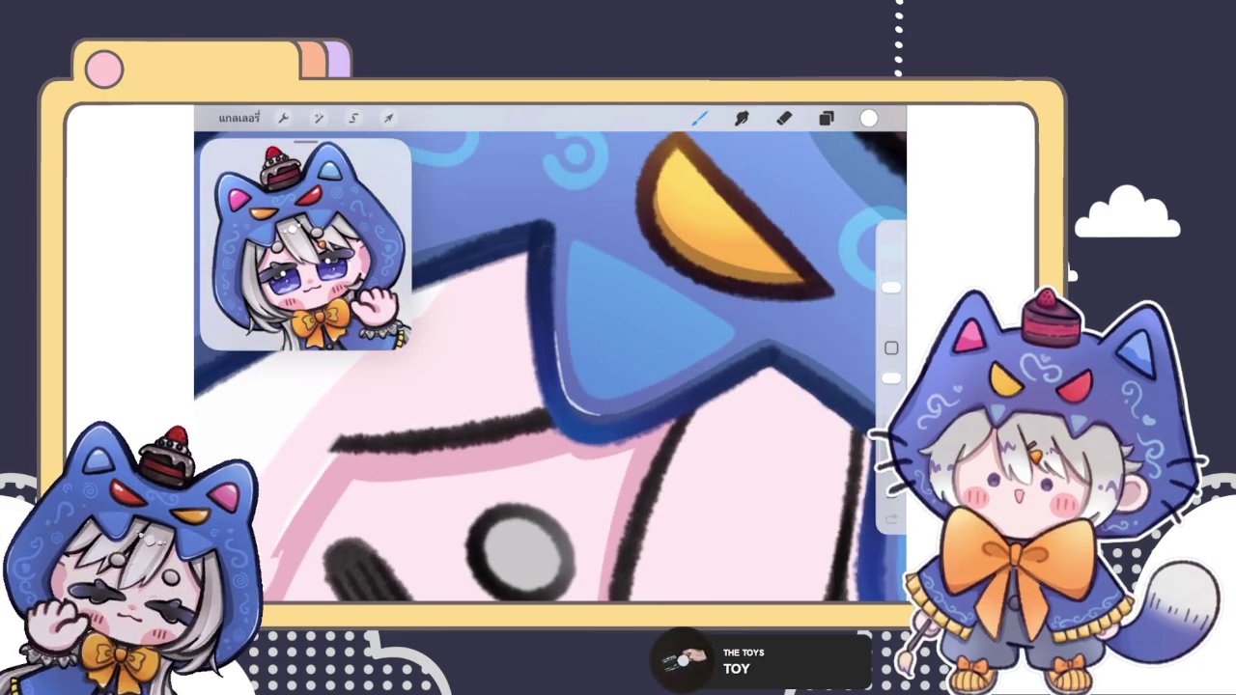
{"action": "scroll", "coordinate": [550, 366], "scroll_direction": "up", "scroll_amount": 3}
{"action": "scroll", "coordinate": [551, 366], "scroll_direction": "up", "scroll_amount": 3}
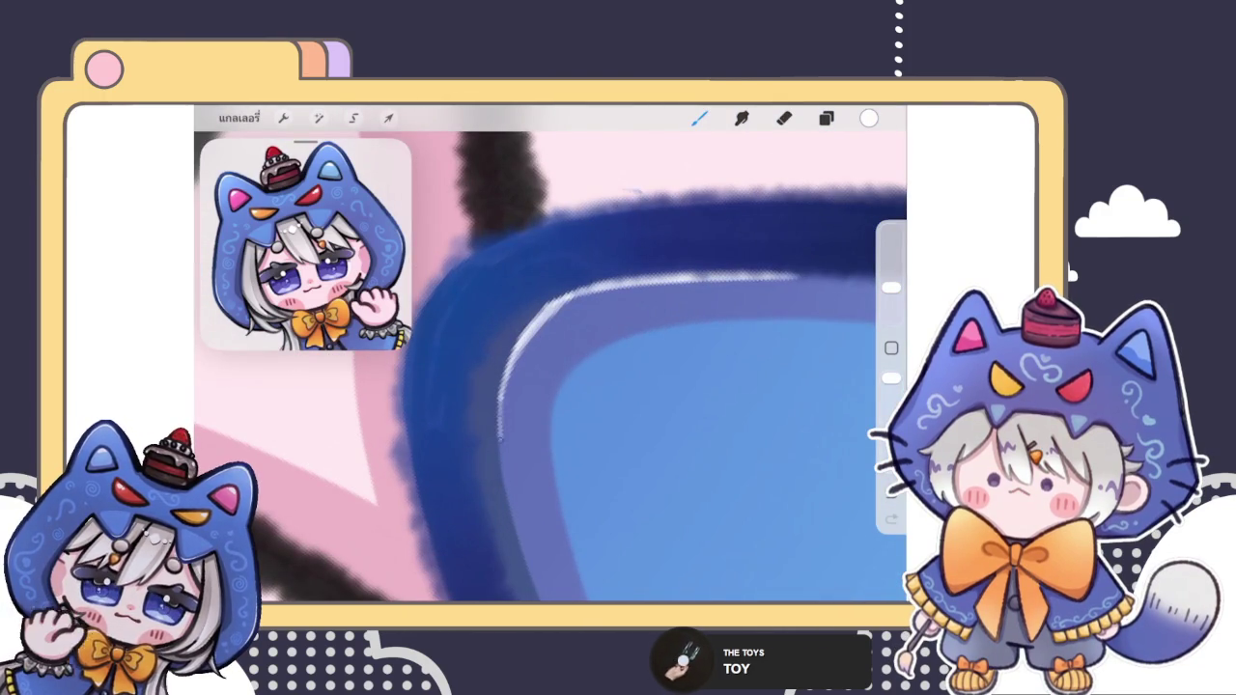
{"action": "left_click_drag", "start_coordinate": [500, 471], "coordinate": [508, 384]}
{"action": "left_click_drag", "start_coordinate": [537, 322], "coordinate": [591, 290]}
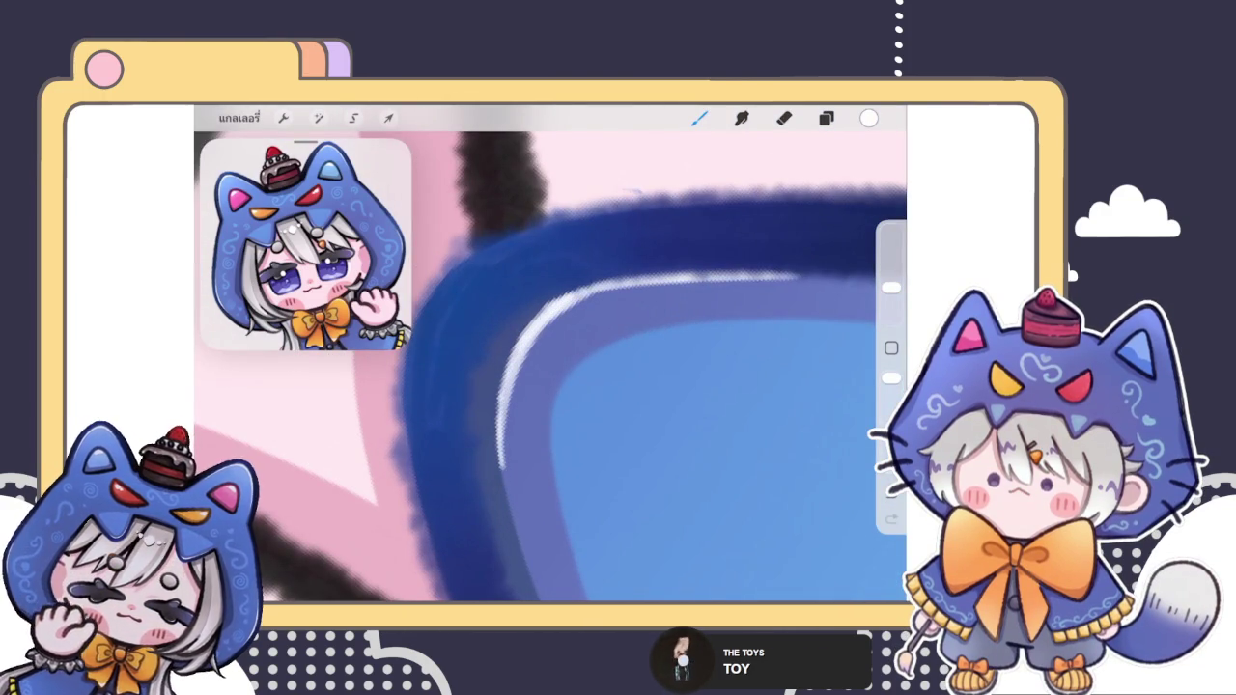
{"action": "mouse_move", "coordinate": [498, 453]}
{"action": "left_mouse_down"}
{"action": "mouse_move", "coordinate": [508, 379]}
{"action": "mouse_move", "coordinate": [577, 297]}
{"action": "left_mouse_up"}
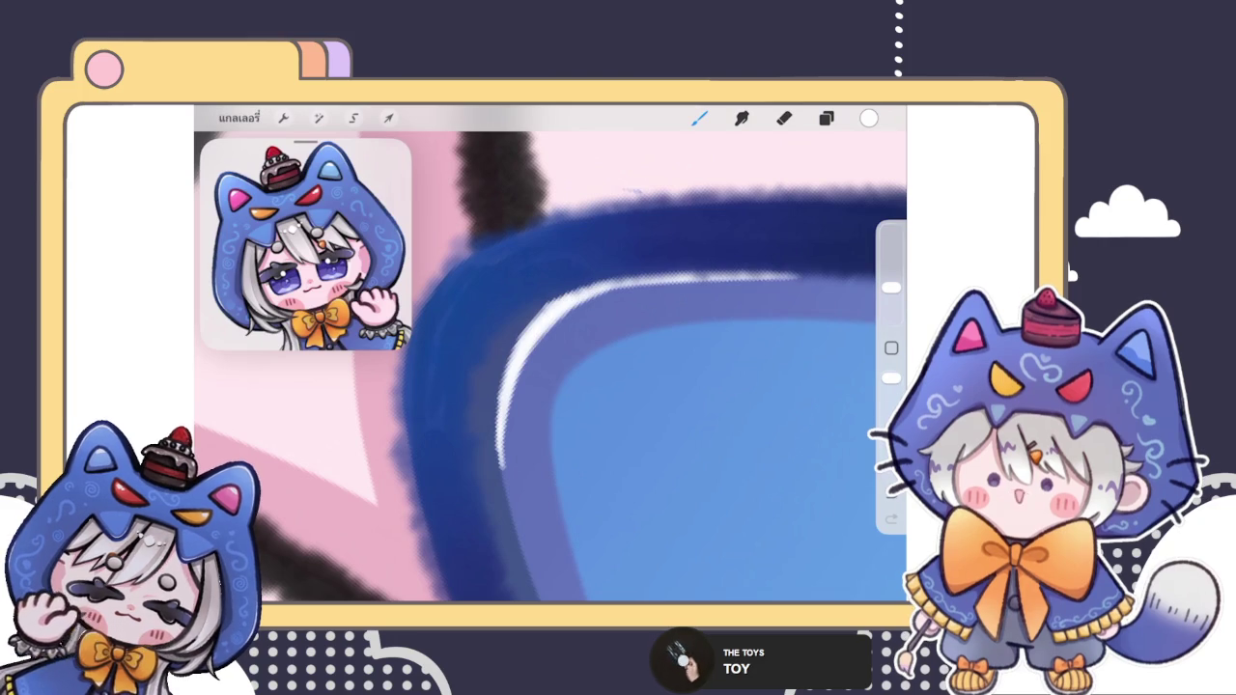
{"action": "scroll", "coordinate": [550, 367], "scroll_direction": "down", "scroll_amount": 2}
{"action": "scroll", "coordinate": [551, 366], "scroll_direction": "up", "scroll_amount": 2}
Step: Erase stray marks and clean up the inner band beside the white highlight
{"action": "left_click", "coordinate": [782, 117]}
{"action": "mouse_move", "coordinate": [582, 390]}
{"action": "left_mouse_down"}
{"action": "mouse_move", "coordinate": [565, 435]}
{"action": "mouse_move", "coordinate": [573, 459]}
{"action": "left_mouse_up"}
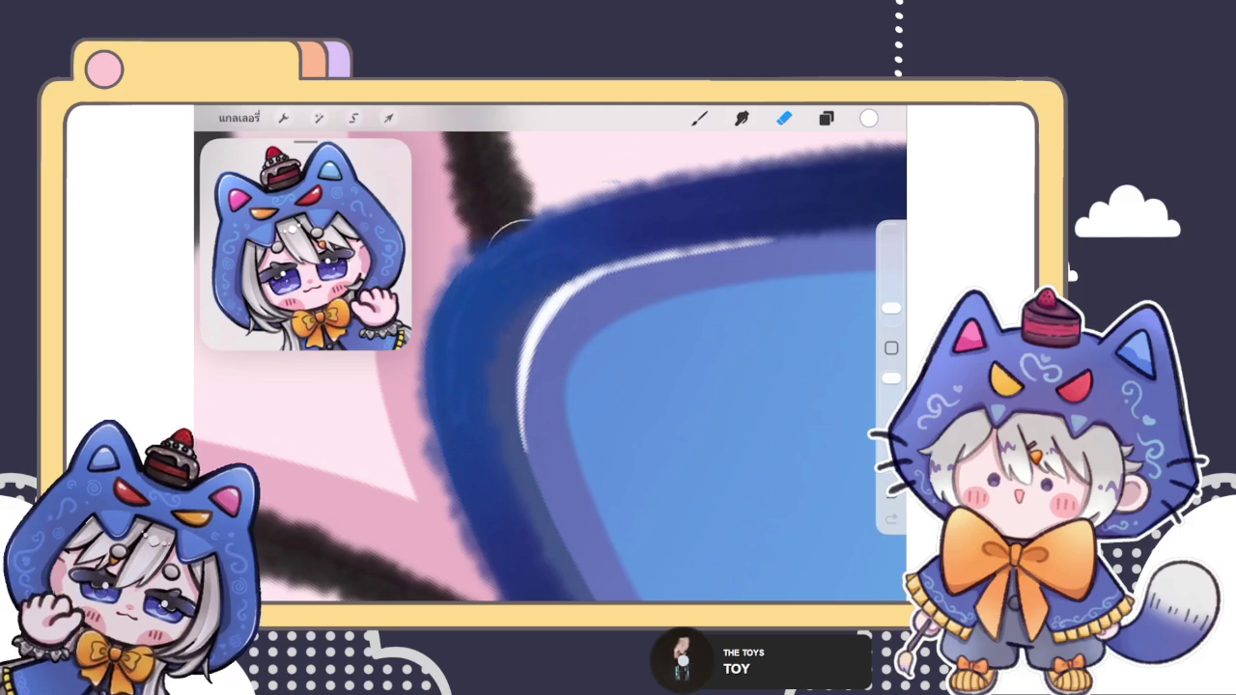
{"action": "key", "text": "b"}
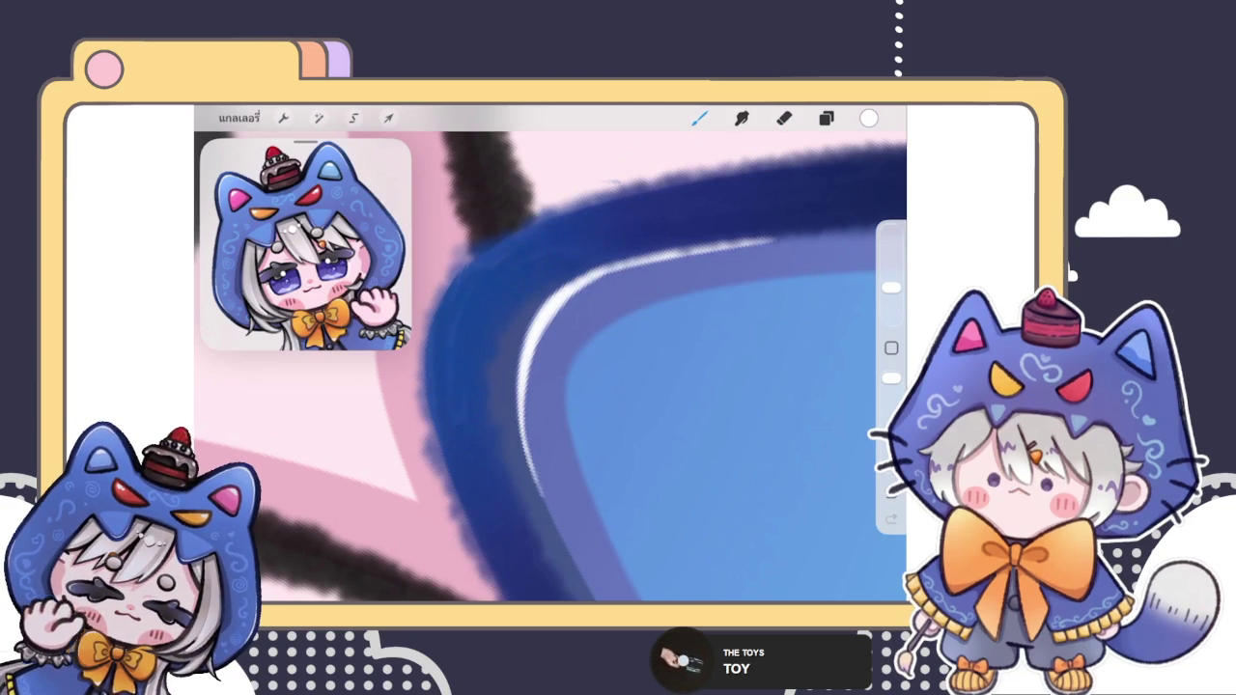
{"action": "key", "text": "e"}
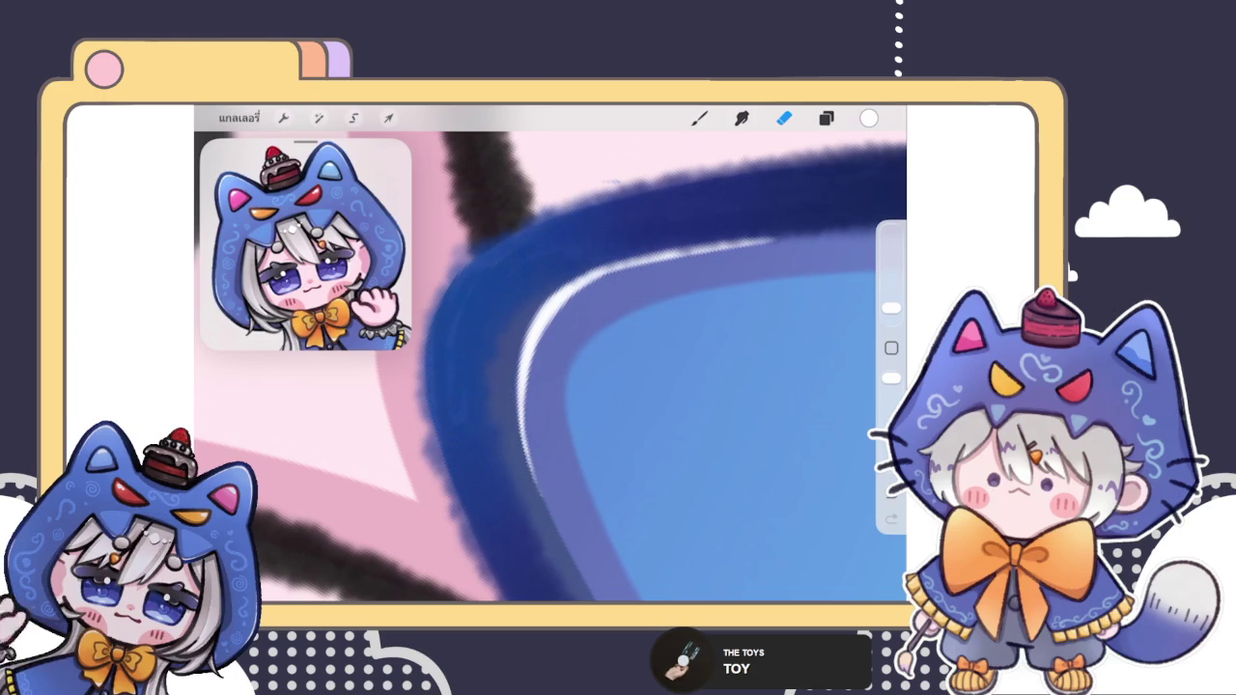
{"action": "scroll", "coordinate": [550, 367], "scroll_direction": "up", "scroll_amount": 3}
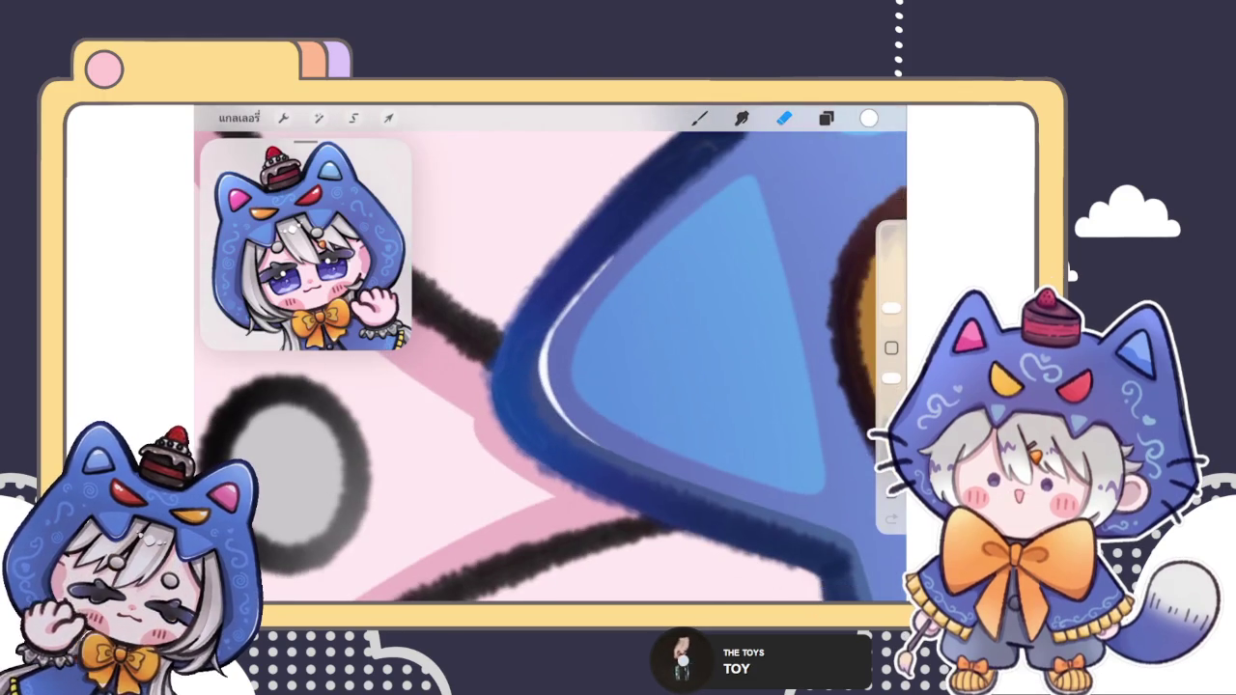
{"action": "scroll", "coordinate": [550, 367], "scroll_direction": "right", "scroll_amount": 2}
{"action": "mouse_move", "coordinate": [589, 451]}
{"action": "left_mouse_down"}
{"action": "mouse_move", "coordinate": [560, 402]}
{"action": "mouse_move", "coordinate": [565, 386]}
{"action": "mouse_move", "coordinate": [574, 428]}
{"action": "mouse_move", "coordinate": [560, 386]}
{"action": "mouse_move", "coordinate": [579, 345]}
{"action": "mouse_move", "coordinate": [565, 356]}
{"action": "left_mouse_up"}
{"action": "scroll", "coordinate": [550, 366], "scroll_direction": "down", "scroll_amount": 5}
{"action": "scroll", "coordinate": [551, 366], "scroll_direction": "down", "scroll_amount": 5}
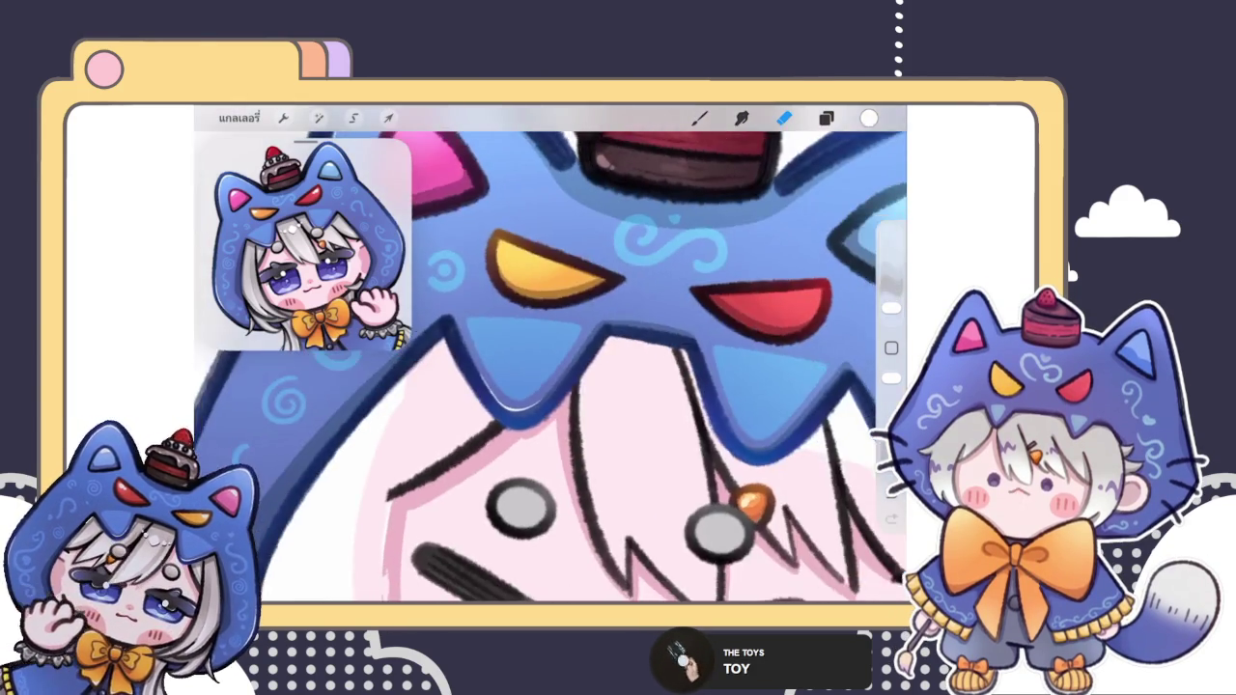
{"action": "scroll", "coordinate": [550, 367], "scroll_direction": "down", "scroll_amount": 5}
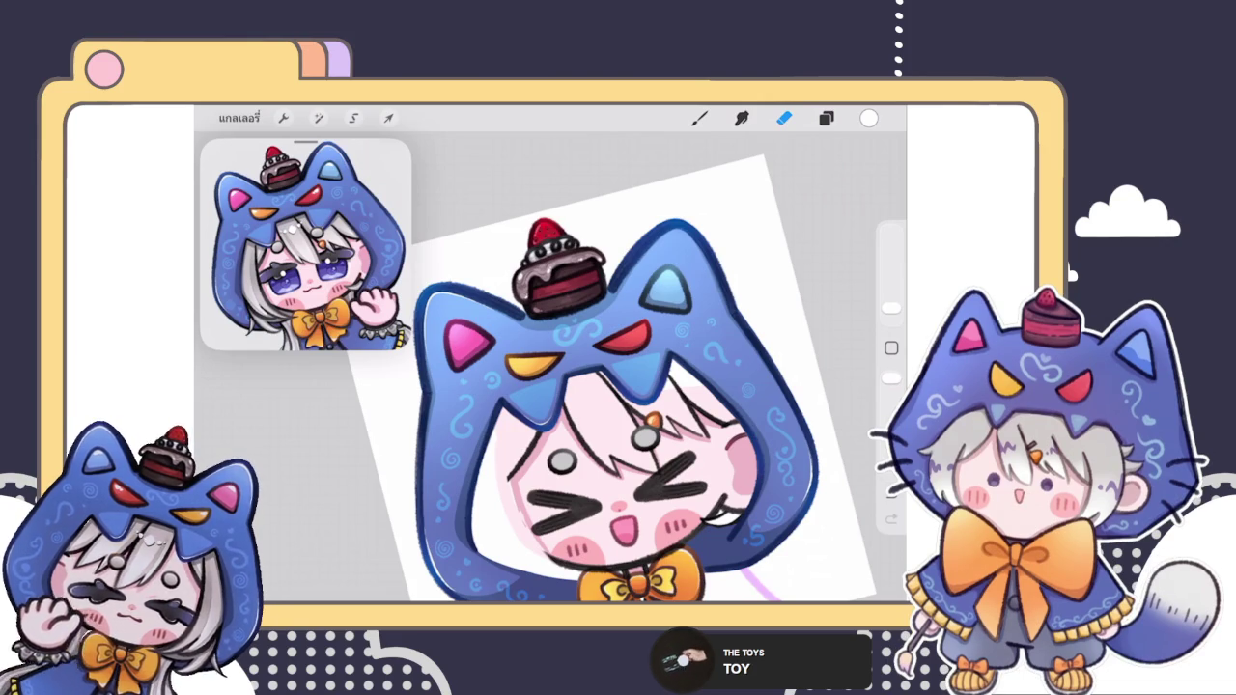
{"action": "scroll", "coordinate": [550, 386], "scroll_direction": "up", "scroll_amount": 5}
{"action": "scroll", "coordinate": [550, 386], "scroll_direction": "up", "scroll_amount": 5}
{"action": "scroll", "coordinate": [550, 386], "scroll_direction": "up", "scroll_amount": 5}
{"action": "key", "text": "b"}
{"action": "scroll", "coordinate": [550, 367], "scroll_direction": "down", "scroll_amount": 1}
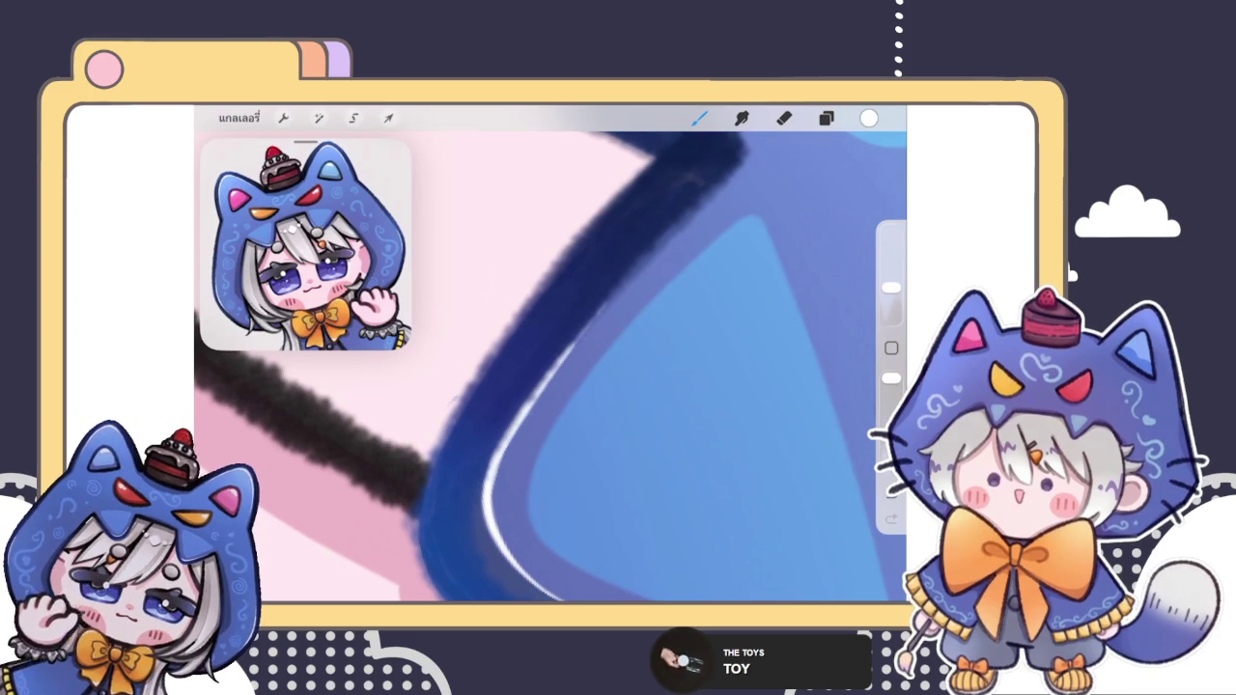
Step: Extend a thin white highlight up the inner outline, then erase its upper part
{"action": "left_click_drag", "start_coordinate": [565, 362], "coordinate": [633, 275]}
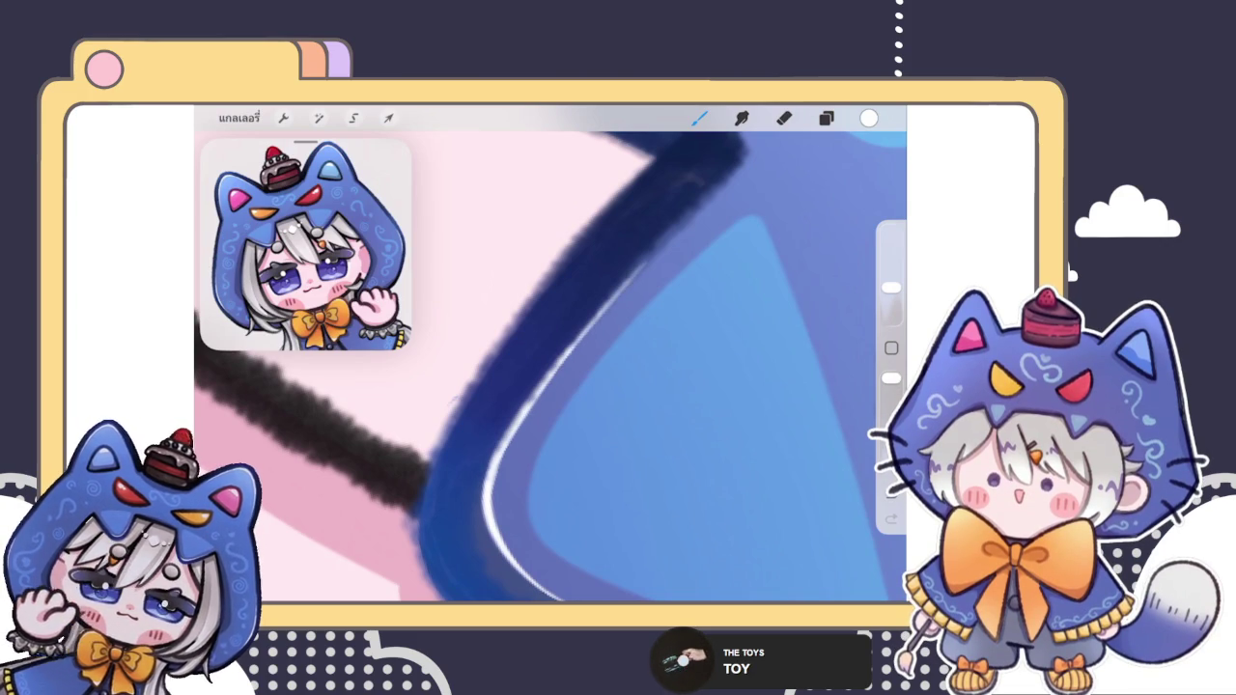
{"action": "left_click_drag", "start_coordinate": [569, 353], "coordinate": [659, 244]}
{"action": "left_click", "coordinate": [784, 118]}
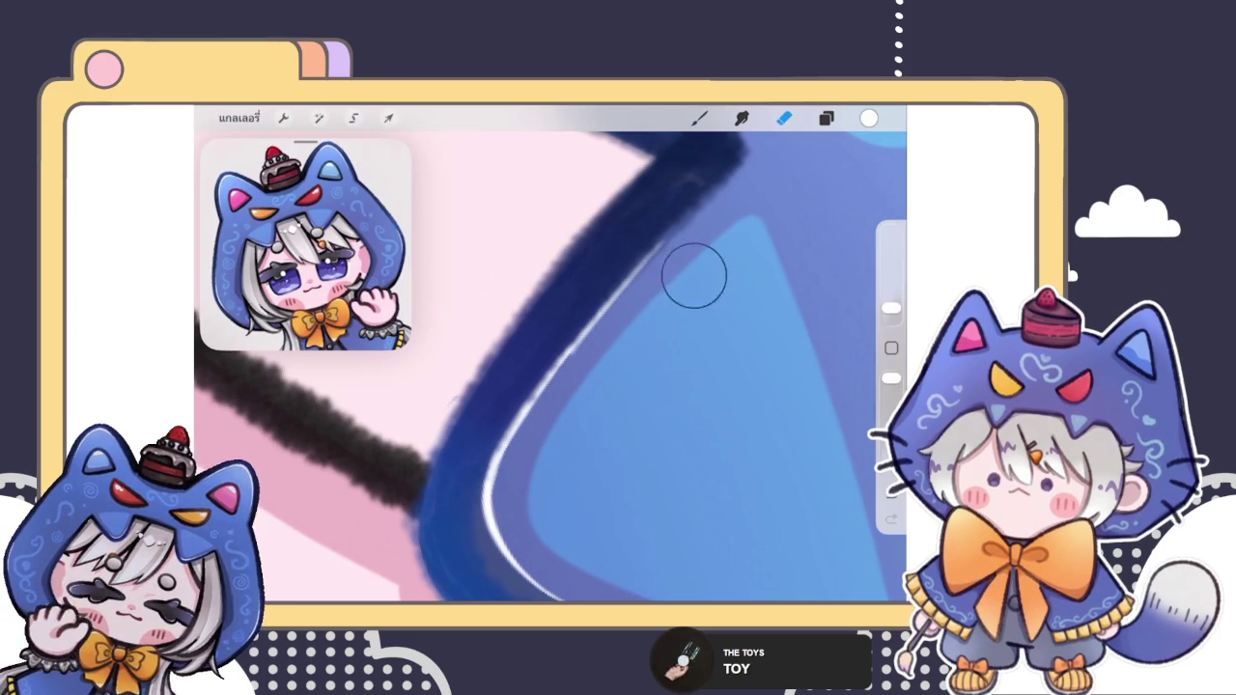
{"action": "left_click_drag", "start_coordinate": [571, 407], "coordinate": [698, 248]}
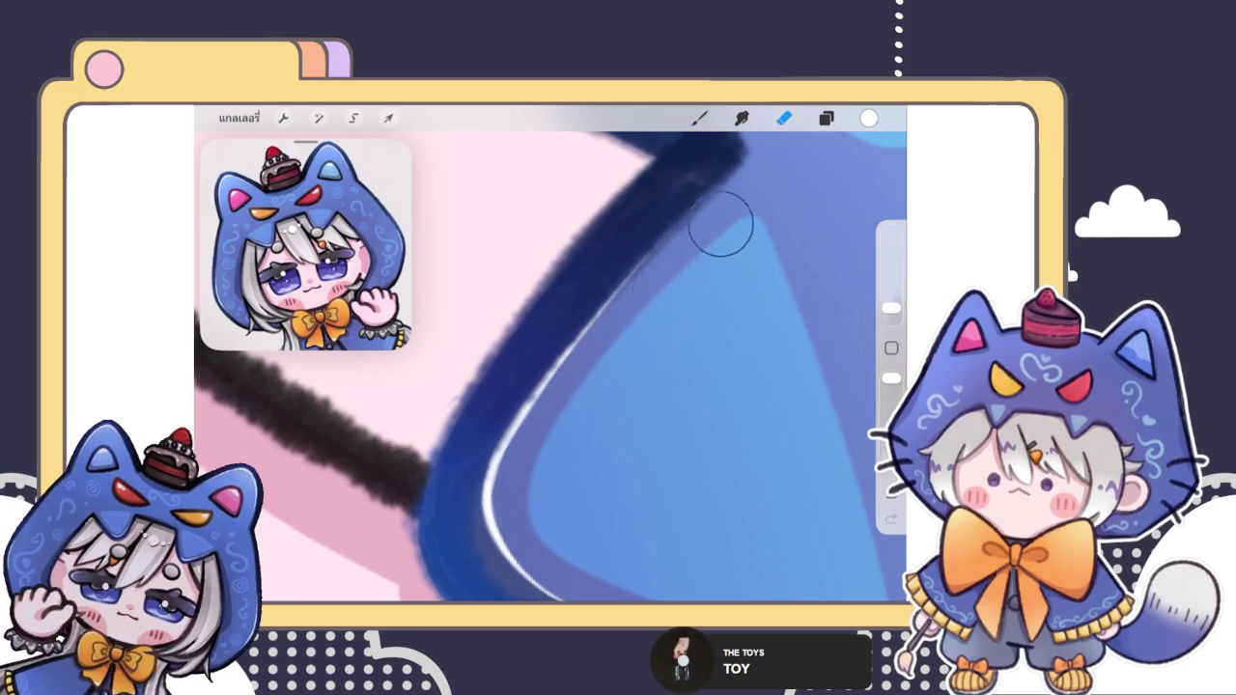
Step: Redraw the white highlight along the inner outline, undoing one extra stroke
{"action": "left_click", "coordinate": [700, 118]}
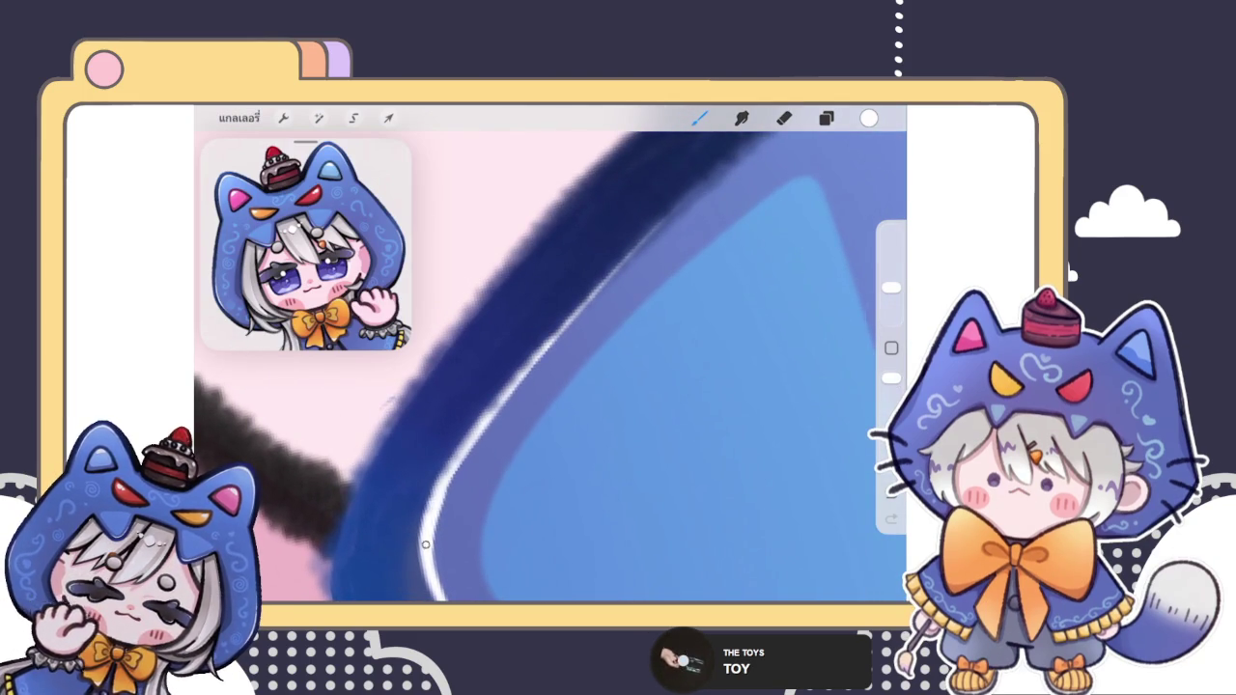
{"action": "left_click_drag", "start_coordinate": [467, 448], "coordinate": [569, 338]}
{"action": "left_click_drag", "start_coordinate": [511, 398], "coordinate": [655, 229]}
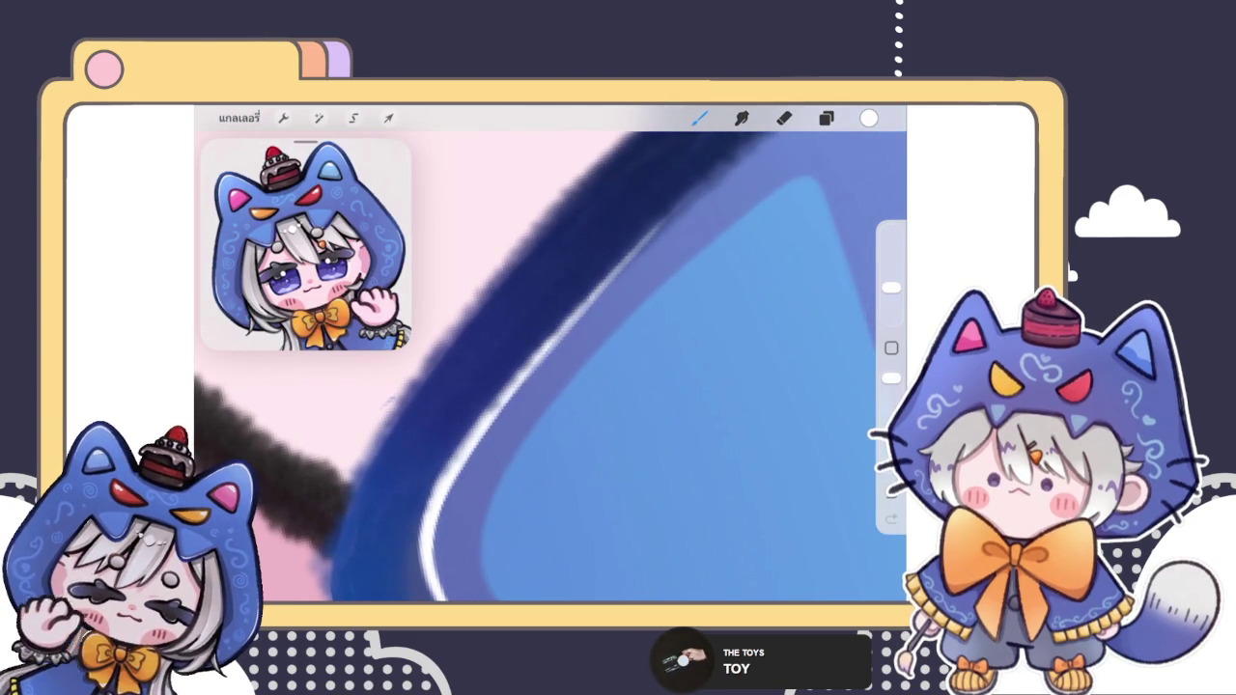
{"action": "key", "text": "ctrl+z"}
{"action": "left_click_drag", "start_coordinate": [540, 355], "coordinate": [639, 249]}
{"action": "key", "text": "e"}
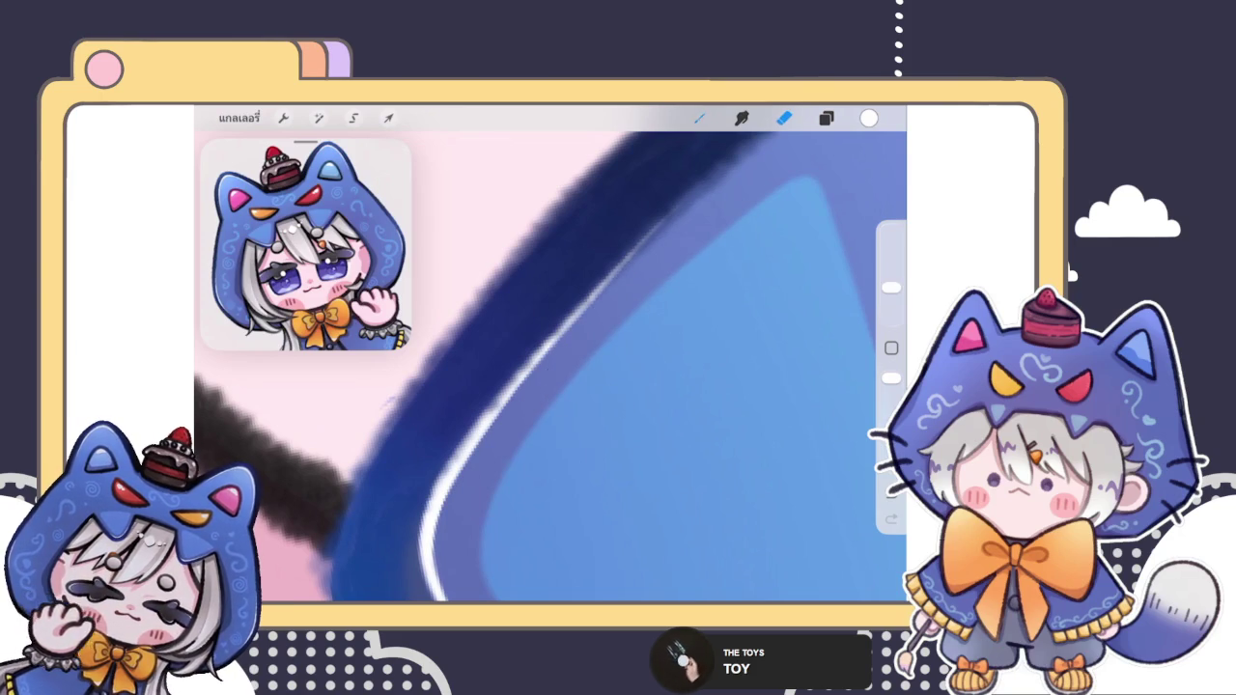
{"action": "key", "text": "b"}
{"action": "scroll", "coordinate": [550, 367], "scroll_direction": "down", "scroll_amount": 5}
{"action": "scroll", "coordinate": [551, 367], "scroll_direction": "down", "scroll_amount": 5}
{"action": "scroll", "coordinate": [598, 405], "scroll_direction": "down", "scroll_amount": 2}
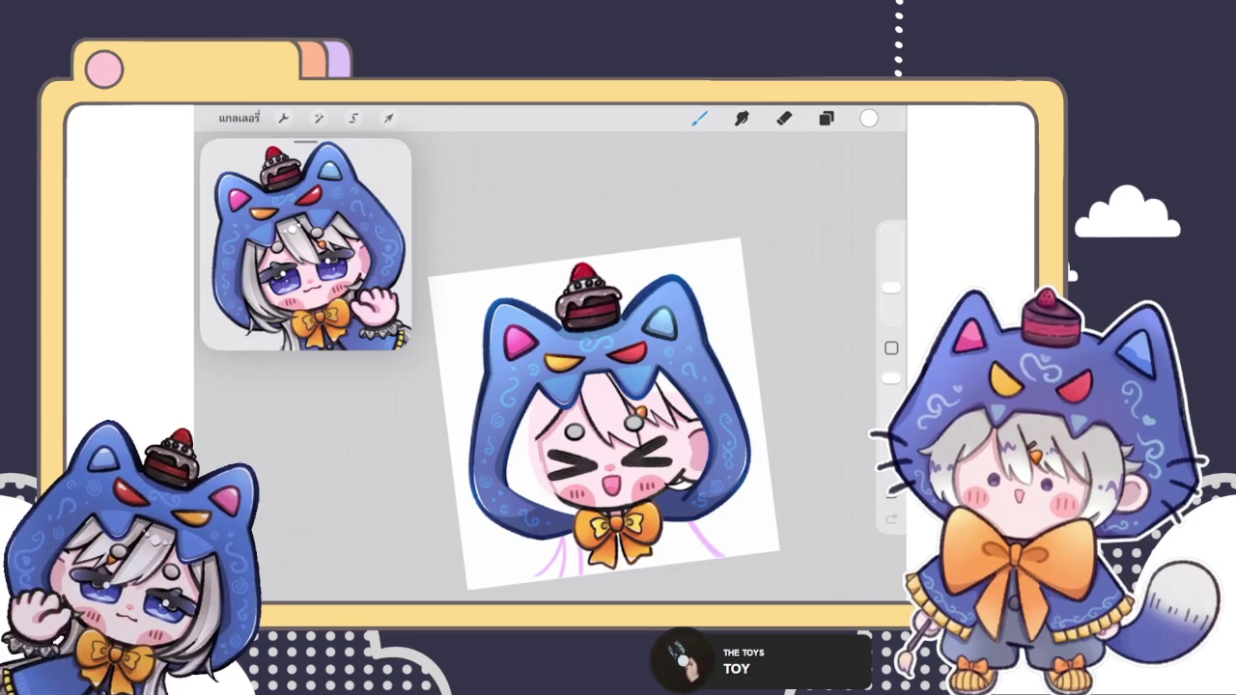
Step: Paint thin white highlight strokes along the blue mouth's inner left edge
{"action": "scroll", "coordinate": [656, 395], "scroll_direction": "up", "scroll_amount": 5}
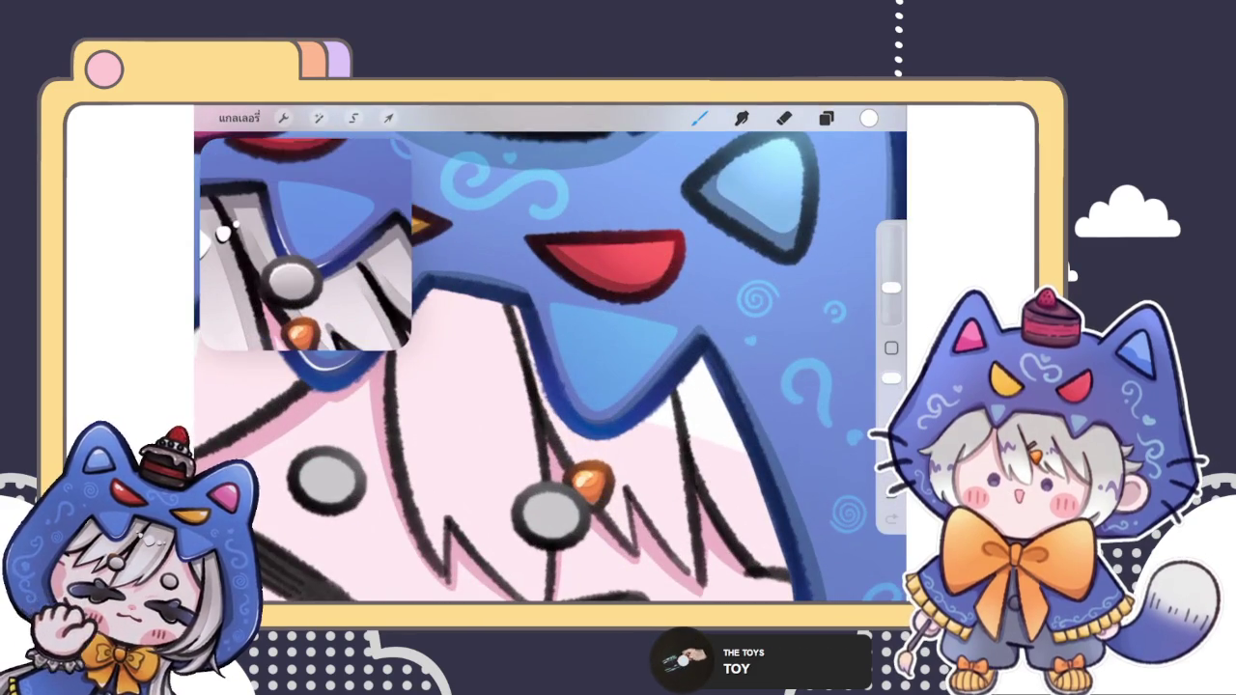
{"action": "scroll", "coordinate": [550, 367], "scroll_direction": "up", "scroll_amount": 3}
{"action": "scroll", "coordinate": [550, 367], "scroll_direction": "up", "scroll_amount": 2}
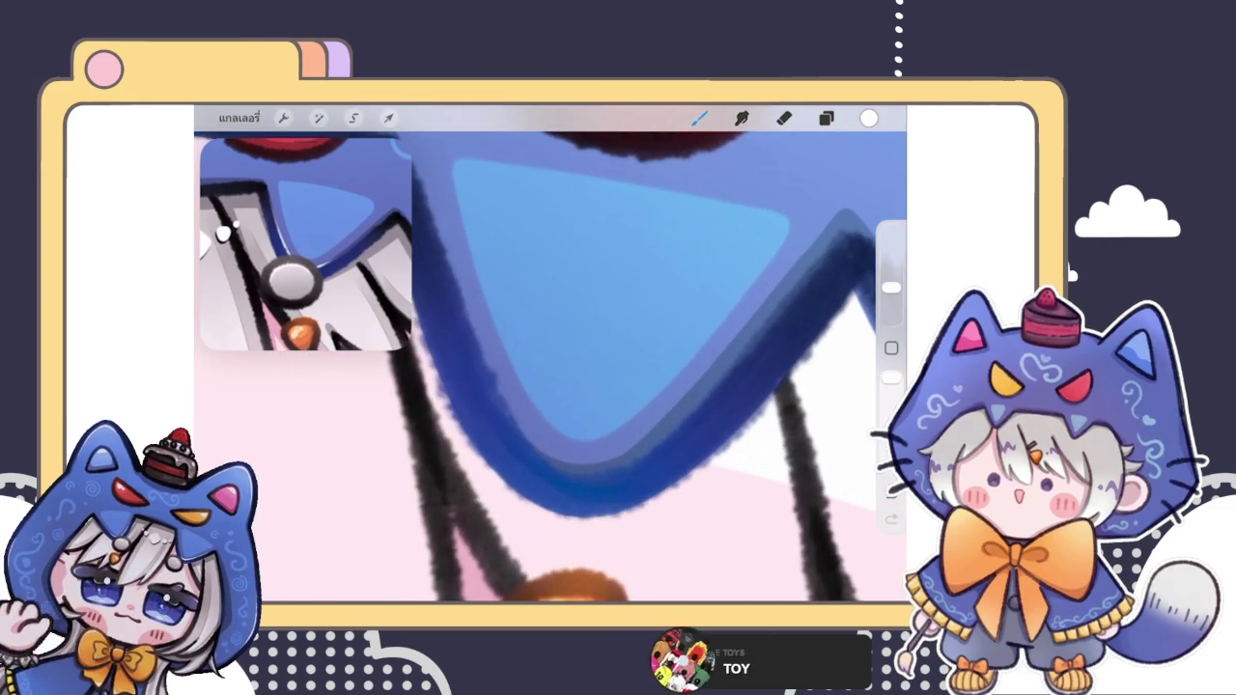
{"action": "left_click_drag", "start_coordinate": [475, 334], "coordinate": [531, 444]}
{"action": "scroll", "coordinate": [550, 367], "scroll_direction": "up", "scroll_amount": 2}
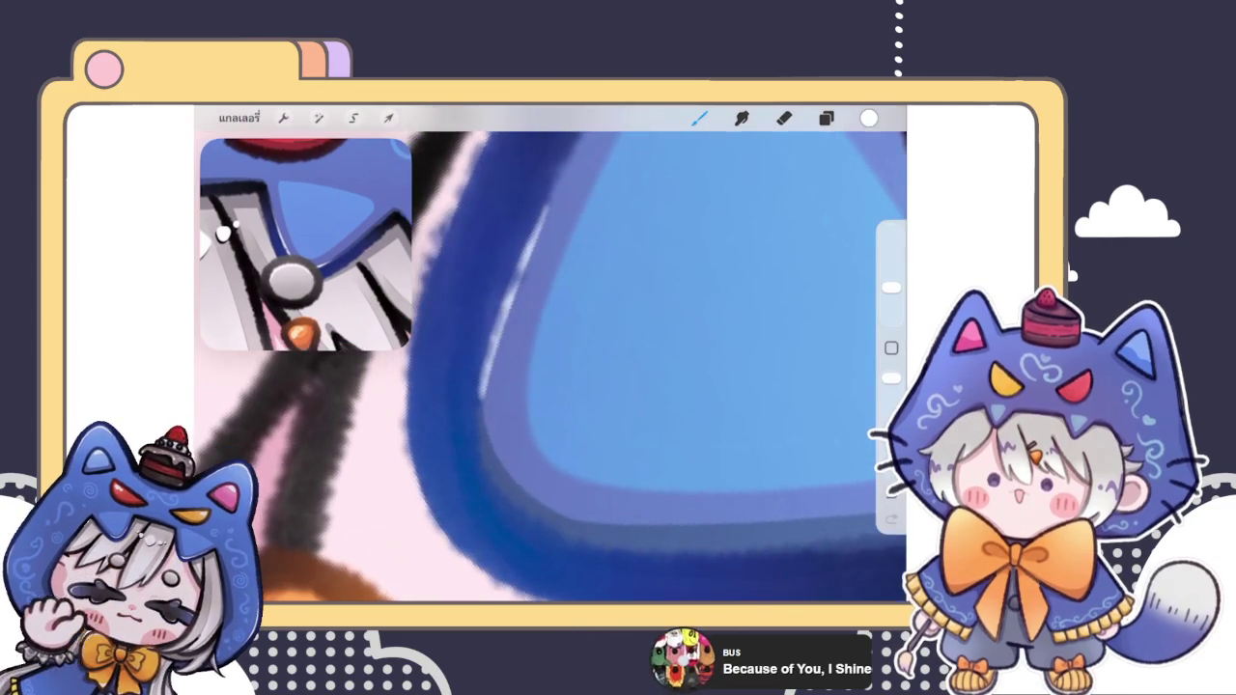
{"action": "scroll", "coordinate": [550, 367], "scroll_direction": "up", "scroll_amount": 2}
{"action": "left_click_drag", "start_coordinate": [463, 360], "coordinate": [468, 437]}
{"action": "mouse_move", "coordinate": [473, 340]}
{"action": "left_mouse_down"}
{"action": "mouse_move", "coordinate": [565, 249]}
{"action": "mouse_move", "coordinate": [680, 203]}
{"action": "left_mouse_up"}
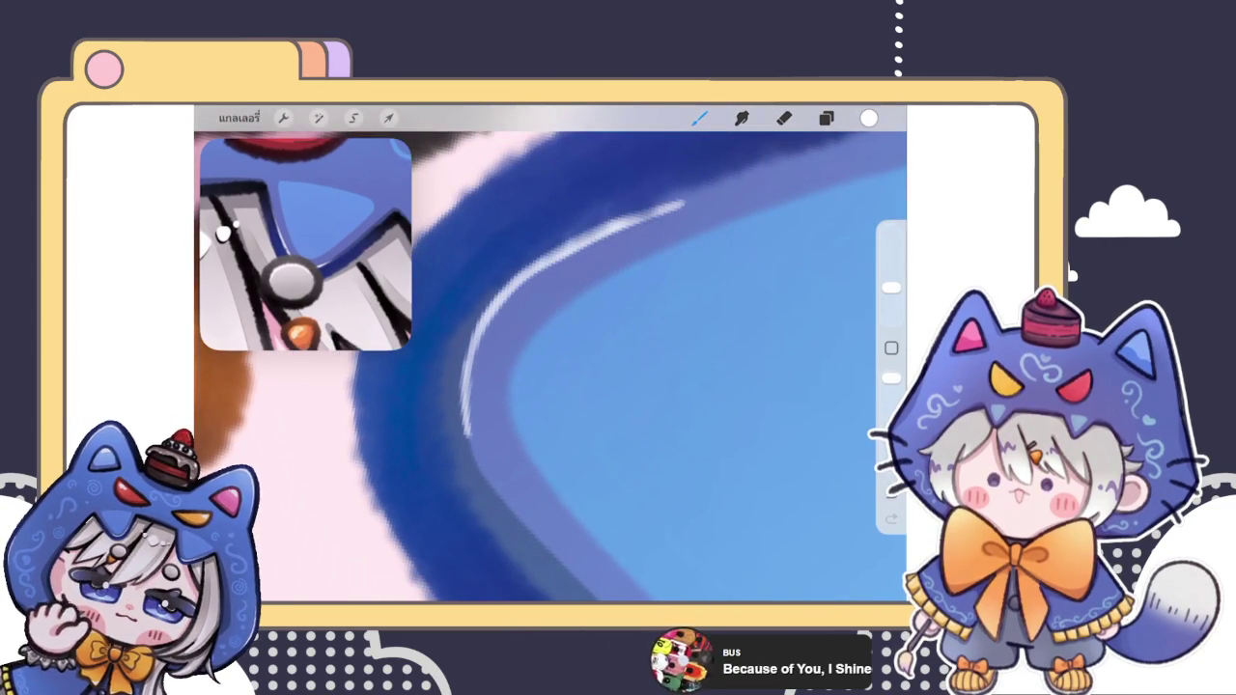
{"action": "scroll", "coordinate": [550, 367], "scroll_direction": "down", "scroll_amount": 2}
Step: Erase the upper highlight and repaint a cleaner white stroke up the inner curve
{"action": "left_click", "coordinate": [784, 118]}
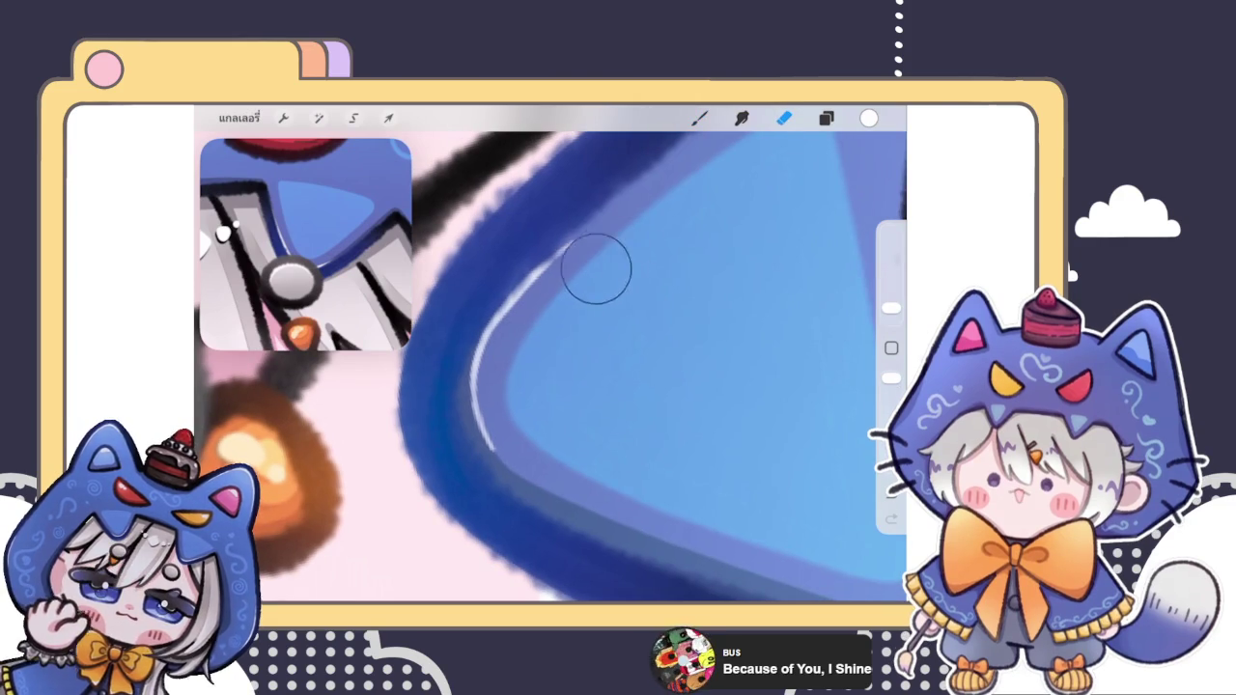
{"action": "left_click_drag", "start_coordinate": [610, 249], "coordinate": [541, 331]}
{"action": "left_click_drag", "start_coordinate": [568, 291], "coordinate": [521, 333]}
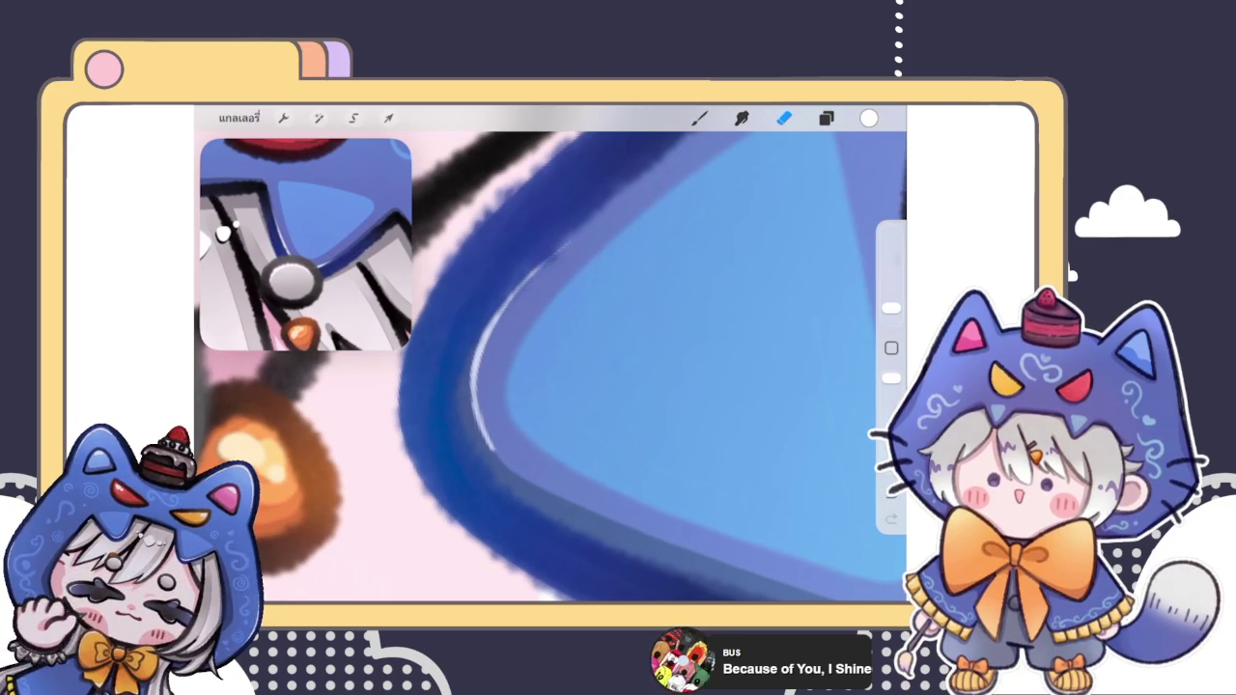
{"action": "key", "text": "b"}
{"action": "left_click_drag", "start_coordinate": [435, 449], "coordinate": [608, 260]}
{"action": "key", "text": "ctrl+z"}
{"action": "mouse_move", "coordinate": [429, 483]}
{"action": "left_mouse_down"}
{"action": "mouse_move", "coordinate": [574, 301]}
{"action": "mouse_move", "coordinate": [645, 241]}
{"action": "left_mouse_up"}
{"action": "left_click_drag", "start_coordinate": [598, 280], "coordinate": [689, 205]}
{"action": "left_click_drag", "start_coordinate": [596, 283], "coordinate": [433, 457]}
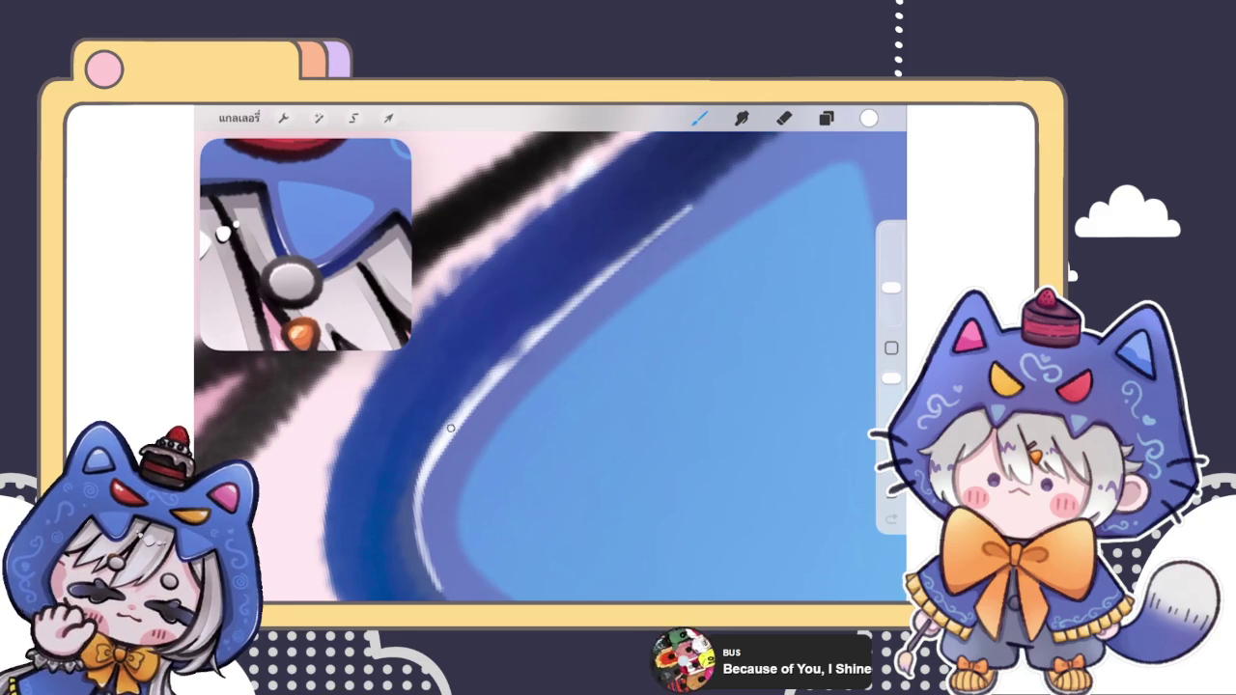
Step: Extend the white highlight down the next inner hood curve
{"action": "scroll", "coordinate": [550, 367], "scroll_direction": "down", "scroll_amount": 5}
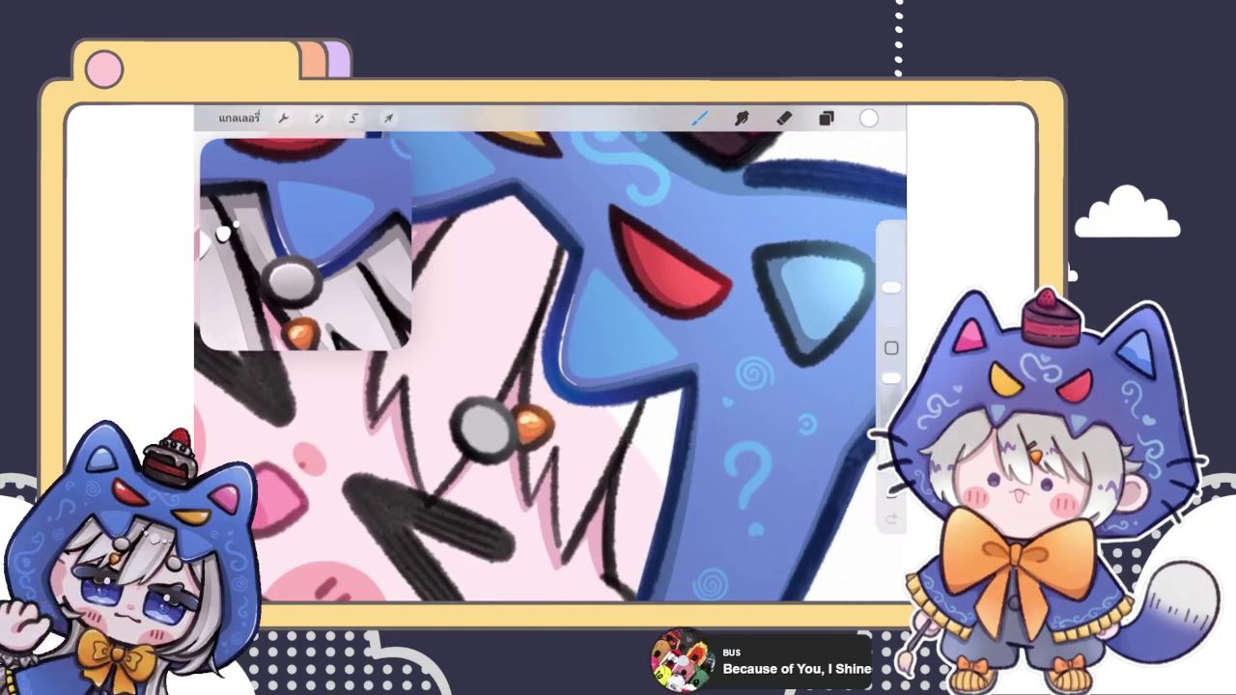
{"action": "scroll", "coordinate": [551, 367], "scroll_direction": "down", "scroll_amount": 3}
{"action": "scroll", "coordinate": [550, 367], "scroll_direction": "up", "scroll_amount": 3}
{"action": "scroll", "coordinate": [551, 366], "scroll_direction": "up", "scroll_amount": 3}
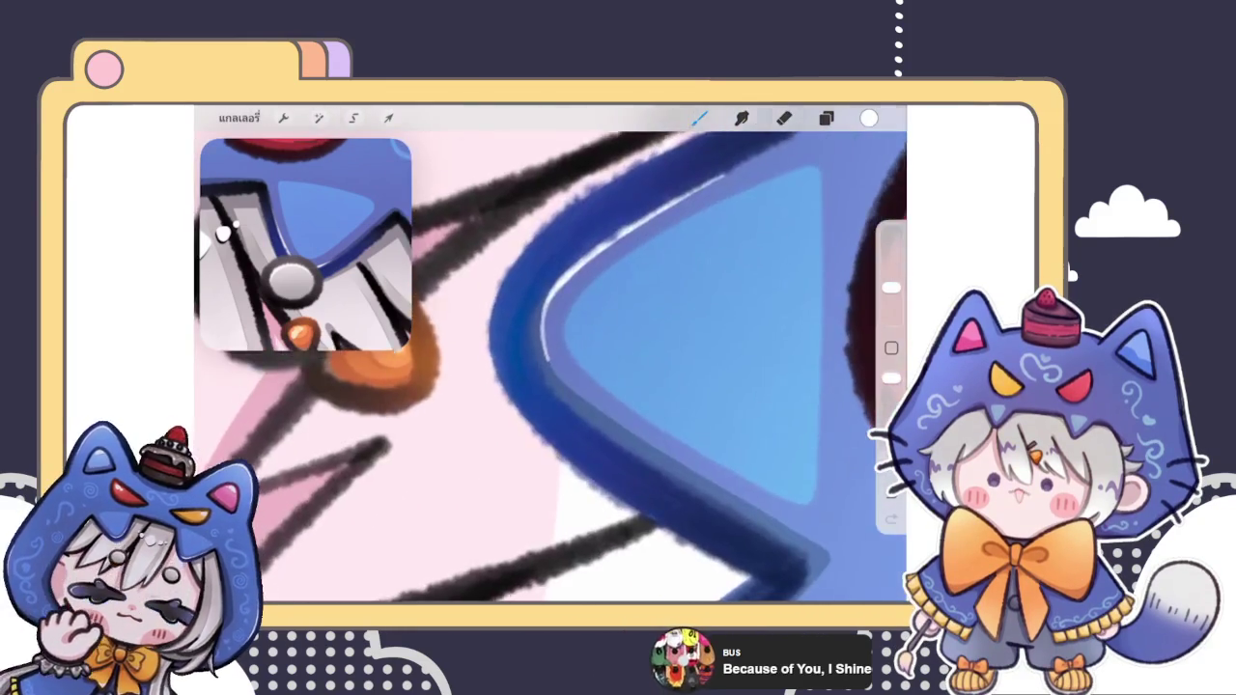
{"action": "scroll", "coordinate": [551, 367], "scroll_direction": "up", "scroll_amount": 3}
{"action": "scroll", "coordinate": [550, 367], "scroll_direction": "up", "scroll_amount": 2}
{"action": "left_click_drag", "start_coordinate": [523, 333], "coordinate": [519, 435]}
{"action": "left_click_drag", "start_coordinate": [521, 357], "coordinate": [528, 497]}
{"action": "left_click_drag", "start_coordinate": [517, 396], "coordinate": [536, 516]}
Step: Erase the highlight's lower part and redraw it along the curved edge
{"action": "left_click", "coordinate": [783, 118]}
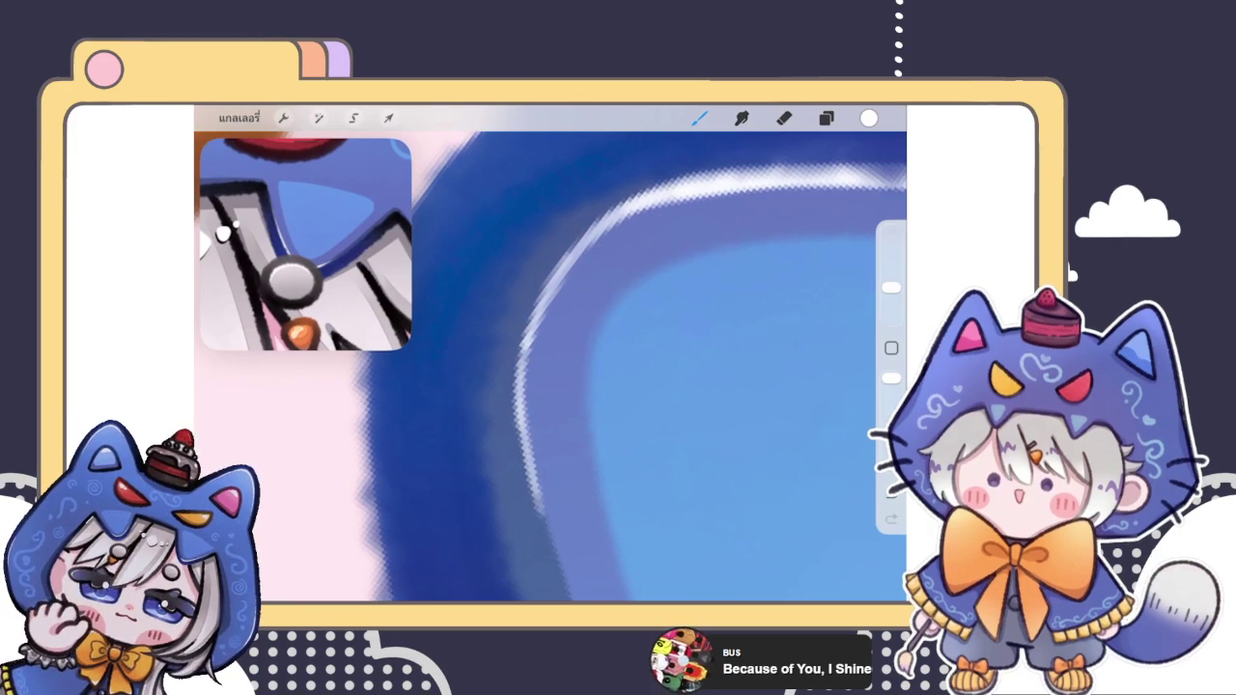
{"action": "left_click_drag", "start_coordinate": [526, 347], "coordinate": [536, 497]}
{"action": "left_click_drag", "start_coordinate": [522, 425], "coordinate": [555, 579]}
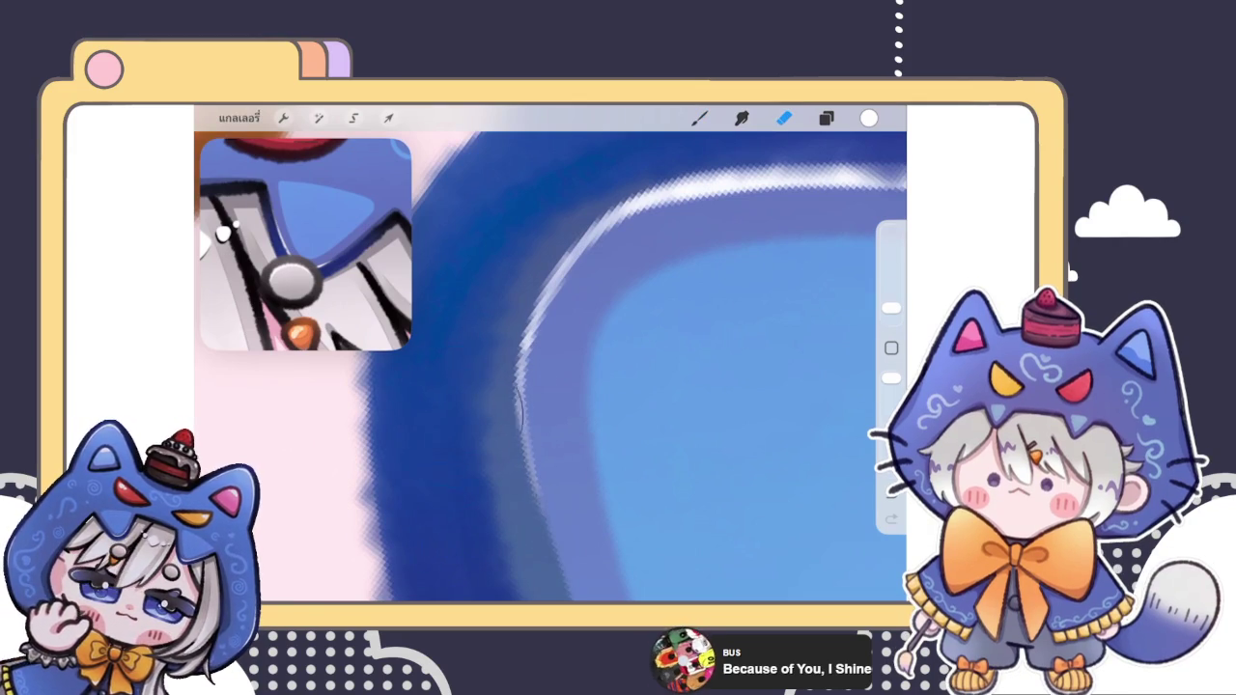
{"action": "left_click_drag", "start_coordinate": [533, 309], "coordinate": [520, 415]}
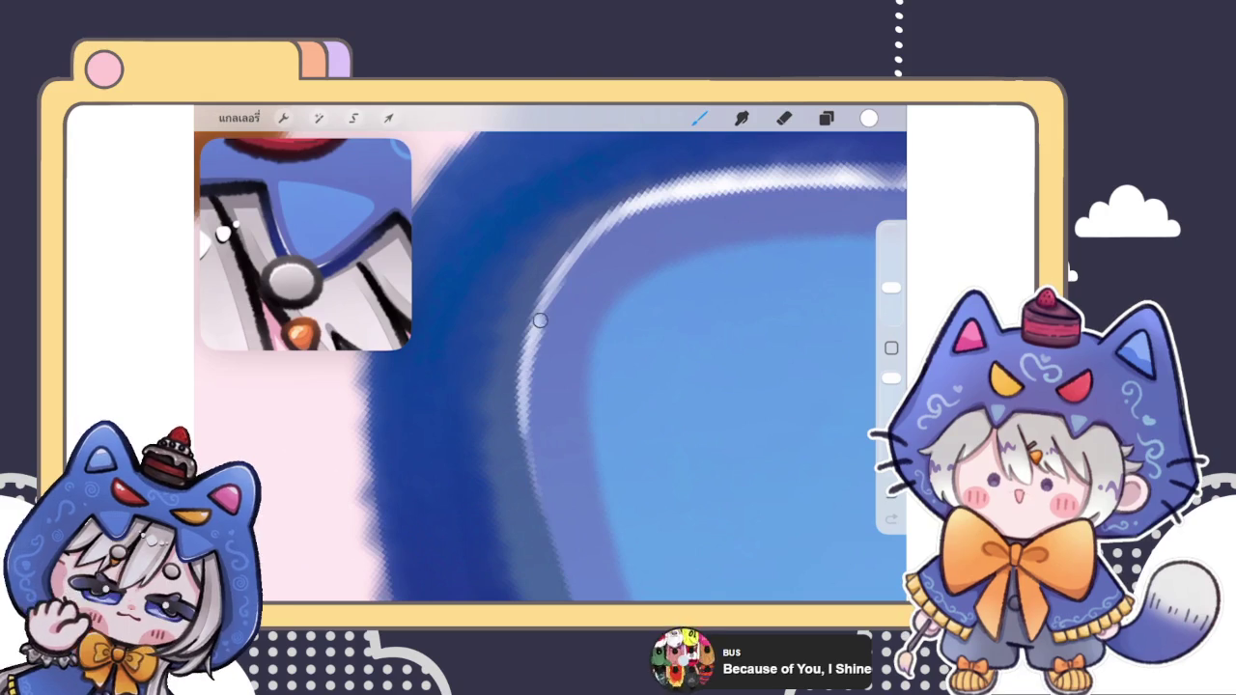
{"action": "left_click_drag", "start_coordinate": [530, 374], "coordinate": [637, 205]}
{"action": "key", "text": "ctrl+z"}
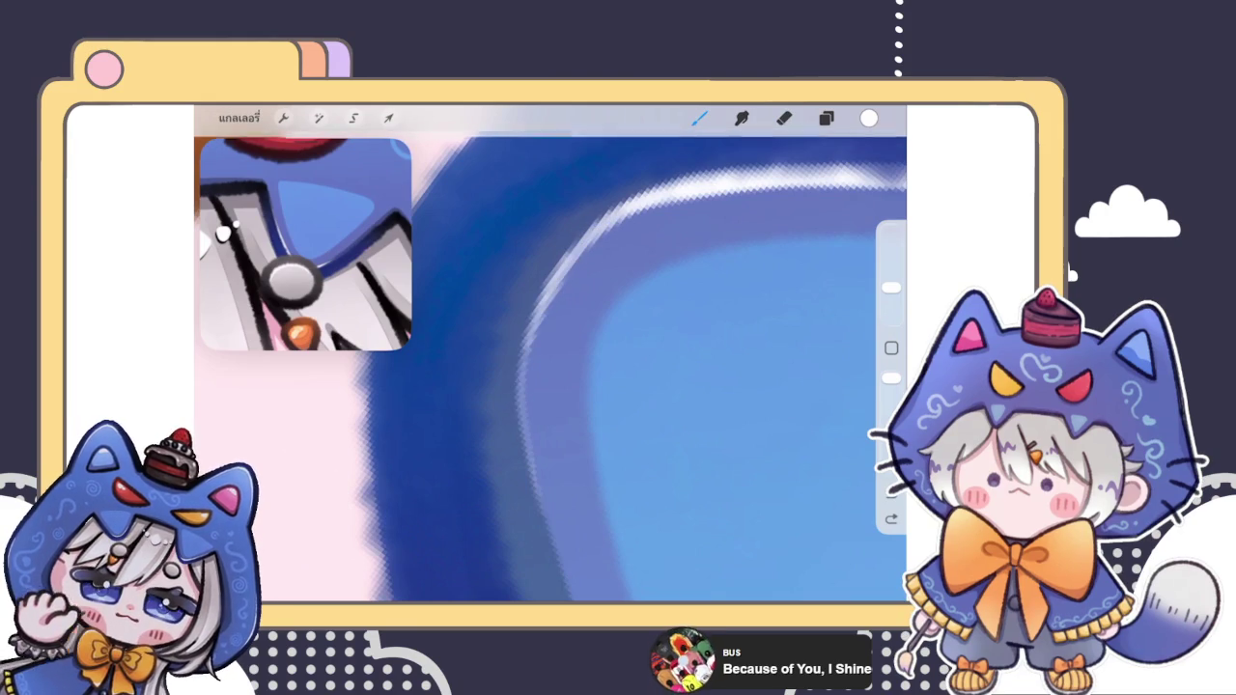
{"action": "left_click_drag", "start_coordinate": [526, 376], "coordinate": [698, 187]}
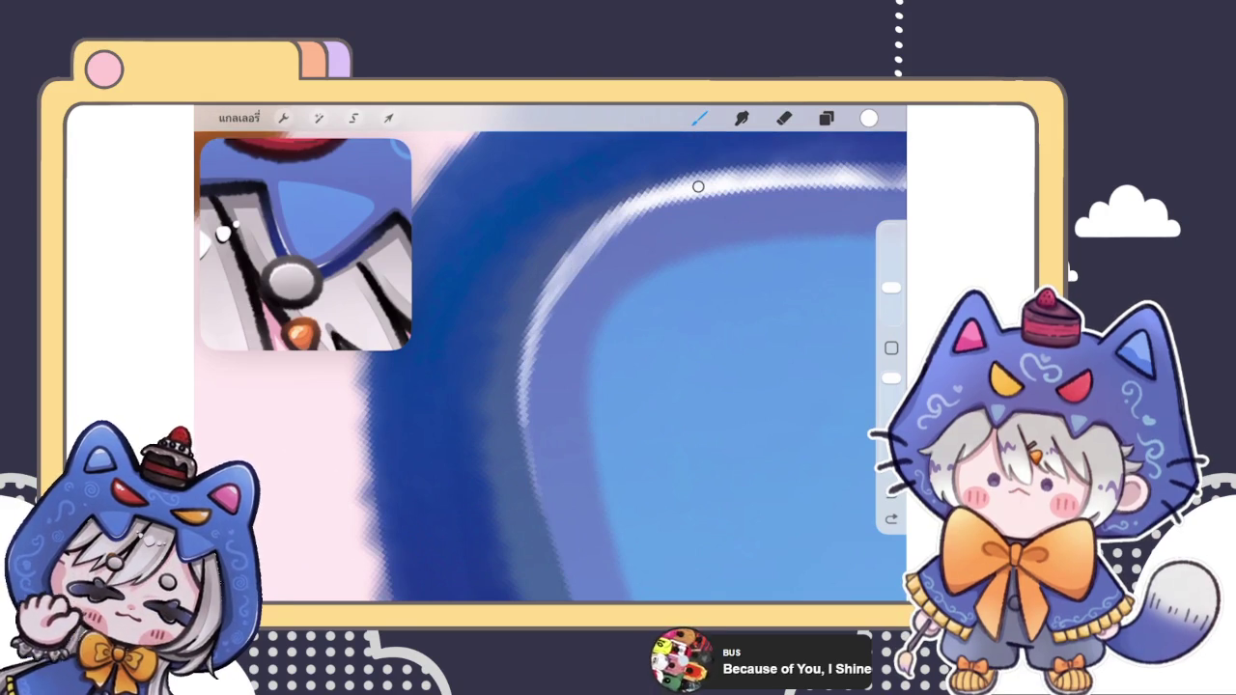
Step: Erase a little of the highlight, then repaint it and extend it upward
{"action": "key", "text": "e"}
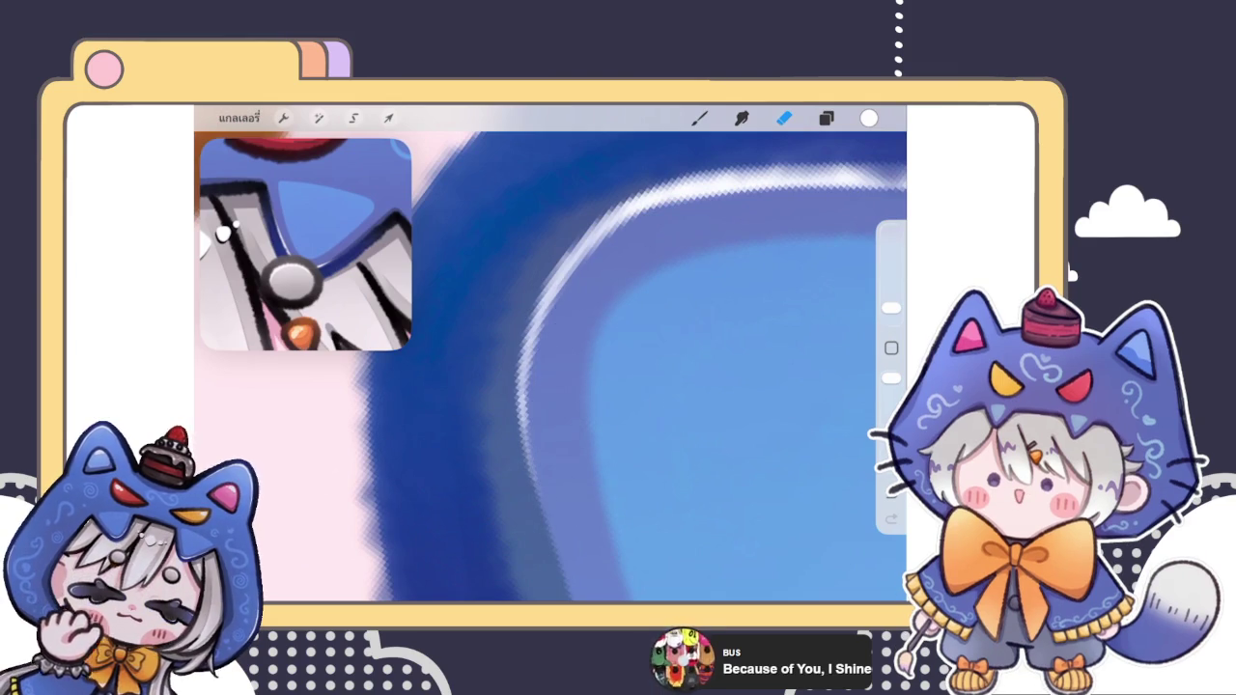
{"action": "scroll", "coordinate": [550, 357], "scroll_direction": "down", "scroll_amount": 3}
{"action": "scroll", "coordinate": [550, 367], "scroll_direction": "up", "scroll_amount": 3}
{"action": "mouse_move", "coordinate": [576, 409]}
{"action": "left_mouse_down"}
{"action": "mouse_move", "coordinate": [551, 380]}
{"action": "mouse_move", "coordinate": [572, 357]}
{"action": "left_mouse_up"}
{"action": "left_click", "coordinate": [699, 118]}
{"action": "left_click_drag", "start_coordinate": [507, 328], "coordinate": [494, 403]}
{"action": "mouse_move", "coordinate": [497, 359]}
{"action": "left_mouse_down"}
{"action": "mouse_move", "coordinate": [502, 442]}
{"action": "mouse_move", "coordinate": [512, 320]}
{"action": "left_mouse_up"}
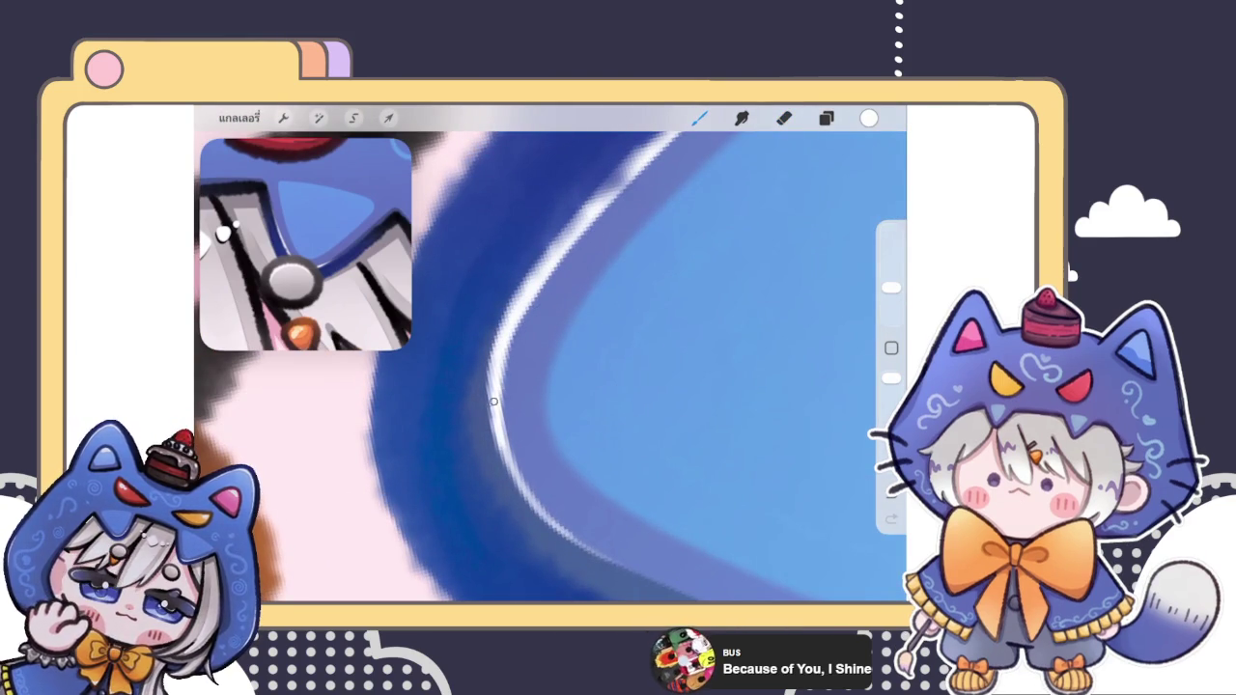
{"action": "left_click_drag", "start_coordinate": [492, 409], "coordinate": [539, 279]}
Step: Trim the white highlight cleanly along the blue edge, then zoom out
{"action": "scroll", "coordinate": [550, 367], "scroll_direction": "down", "scroll_amount": 2}
{"action": "scroll", "coordinate": [550, 366], "scroll_direction": "down", "scroll_amount": 2}
{"action": "scroll", "coordinate": [551, 366], "scroll_direction": "down", "scroll_amount": 2}
{"action": "scroll", "coordinate": [550, 366], "scroll_direction": "up", "scroll_amount": 1}
{"action": "scroll", "coordinate": [550, 367], "scroll_direction": "up", "scroll_amount": 2}
{"action": "scroll", "coordinate": [551, 367], "scroll_direction": "up", "scroll_amount": 2}
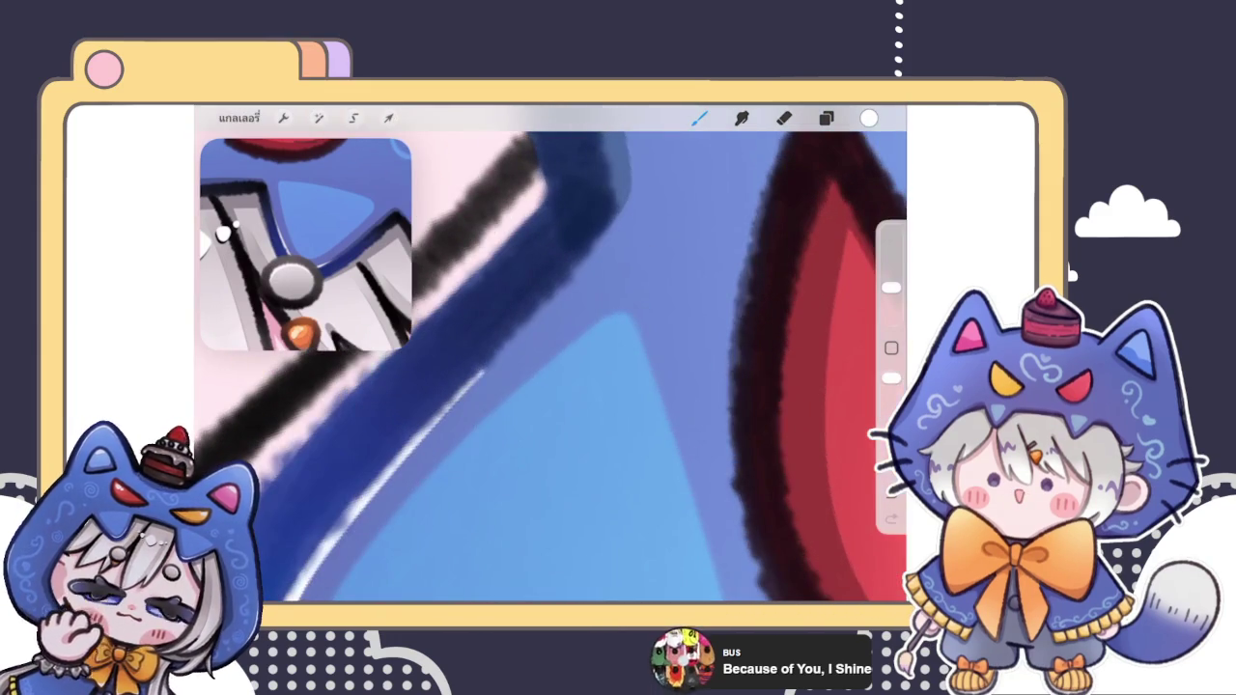
{"action": "left_click", "coordinate": [784, 118]}
{"action": "left_click_drag", "start_coordinate": [502, 434], "coordinate": [538, 374]}
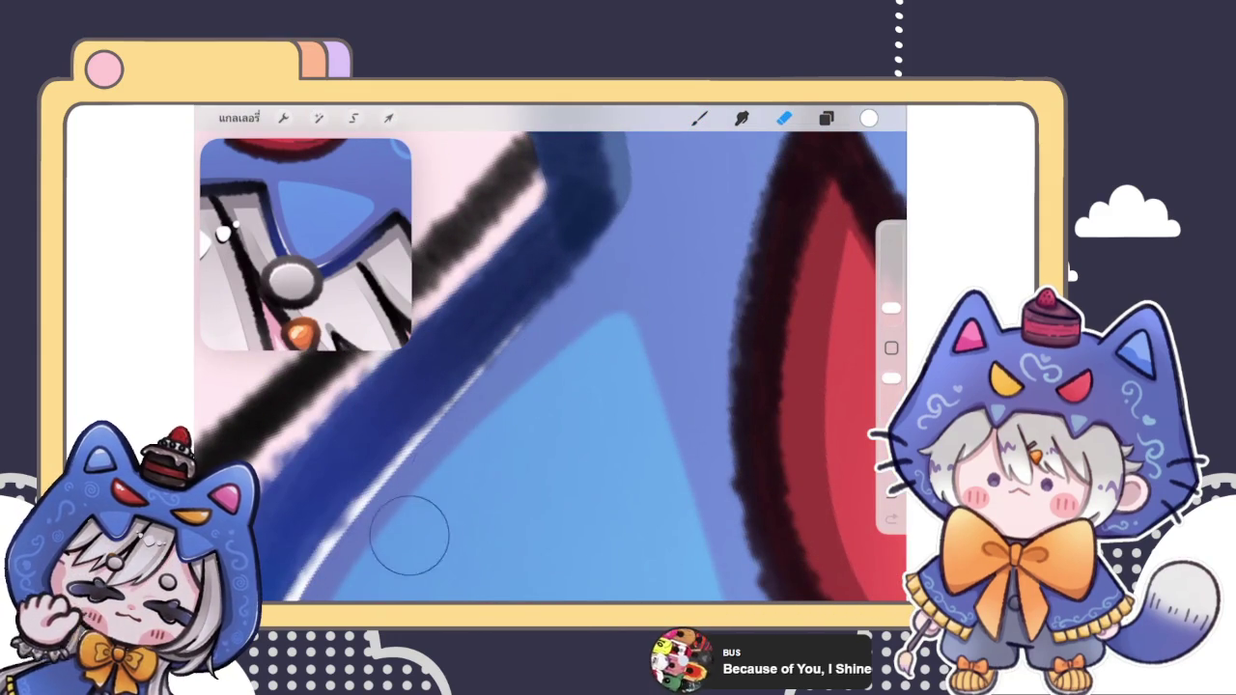
{"action": "scroll", "coordinate": [550, 367], "scroll_direction": "down", "scroll_amount": 2}
{"action": "scroll", "coordinate": [551, 367], "scroll_direction": "down", "scroll_amount": 2}
{"action": "scroll", "coordinate": [550, 367], "scroll_direction": "down", "scroll_amount": 2}
{"action": "scroll", "coordinate": [570, 405], "scroll_direction": "down", "scroll_amount": 1}
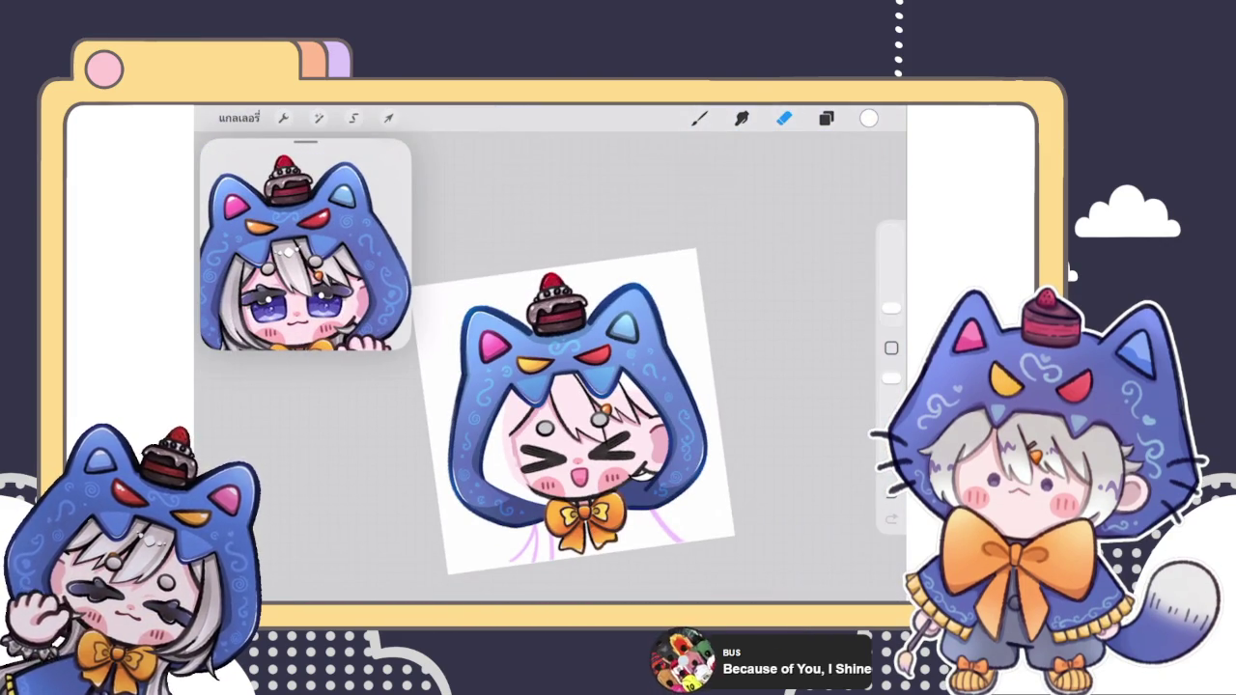
{"action": "scroll", "coordinate": [578, 373], "scroll_direction": "down", "scroll_amount": 2}
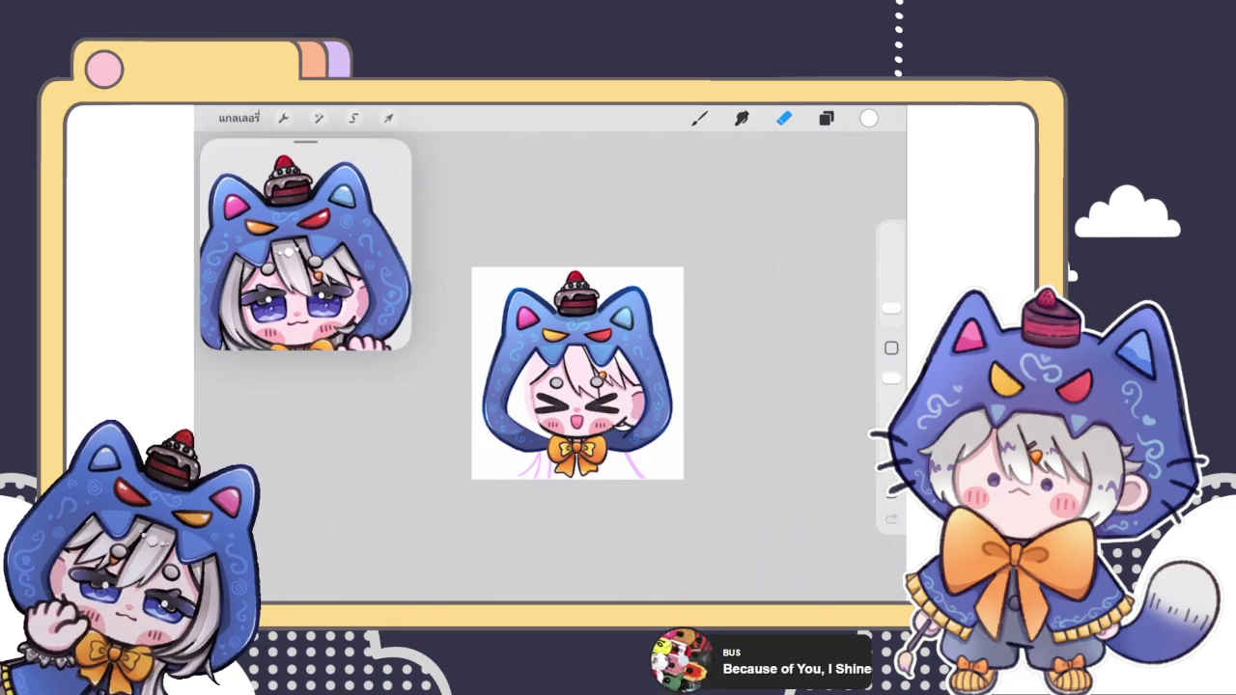
{"action": "scroll", "coordinate": [577, 372], "scroll_direction": "up", "scroll_amount": 2}
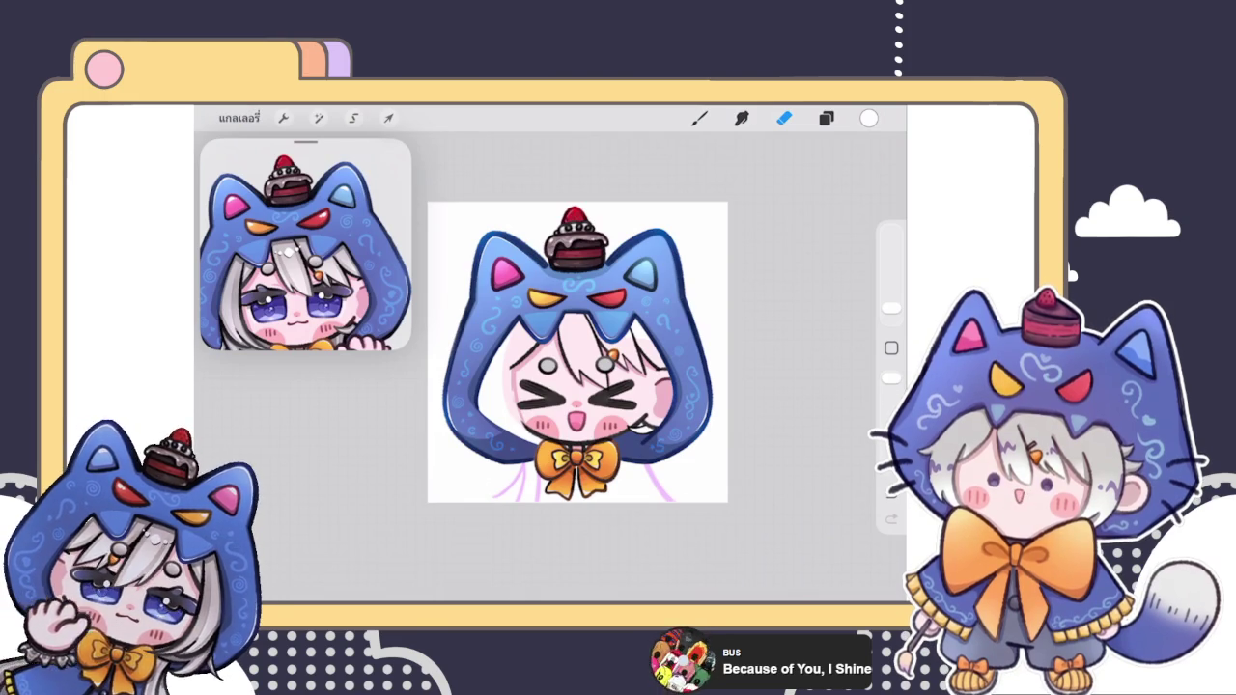
{"action": "left_click", "coordinate": [826, 117]}
{"action": "left_click", "coordinate": [825, 117]}
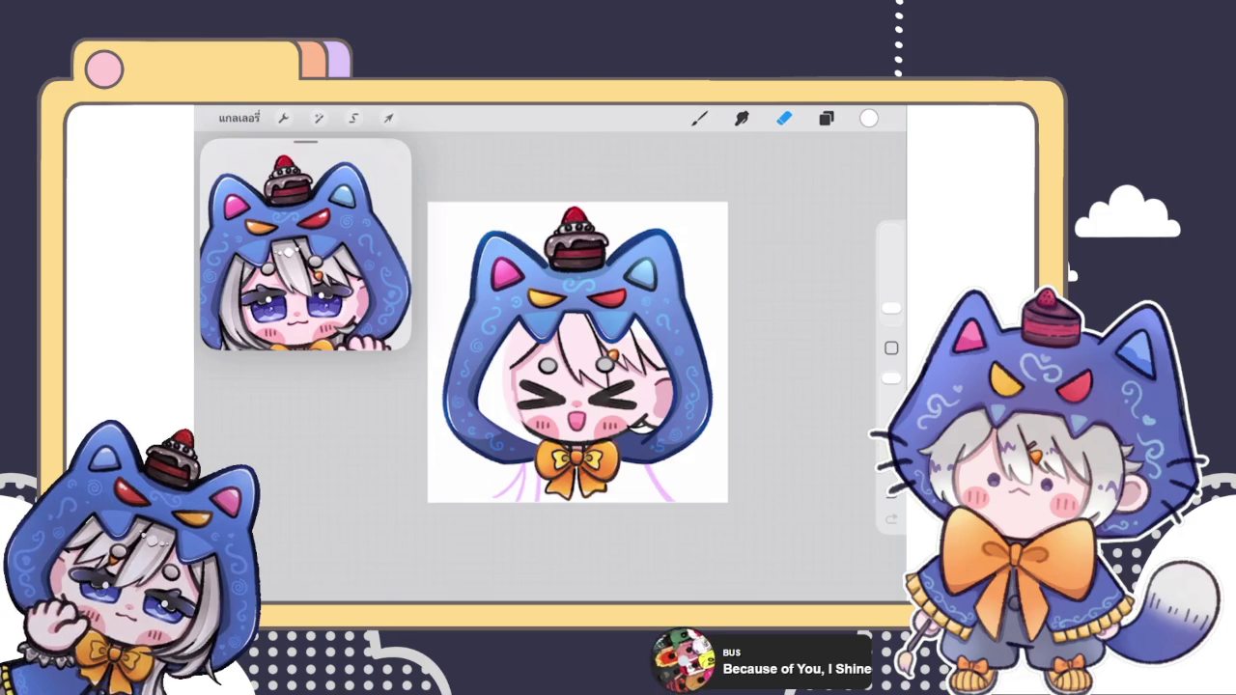
{"action": "scroll", "coordinate": [305, 243], "scroll_direction": "up", "scroll_amount": 5}
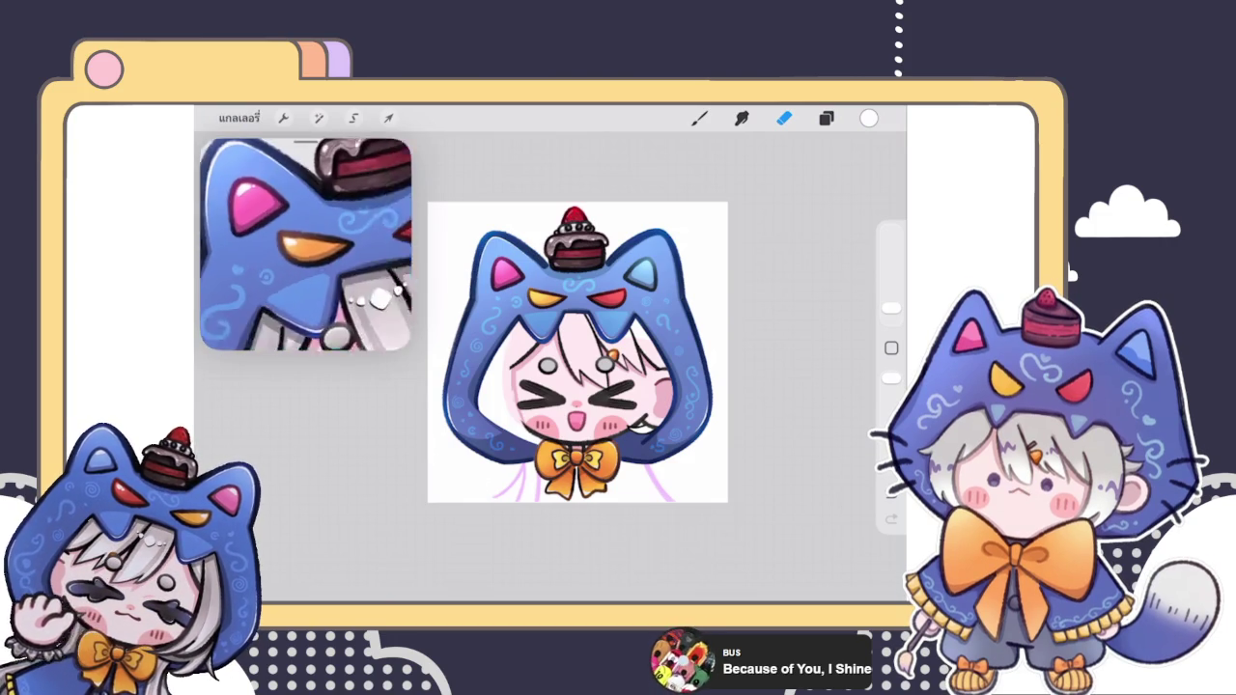
Step: Zoom in on the hood eyes and open the layer list, selecting the Eraser
{"action": "scroll", "coordinate": [305, 244], "scroll_direction": "up", "scroll_amount": 3}
{"action": "scroll", "coordinate": [305, 243], "scroll_direction": "up", "scroll_amount": 3}
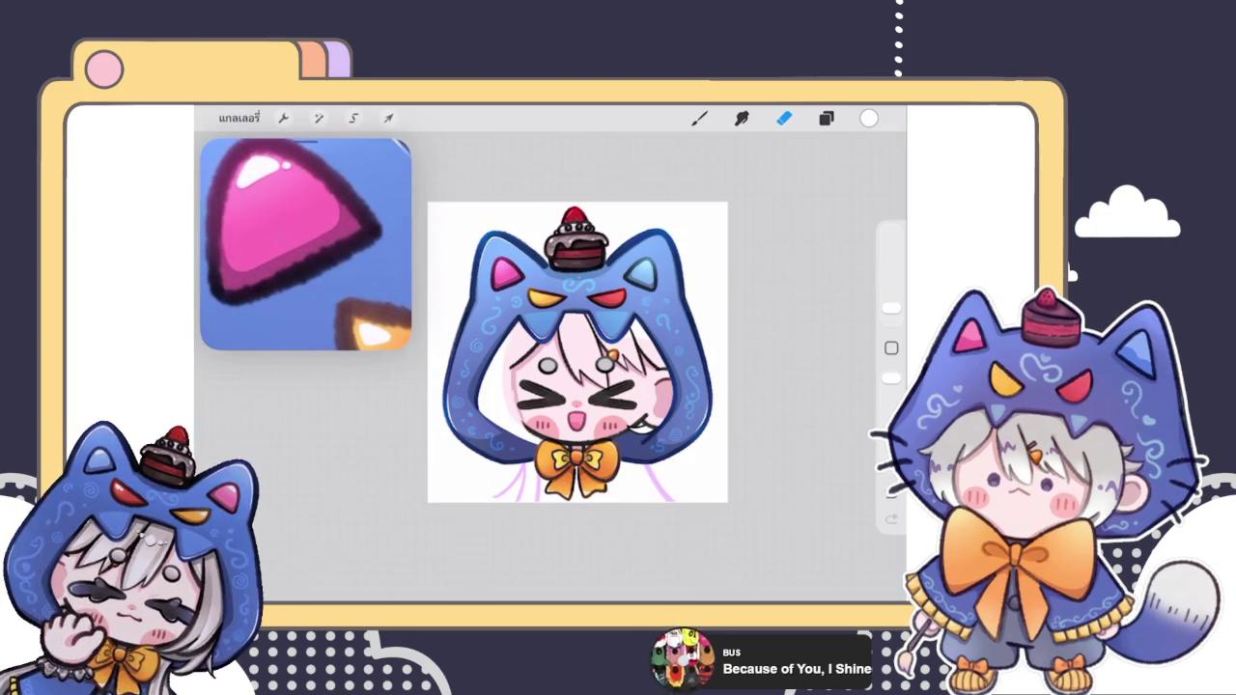
{"action": "scroll", "coordinate": [578, 352], "scroll_direction": "up", "scroll_amount": 5}
{"action": "scroll", "coordinate": [577, 352], "scroll_direction": "up", "scroll_amount": 3}
{"action": "left_click", "coordinate": [827, 118]}
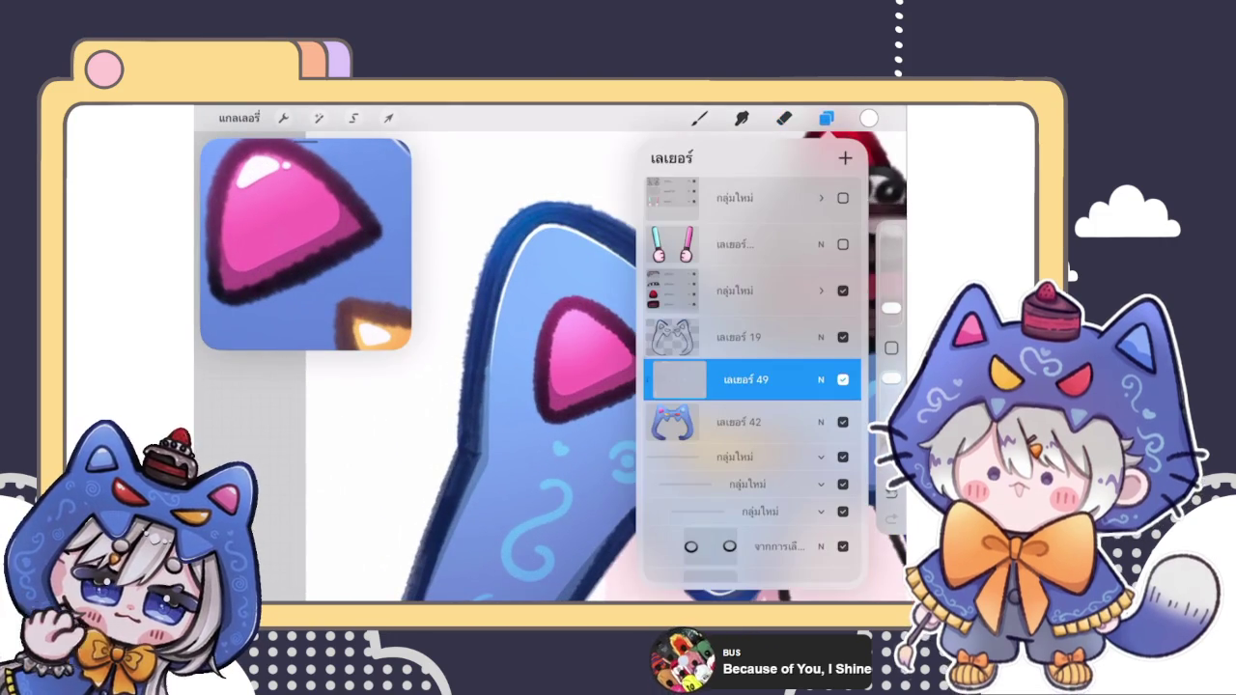
{"action": "left_click", "coordinate": [784, 117]}
Step: Paint a thin white highlight stroke on the yellow eye-gem, redoing the first attempt
{"action": "scroll", "coordinate": [618, 367], "scroll_direction": "up", "scroll_amount": 3}
{"action": "scroll", "coordinate": [618, 367], "scroll_direction": "up", "scroll_amount": 3}
{"action": "scroll", "coordinate": [649, 421], "scroll_direction": "up", "scroll_amount": 2}
{"action": "scroll", "coordinate": [550, 352], "scroll_direction": "down", "scroll_amount": 3}
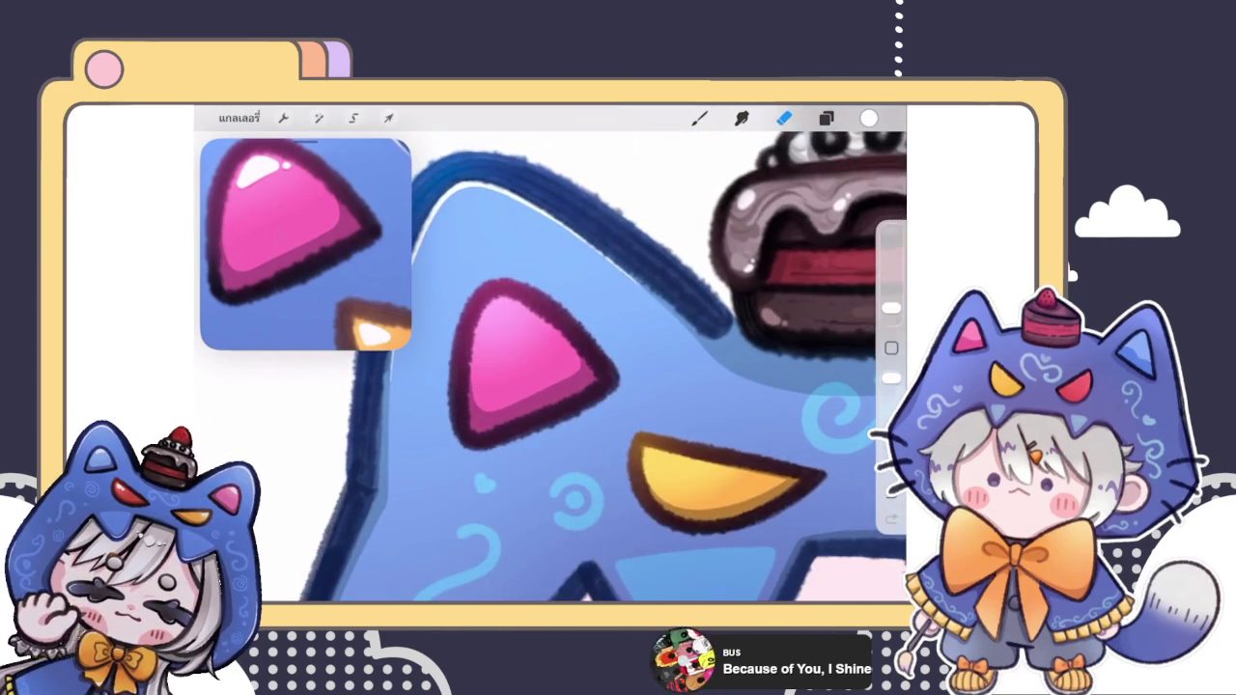
{"action": "scroll", "coordinate": [550, 352], "scroll_direction": "up", "scroll_amount": 2}
{"action": "scroll", "coordinate": [550, 352], "scroll_direction": "up", "scroll_amount": 2}
{"action": "key", "text": "b"}
{"action": "mouse_move", "coordinate": [481, 359]}
{"action": "left_mouse_down"}
{"action": "mouse_move", "coordinate": [530, 356]}
{"action": "mouse_move", "coordinate": [498, 350]}
{"action": "left_mouse_up"}
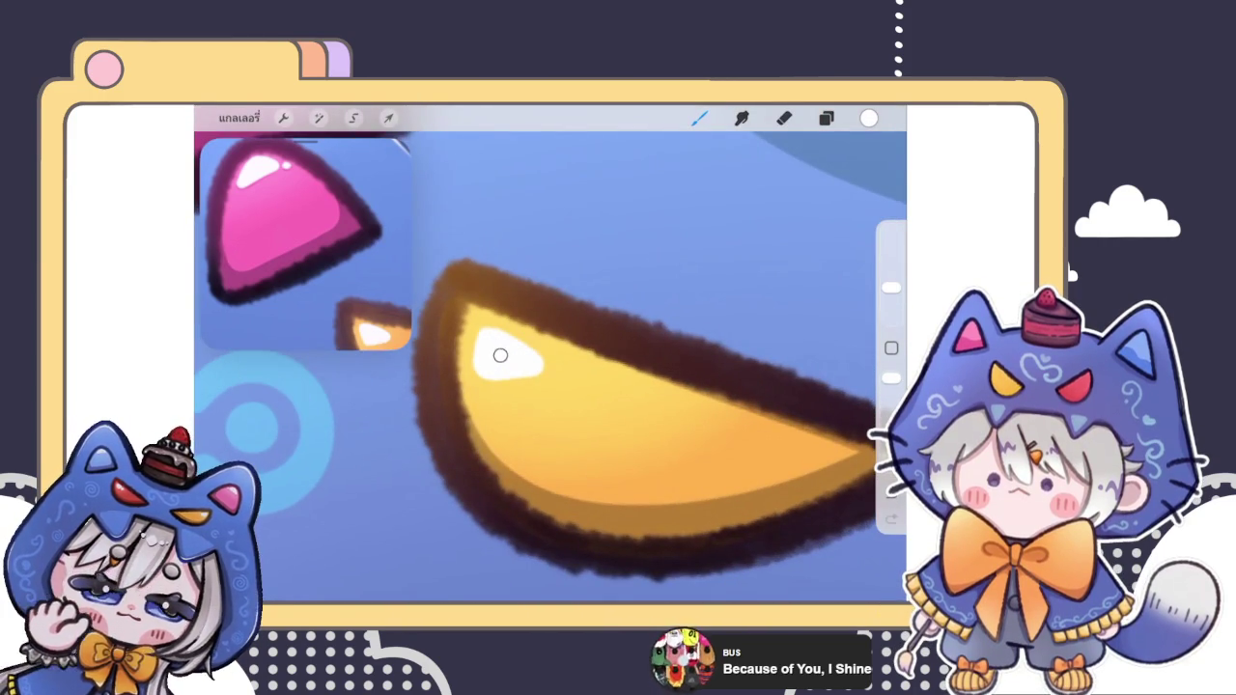
{"action": "key", "text": "ctrl+z"}
{"action": "scroll", "coordinate": [637, 406], "scroll_direction": "up", "scroll_amount": 2}
{"action": "mouse_move", "coordinate": [533, 397]}
{"action": "left_mouse_down"}
{"action": "mouse_move", "coordinate": [526, 353]}
{"action": "mouse_move", "coordinate": [551, 364]}
{"action": "left_mouse_up"}
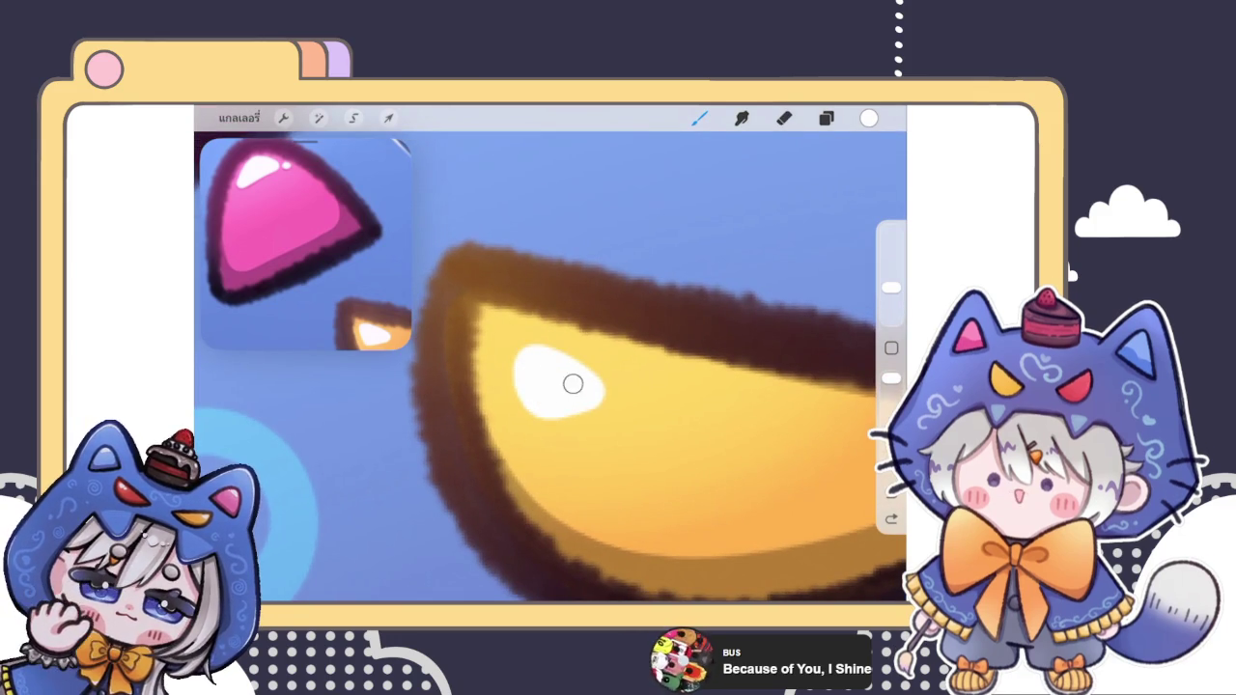
Step: Check the colour and toggle the highlight layer's visibility to compare
{"action": "left_click", "coordinate": [868, 118]}
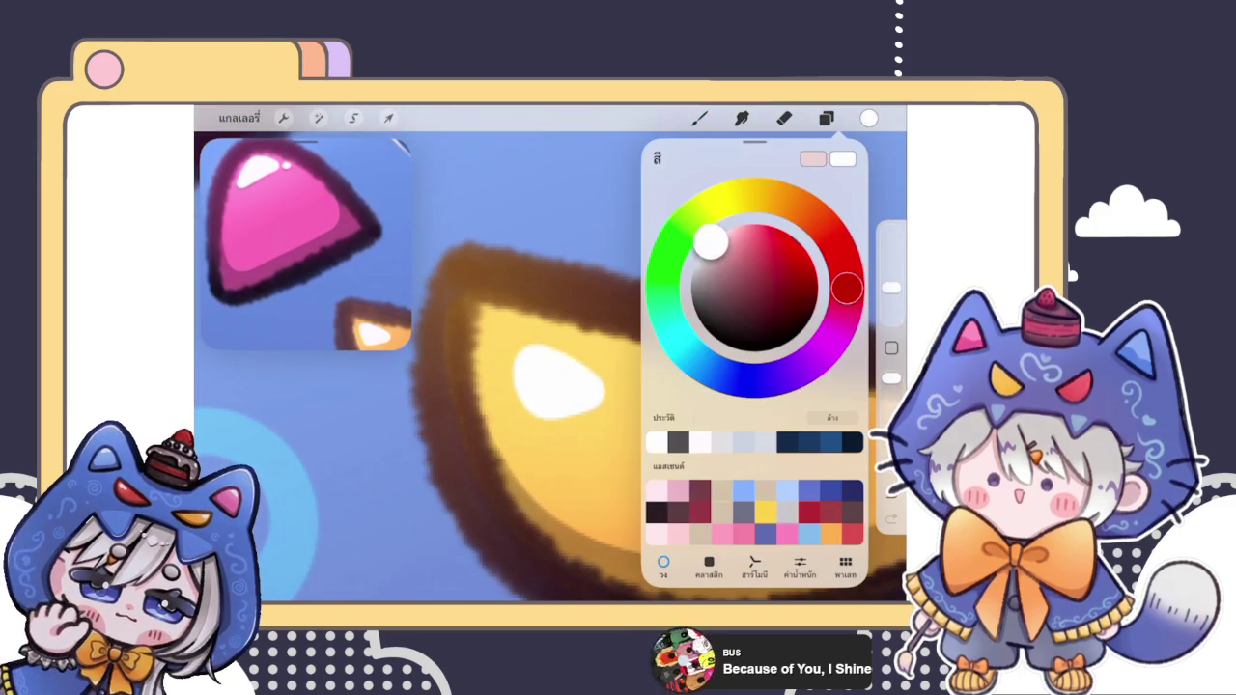
{"action": "left_click", "coordinate": [825, 118]}
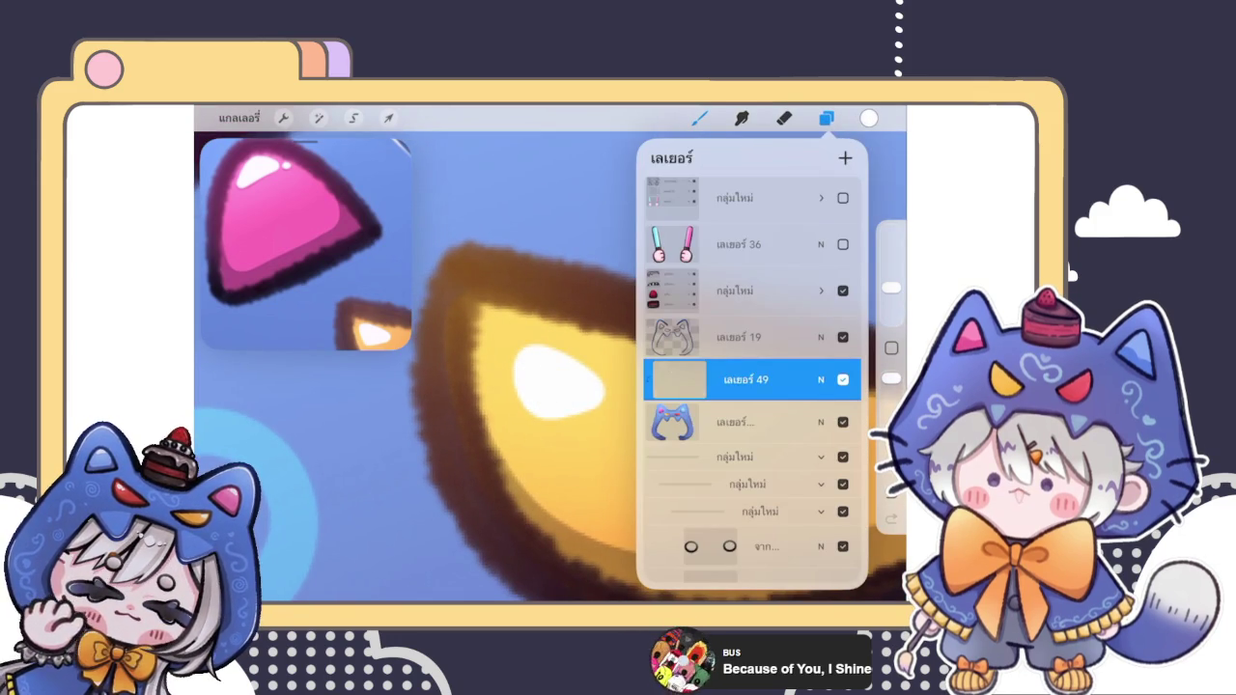
{"action": "left_click", "coordinate": [843, 380]}
{"action": "scroll", "coordinate": [540, 367], "scroll_direction": "down", "scroll_amount": 5}
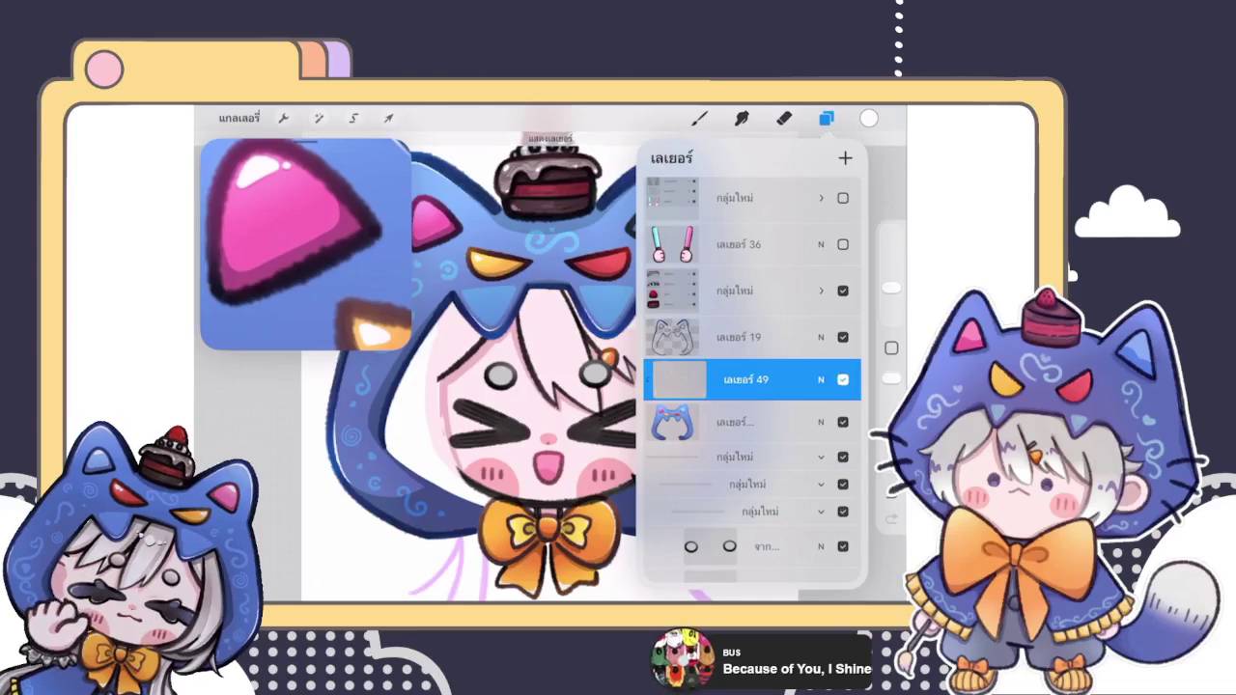
{"action": "left_click", "coordinate": [843, 379]}
{"action": "scroll", "coordinate": [540, 367], "scroll_direction": "up", "scroll_amount": 5}
{"action": "scroll", "coordinate": [540, 309], "scroll_direction": "up", "scroll_amount": 2}
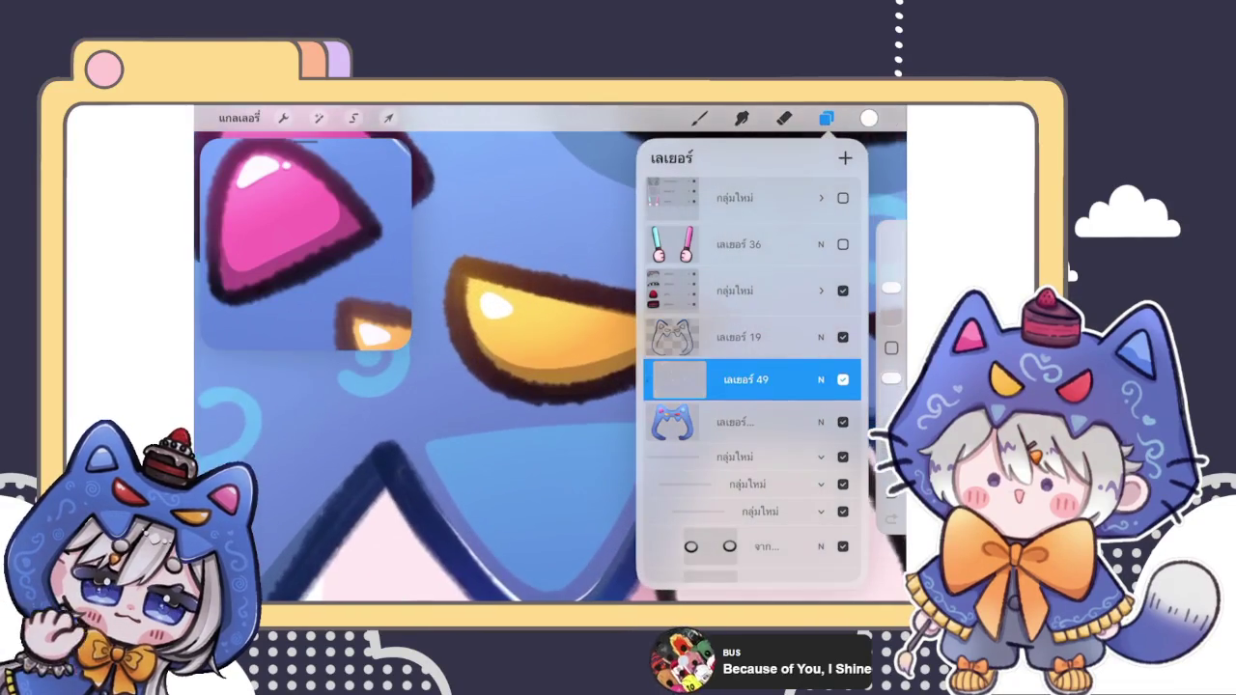
{"action": "scroll", "coordinate": [540, 309], "scroll_direction": "up", "scroll_amount": 5}
{"action": "left_click", "coordinate": [699, 118]}
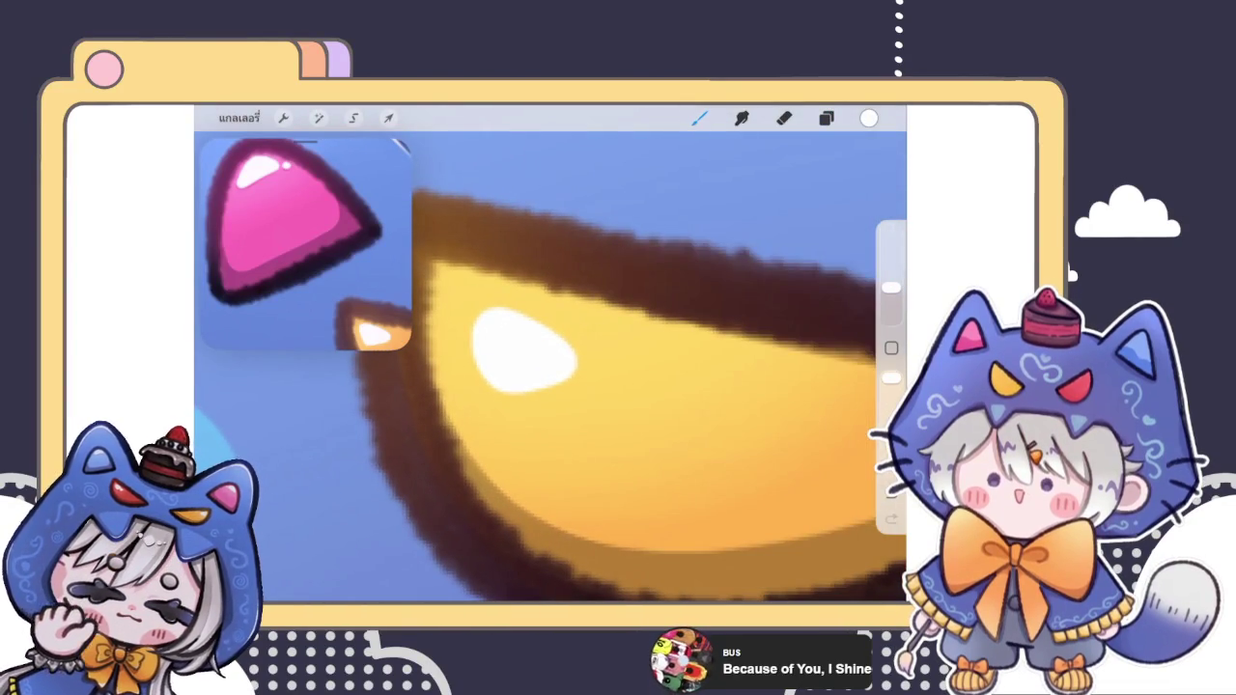
Step: Refine the yellow eye highlight's lower-right tip and edge
{"action": "scroll", "coordinate": [541, 367], "scroll_direction": "up", "scroll_amount": 3}
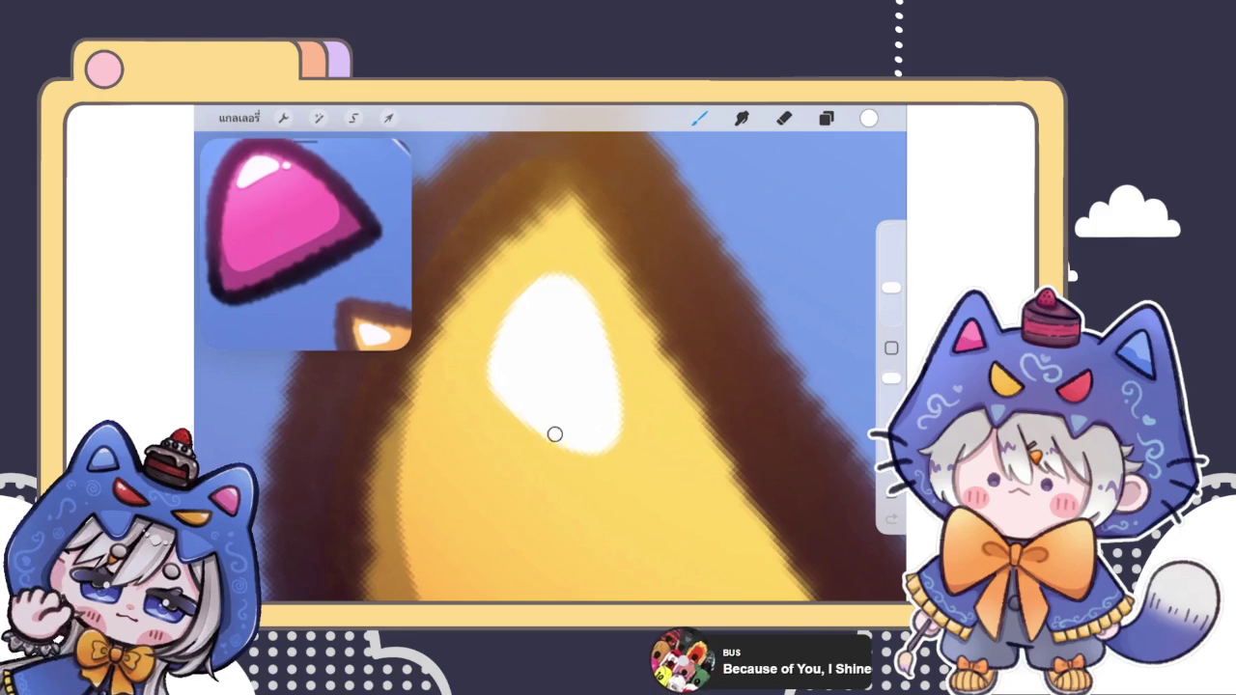
{"action": "left_click_drag", "start_coordinate": [622, 425], "coordinate": [604, 457]}
{"action": "left_click_drag", "start_coordinate": [625, 413], "coordinate": [627, 456]}
{"action": "left_click_drag", "start_coordinate": [610, 377], "coordinate": [626, 411]}
{"action": "scroll", "coordinate": [550, 367], "scroll_direction": "down", "scroll_amount": 3}
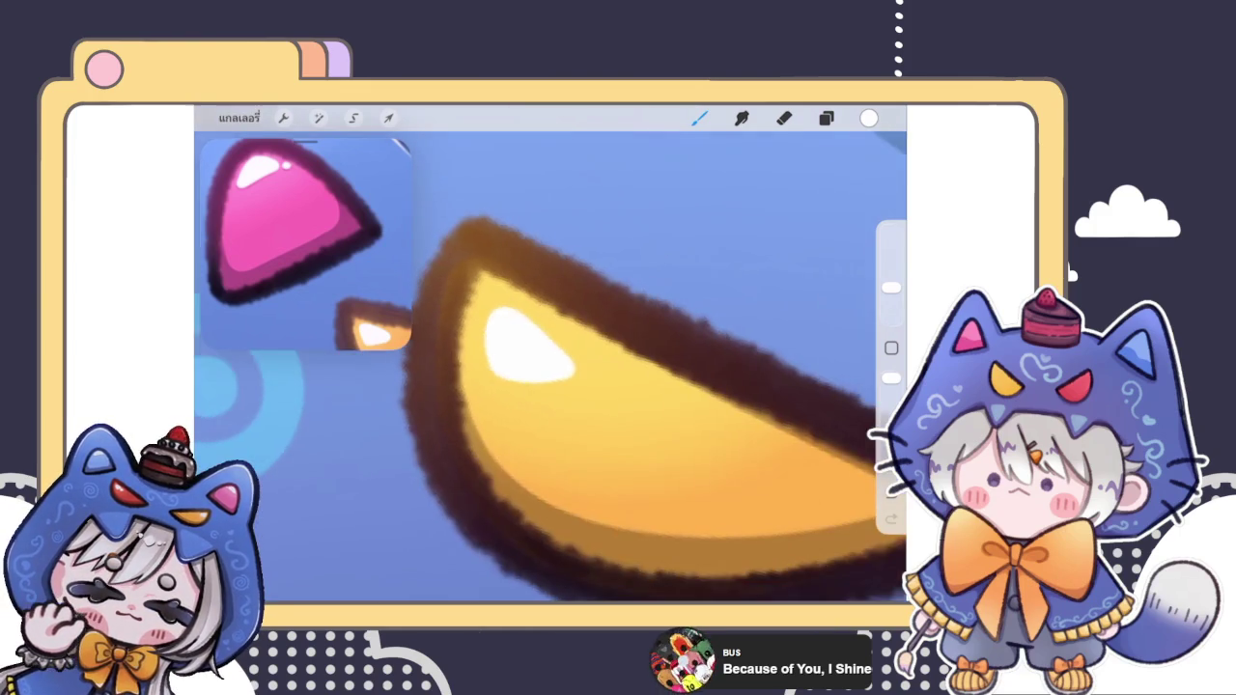
{"action": "scroll", "coordinate": [550, 367], "scroll_direction": "down", "scroll_amount": 2}
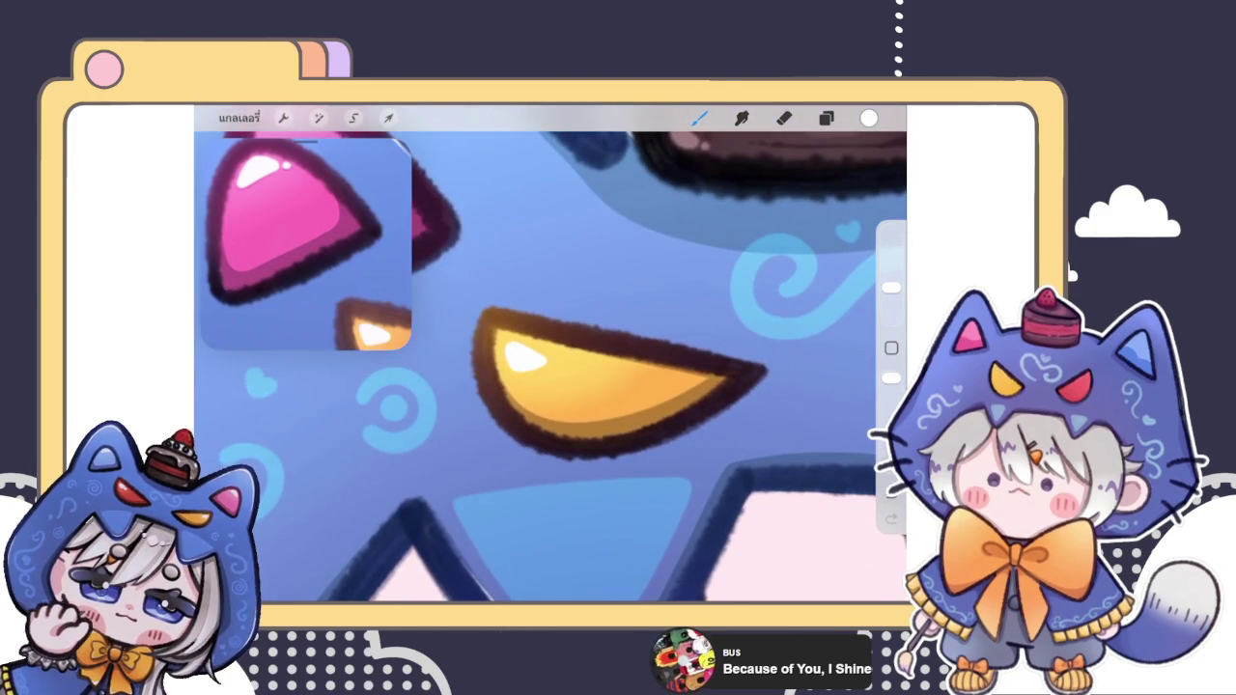
{"action": "scroll", "coordinate": [550, 366], "scroll_direction": "down", "scroll_amount": 3}
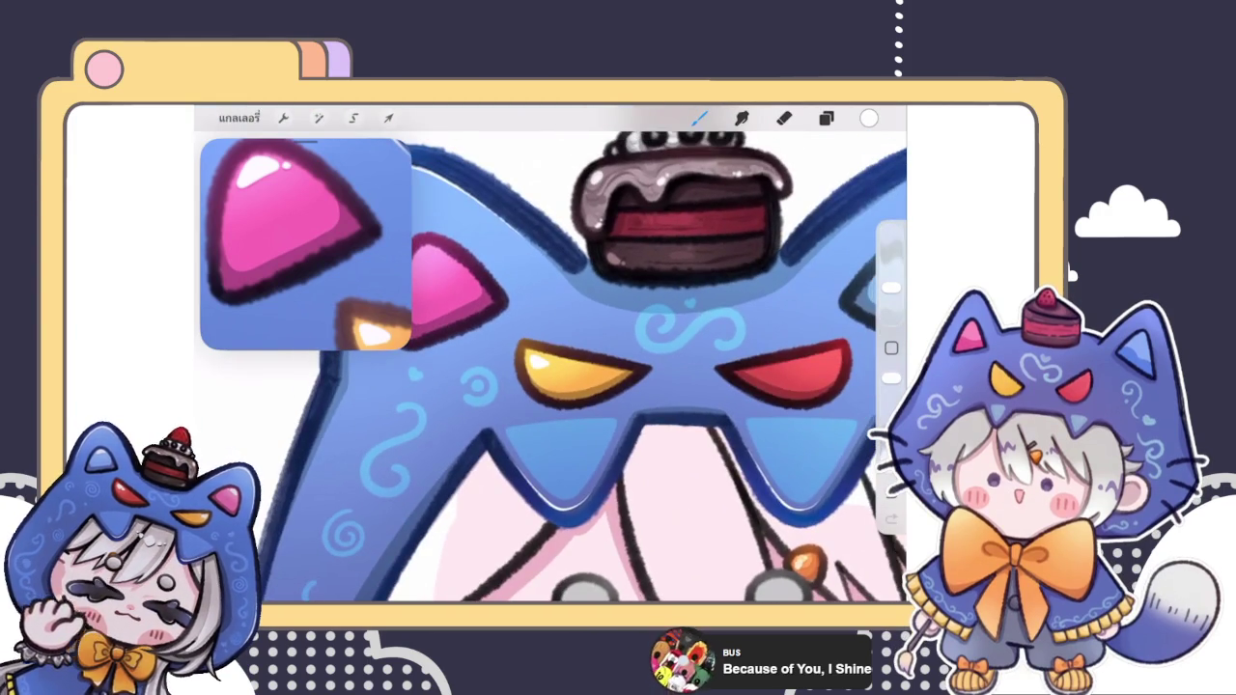
Step: Paint a white teardrop gloss highlight on the red eye-gem and zoom out
{"action": "scroll", "coordinate": [579, 371], "scroll_direction": "up", "scroll_amount": 3}
{"action": "scroll", "coordinate": [579, 371], "scroll_direction": "up", "scroll_amount": 3}
{"action": "scroll", "coordinate": [579, 372], "scroll_direction": "up", "scroll_amount": 1}
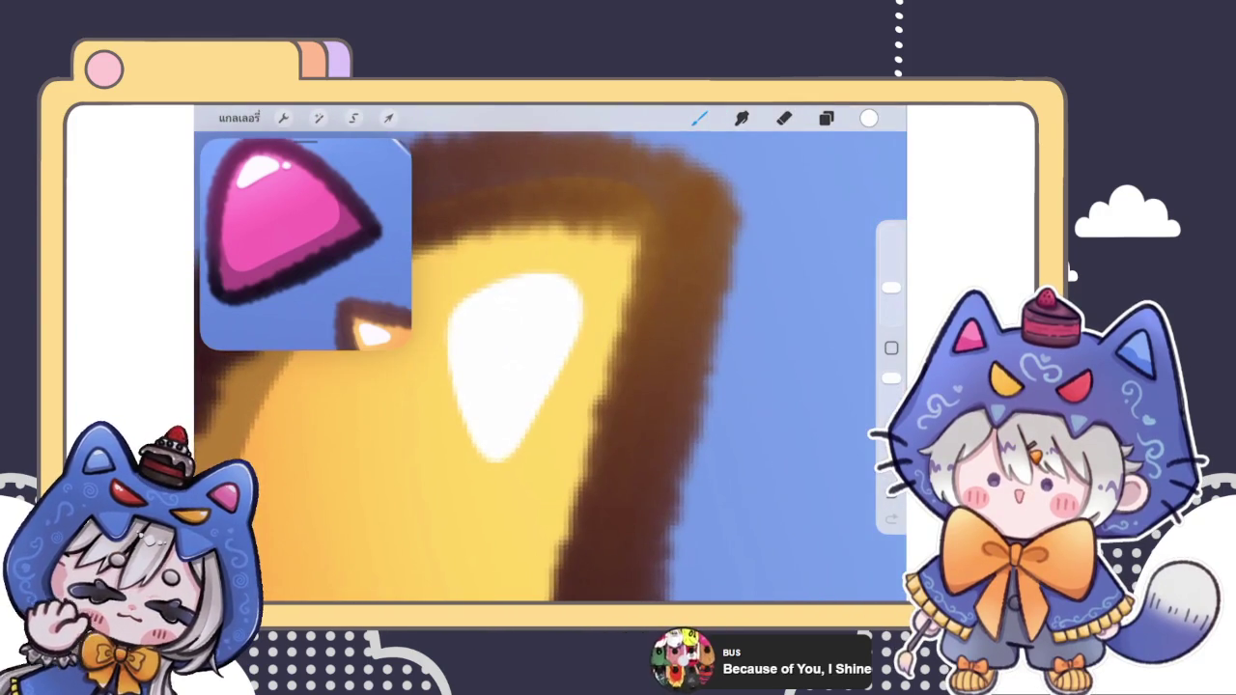
{"action": "scroll", "coordinate": [496, 450], "scroll_direction": "right", "scroll_amount": 5}
{"action": "scroll", "coordinate": [550, 405], "scroll_direction": "up", "scroll_amount": 2}
{"action": "scroll", "coordinate": [550, 405], "scroll_direction": "up", "scroll_amount": 2}
{"action": "scroll", "coordinate": [550, 405], "scroll_direction": "up", "scroll_amount": 2}
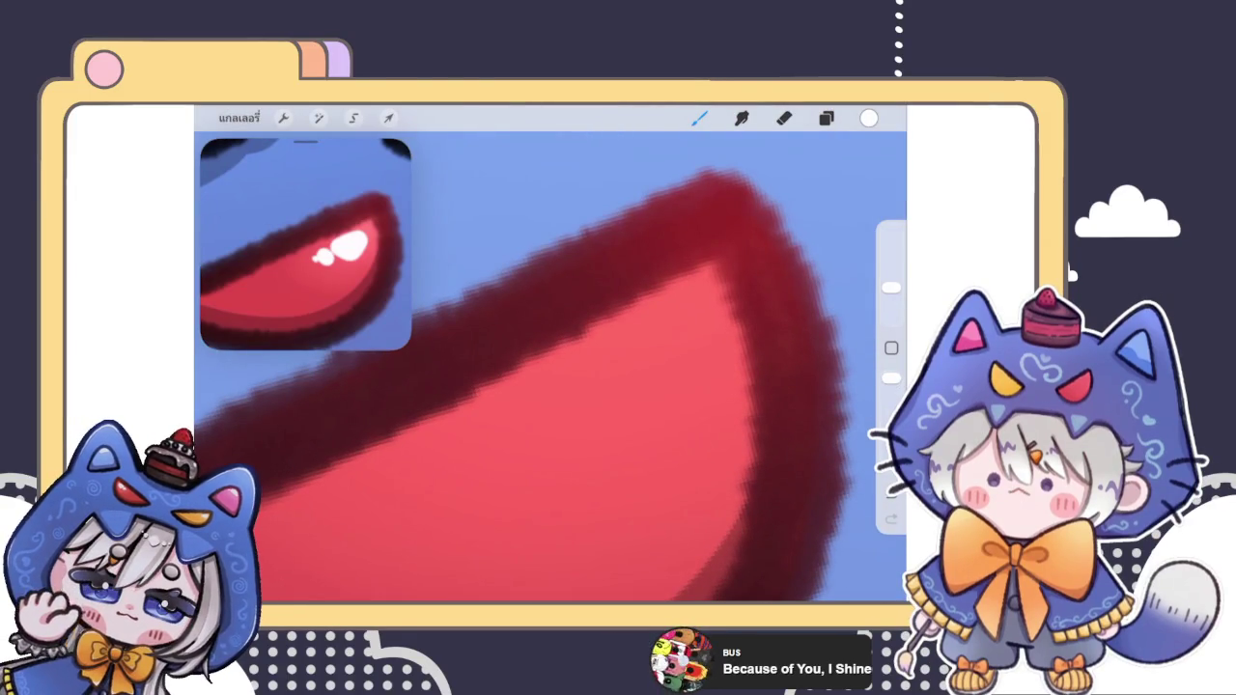
{"action": "mouse_move", "coordinate": [666, 336]}
{"action": "left_mouse_down"}
{"action": "mouse_move", "coordinate": [573, 395]}
{"action": "mouse_move", "coordinate": [676, 358]}
{"action": "mouse_move", "coordinate": [612, 376]}
{"action": "mouse_move", "coordinate": [604, 397]}
{"action": "mouse_move", "coordinate": [654, 395]}
{"action": "left_mouse_up"}
{"action": "left_click_drag", "start_coordinate": [622, 355], "coordinate": [586, 367]}
{"action": "mouse_move", "coordinate": [656, 331]}
{"action": "left_mouse_down"}
{"action": "mouse_move", "coordinate": [573, 405]}
{"action": "mouse_move", "coordinate": [560, 449]}
{"action": "mouse_move", "coordinate": [518, 453]}
{"action": "left_mouse_up"}
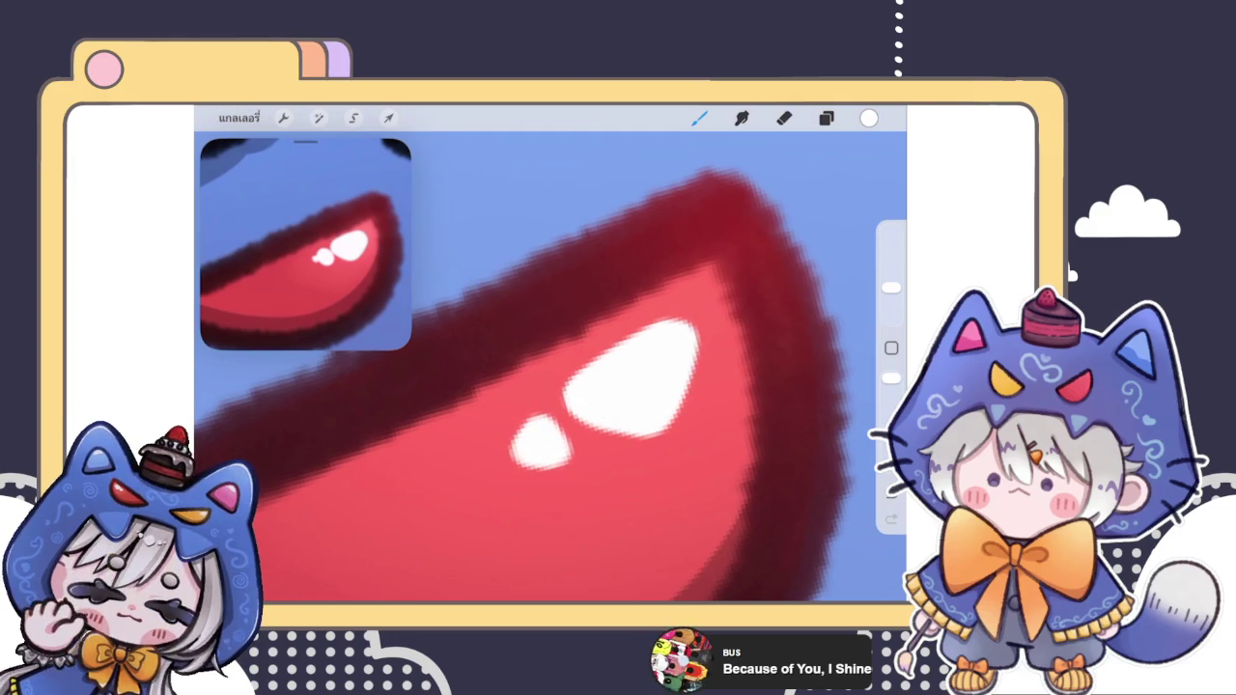
{"action": "scroll", "coordinate": [550, 367], "scroll_direction": "down", "scroll_amount": 5}
{"action": "scroll", "coordinate": [551, 367], "scroll_direction": "down", "scroll_amount": 5}
{"action": "scroll", "coordinate": [550, 367], "scroll_direction": "down", "scroll_amount": 5}
{"action": "scroll", "coordinate": [579, 424], "scroll_direction": "down", "scroll_amount": 3}
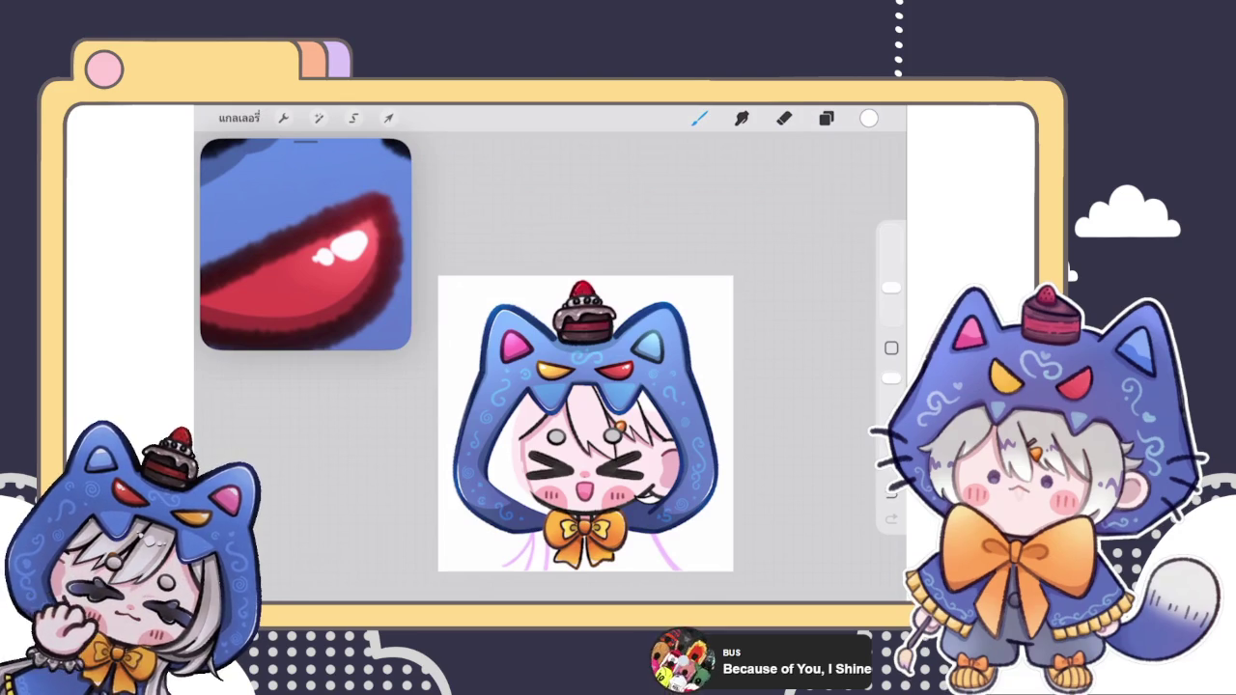
Step: Paint a curved white gloss highlight on the right-ear light-blue gem, undoing stray strokes
{"action": "scroll", "coordinate": [579, 406], "scroll_direction": "up", "scroll_amount": 5}
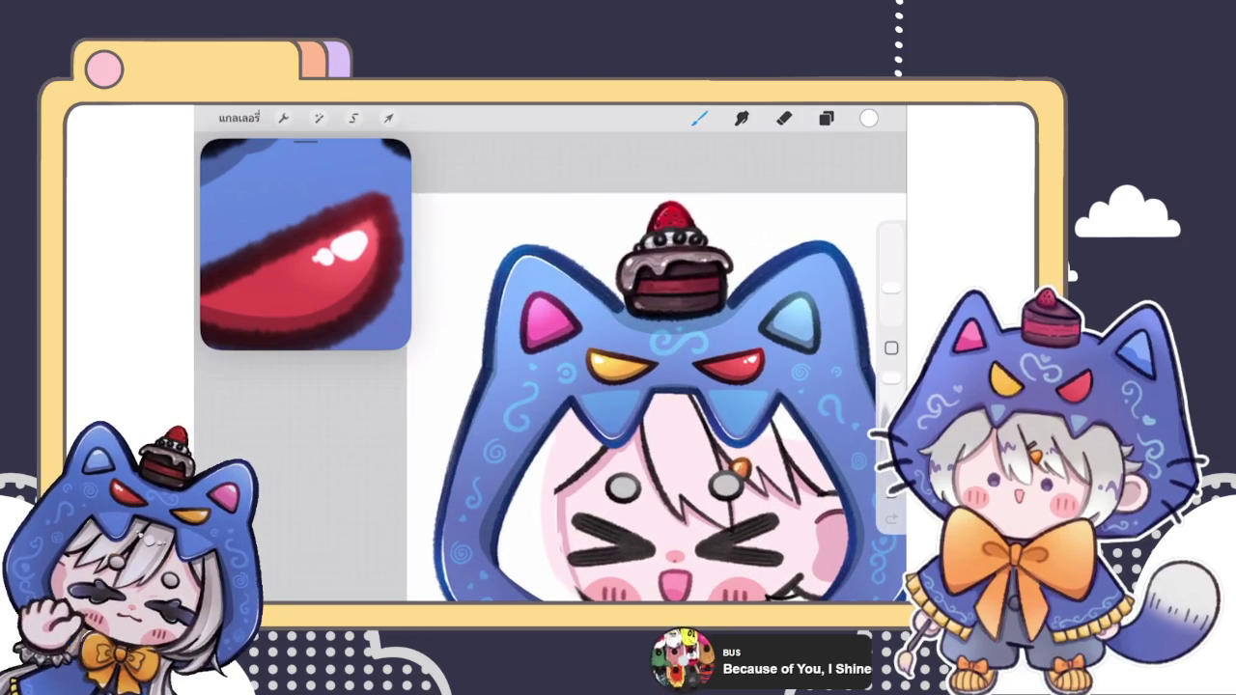
{"action": "scroll", "coordinate": [617, 386], "scroll_direction": "up", "scroll_amount": 5}
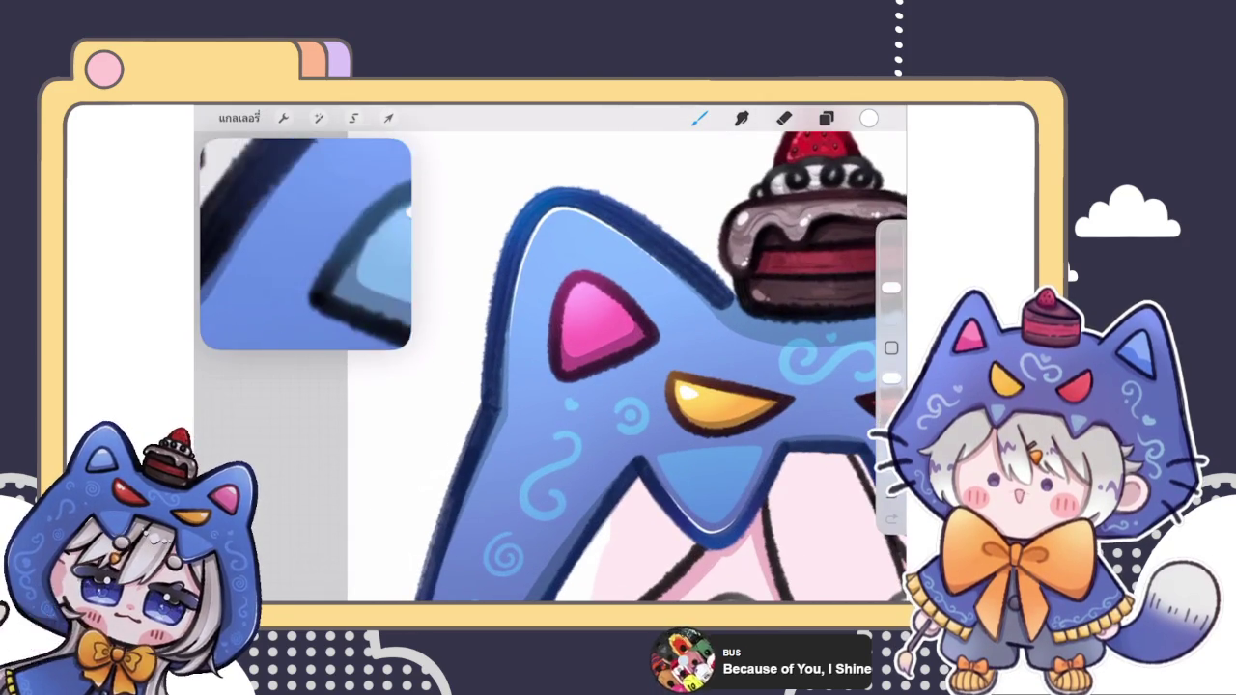
{"action": "scroll", "coordinate": [550, 366], "scroll_direction": "up", "scroll_amount": 3}
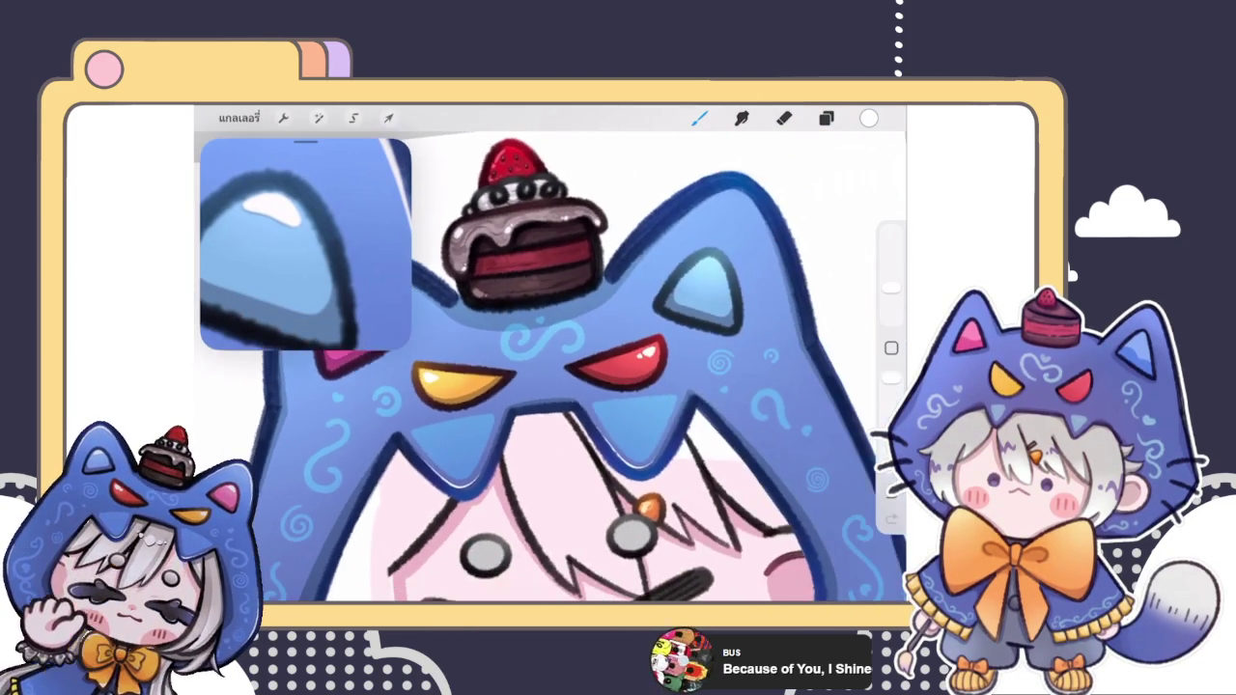
{"action": "scroll", "coordinate": [550, 367], "scroll_direction": "up", "scroll_amount": 5}
{"action": "scroll", "coordinate": [589, 367], "scroll_direction": "up", "scroll_amount": 5}
{"action": "scroll", "coordinate": [589, 367], "scroll_direction": "up", "scroll_amount": 3}
{"action": "mouse_move", "coordinate": [554, 382]}
{"action": "left_mouse_down"}
{"action": "mouse_move", "coordinate": [677, 355]}
{"action": "mouse_move", "coordinate": [573, 367]}
{"action": "mouse_move", "coordinate": [689, 373]}
{"action": "mouse_move", "coordinate": [563, 361]}
{"action": "mouse_move", "coordinate": [551, 383]}
{"action": "mouse_move", "coordinate": [606, 334]}
{"action": "mouse_move", "coordinate": [516, 422]}
{"action": "left_mouse_up"}
{"action": "key", "text": "ctrl+z"}
{"action": "scroll", "coordinate": [618, 376], "scroll_direction": "up", "scroll_amount": 2}
{"action": "key", "text": "ctrl+z"}
{"action": "scroll", "coordinate": [550, 367], "scroll_direction": "down", "scroll_amount": 2}
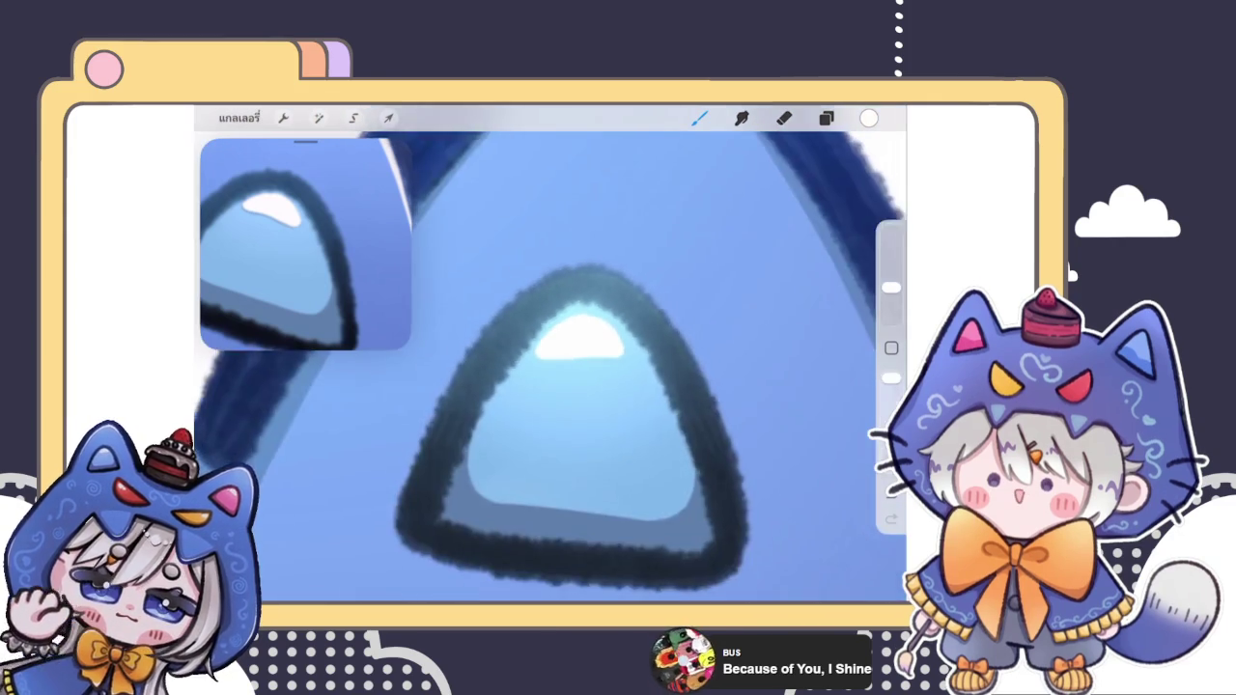
{"action": "scroll", "coordinate": [550, 367], "scroll_direction": "down", "scroll_amount": 2}
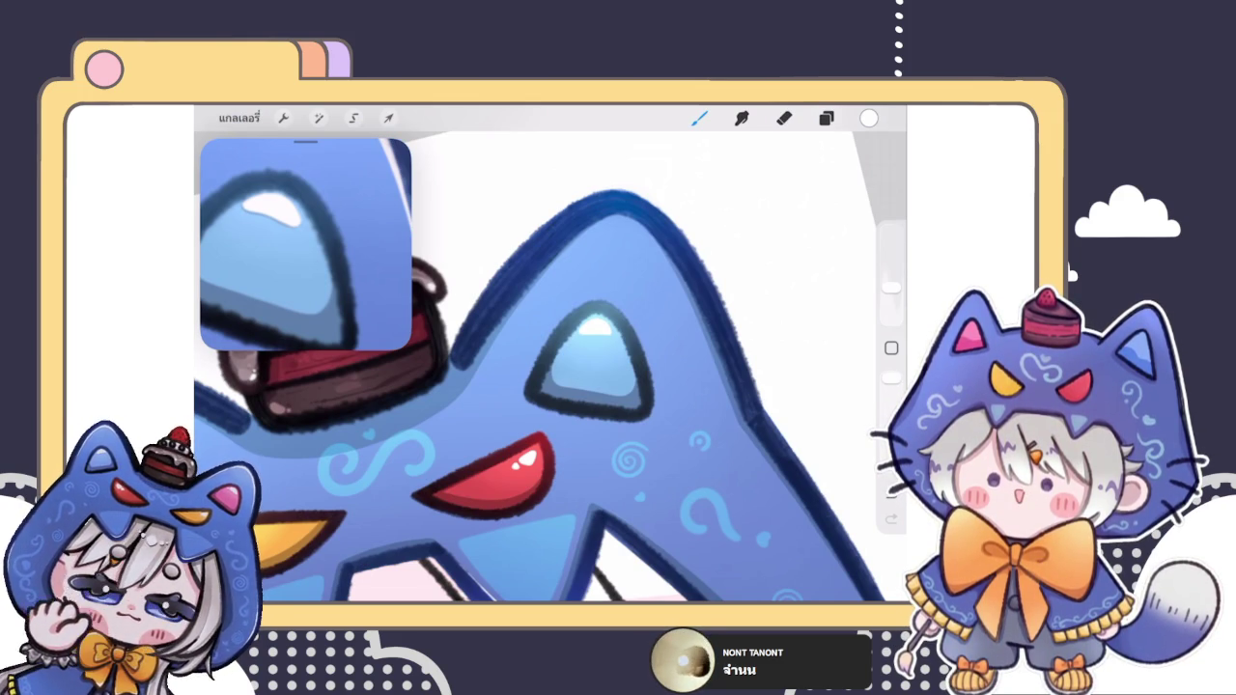
Step: Erase the existing white highlight on the light-blue ear gem
{"action": "scroll", "coordinate": [551, 367], "scroll_direction": "up", "scroll_amount": 5}
{"action": "key", "text": "e"}
{"action": "mouse_move", "coordinate": [675, 365]}
{"action": "left_mouse_down"}
{"action": "mouse_move", "coordinate": [588, 338]}
{"action": "mouse_move", "coordinate": [564, 348]}
{"action": "left_mouse_up"}
{"action": "left_click", "coordinate": [699, 117]}
{"action": "scroll", "coordinate": [550, 366], "scroll_direction": "up", "scroll_amount": 2}
{"action": "scroll", "coordinate": [551, 386], "scroll_direction": "up", "scroll_amount": 1}
Step: Redraw the white highlight arc across the gem tip, retrying until it looks right
{"action": "left_click_drag", "start_coordinate": [486, 359], "coordinate": [680, 378]}
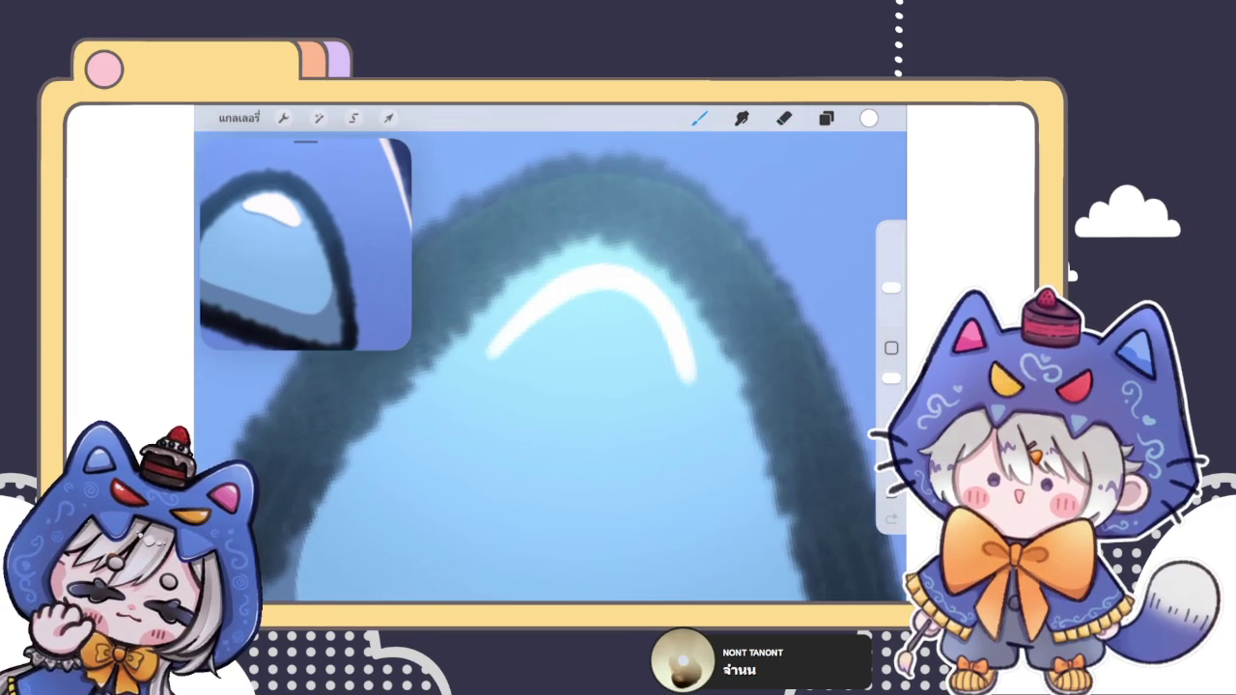
{"action": "key", "text": "ctrl+z"}
{"action": "mouse_move", "coordinate": [473, 356]}
{"action": "left_mouse_down"}
{"action": "mouse_move", "coordinate": [576, 277]}
{"action": "mouse_move", "coordinate": [663, 359]}
{"action": "left_mouse_up"}
{"action": "key", "text": "ctrl+z"}
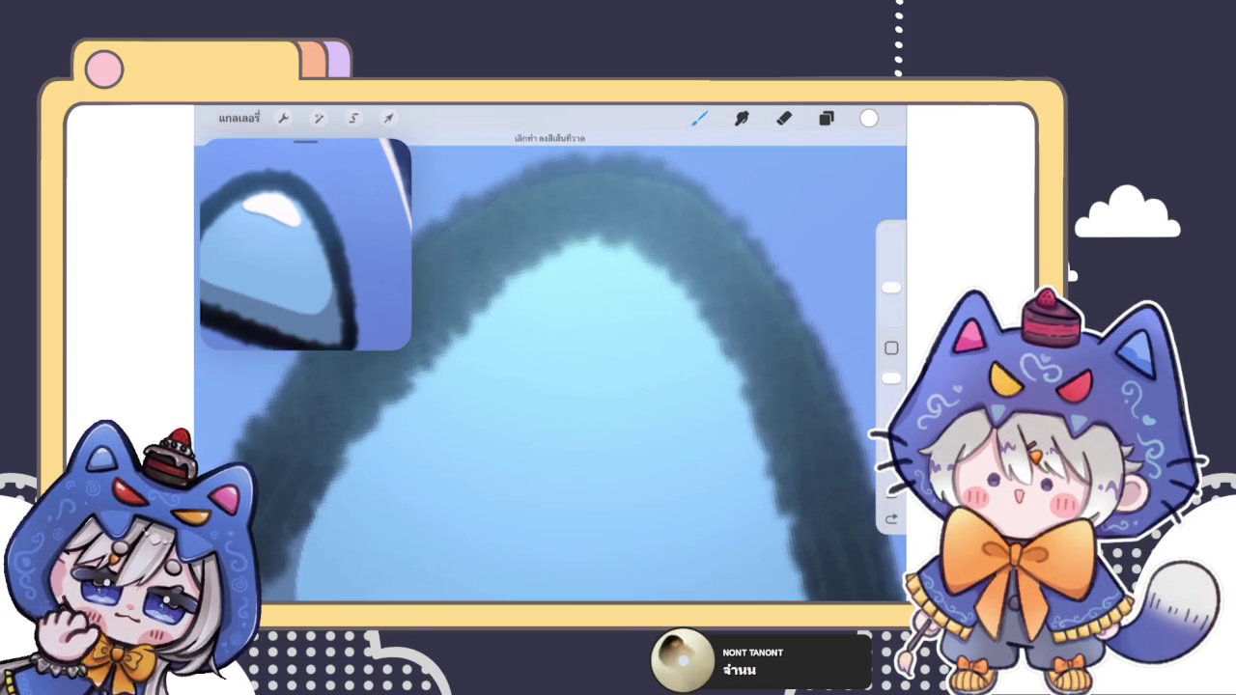
{"action": "mouse_move", "coordinate": [487, 355]}
{"action": "left_mouse_down"}
{"action": "mouse_move", "coordinate": [618, 279]}
{"action": "mouse_move", "coordinate": [680, 357]}
{"action": "left_mouse_up"}
{"action": "key", "text": "ctrl+z"}
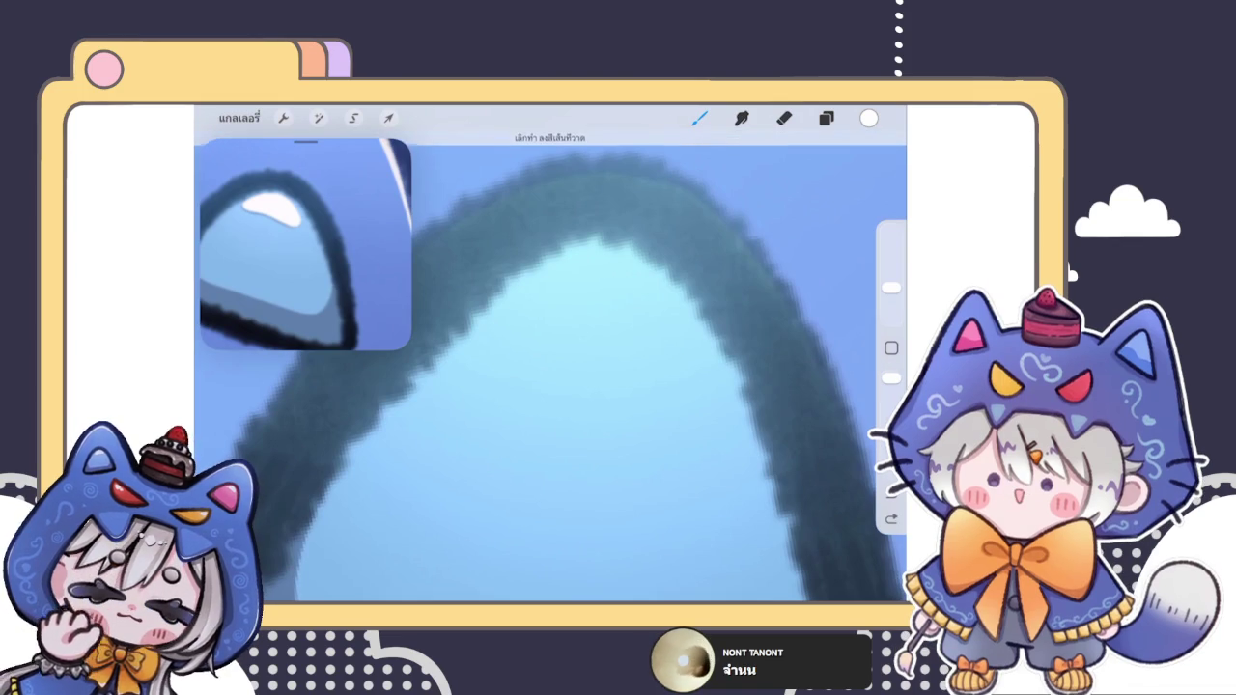
{"action": "left_click_drag", "start_coordinate": [480, 348], "coordinate": [683, 388]}
{"action": "key", "text": "ctrl+z"}
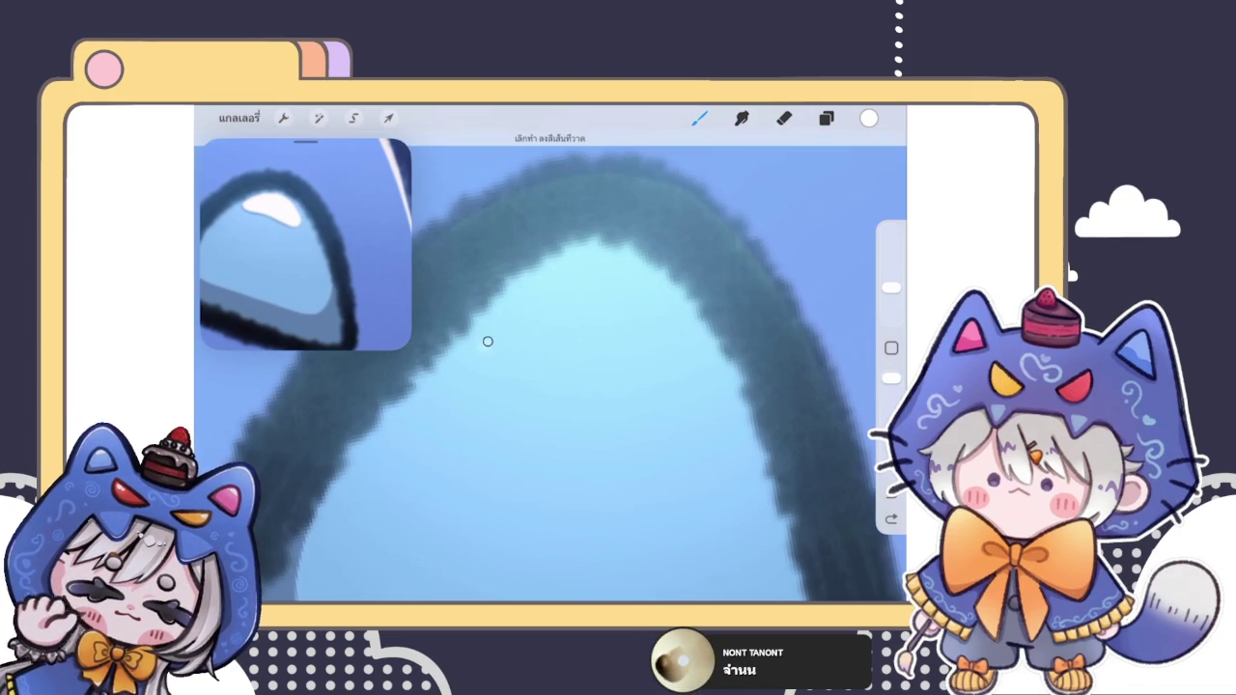
{"action": "left_click_drag", "start_coordinate": [479, 349], "coordinate": [686, 390]}
Step: Close the highlight shape, extend its left tail, and fill it solid white
{"action": "left_click_drag", "start_coordinate": [482, 349], "coordinate": [623, 307]}
{"action": "scroll", "coordinate": [550, 367], "scroll_direction": "up", "scroll_amount": 3}
{"action": "key", "text": "ctrl+z"}
{"action": "mouse_move", "coordinate": [473, 346]}
{"action": "left_mouse_down"}
{"action": "mouse_move", "coordinate": [488, 395]}
{"action": "mouse_move", "coordinate": [690, 267]}
{"action": "left_mouse_up"}
{"action": "scroll", "coordinate": [599, 329], "scroll_direction": "up", "scroll_amount": 2}
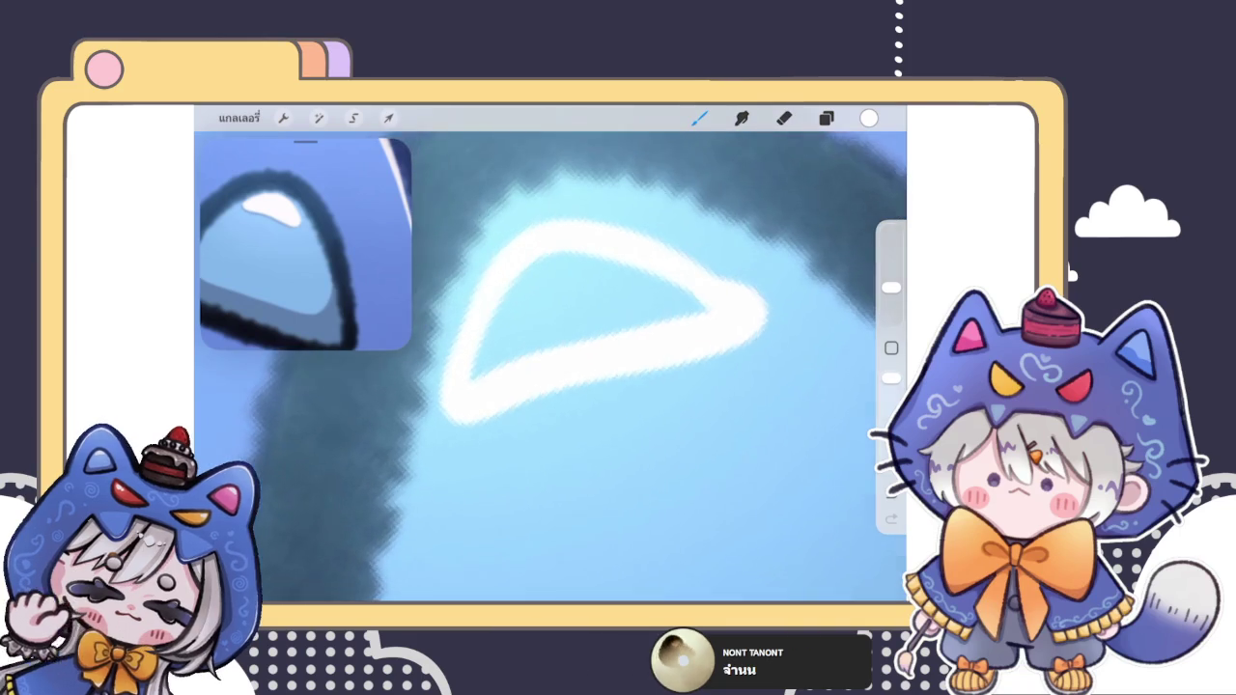
{"action": "scroll", "coordinate": [598, 328], "scroll_direction": "up", "scroll_amount": 2}
{"action": "mouse_move", "coordinate": [517, 309]}
{"action": "left_mouse_down"}
{"action": "mouse_move", "coordinate": [551, 284]}
{"action": "mouse_move", "coordinate": [609, 315]}
{"action": "mouse_move", "coordinate": [680, 327]}
{"action": "left_mouse_up"}
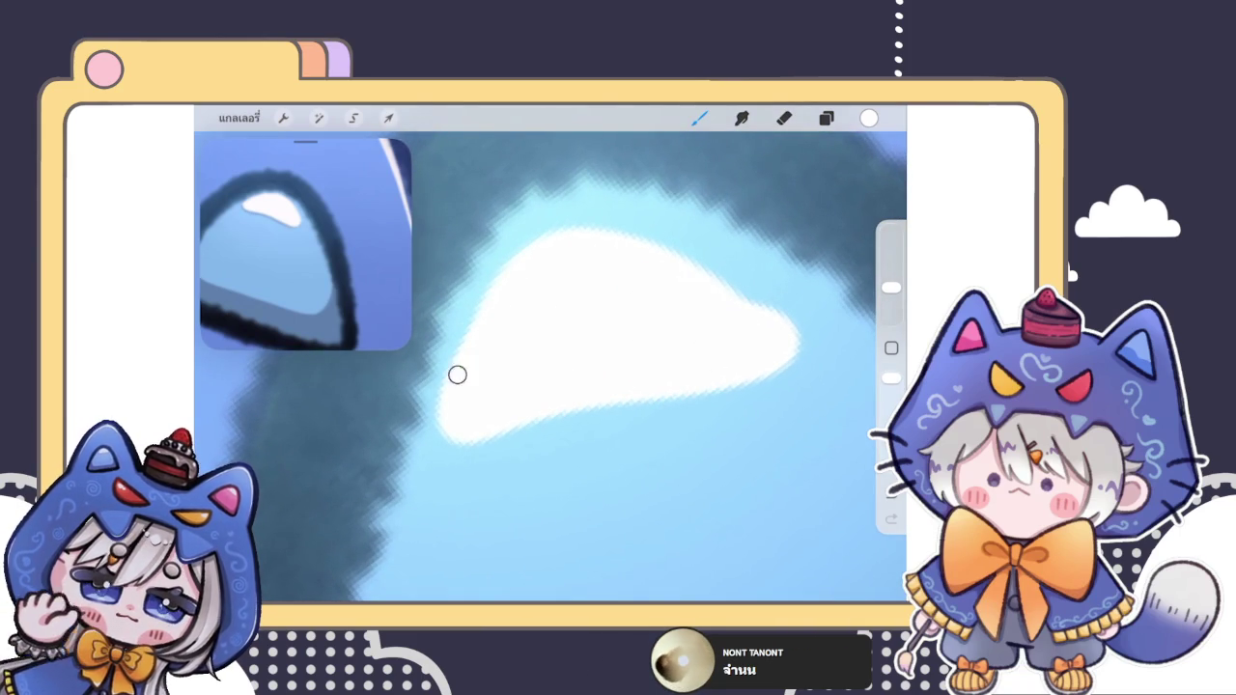
{"action": "scroll", "coordinate": [618, 386], "scroll_direction": "up", "scroll_amount": 2}
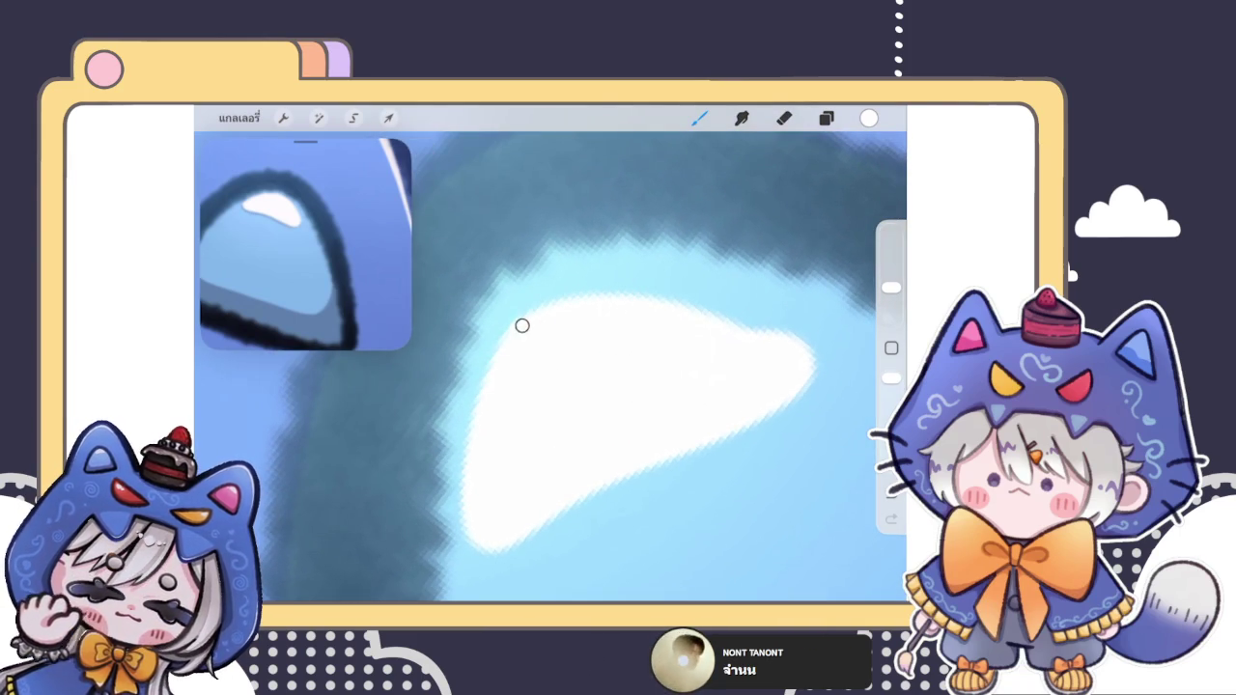
Step: Rotate the canvas and erase the highlight's top edge into a cleaner rounded shape
{"action": "left_click_drag", "start_coordinate": [618, 386], "coordinate": [560, 328]}
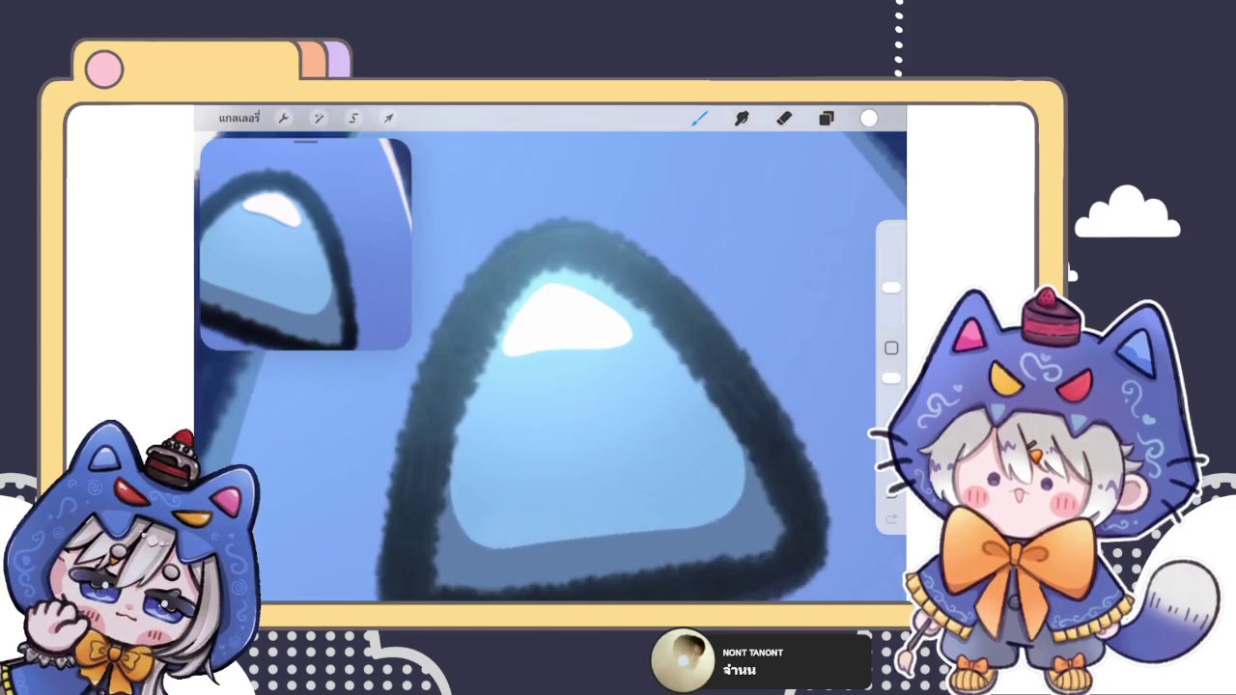
{"action": "key", "text": "e"}
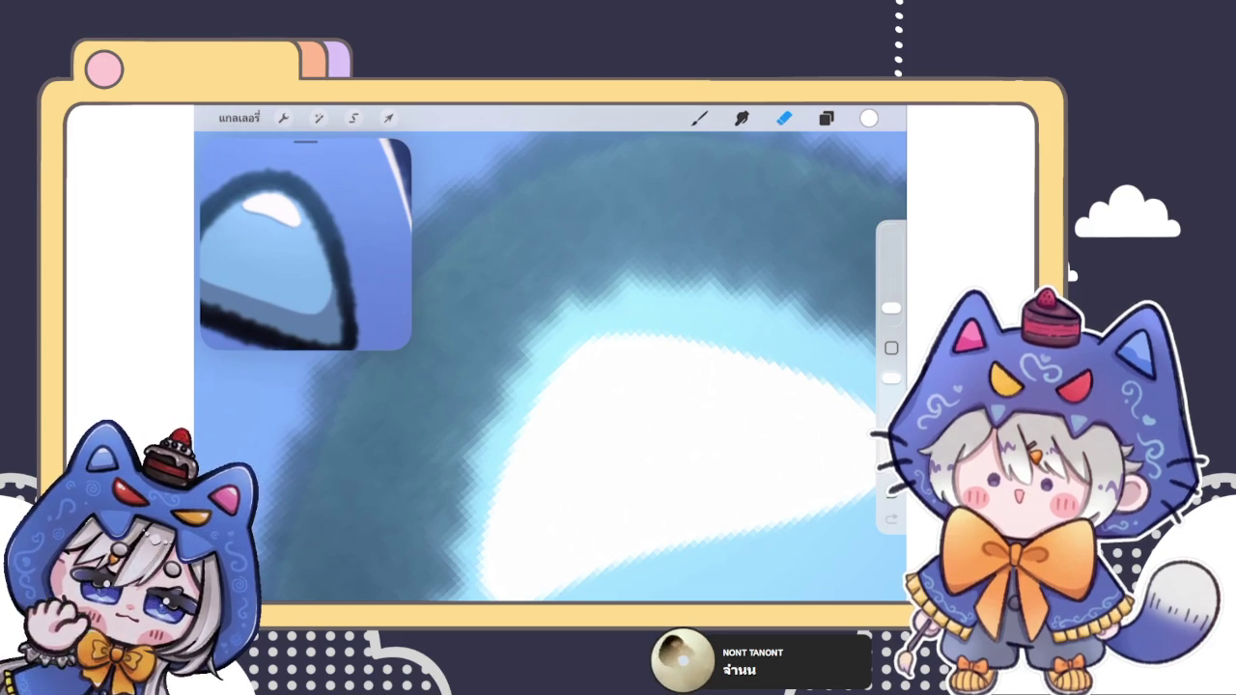
{"action": "scroll", "coordinate": [550, 386], "scroll_direction": "down", "scroll_amount": 3}
{"action": "left_click_drag", "start_coordinate": [890, 307], "coordinate": [890, 311]}
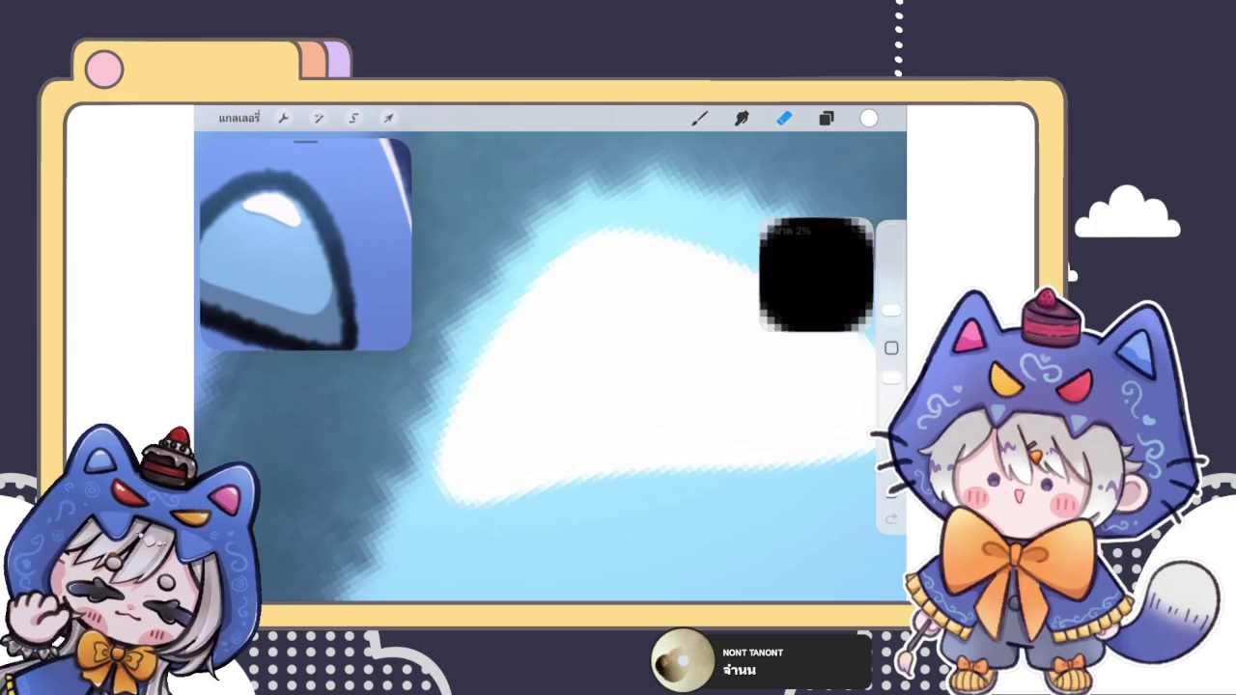
{"action": "mouse_move", "coordinate": [566, 206]}
{"action": "left_mouse_down"}
{"action": "mouse_move", "coordinate": [635, 164]}
{"action": "mouse_move", "coordinate": [455, 276]}
{"action": "mouse_move", "coordinate": [358, 454]}
{"action": "mouse_move", "coordinate": [441, 304]}
{"action": "mouse_move", "coordinate": [569, 208]}
{"action": "mouse_move", "coordinate": [552, 180]}
{"action": "mouse_move", "coordinate": [697, 169]}
{"action": "left_mouse_up"}
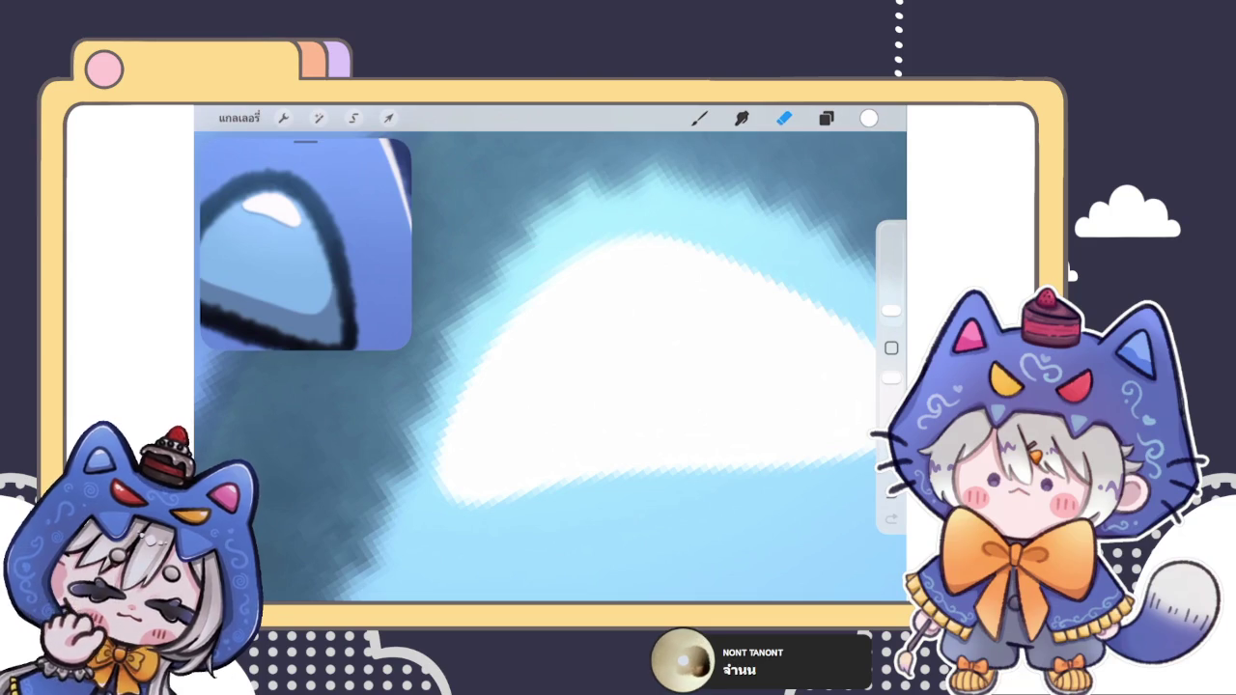
Step: Lasso the white highlight and pick it up with Transform for repositioning
{"action": "left_click", "coordinate": [700, 118]}
{"action": "scroll", "coordinate": [550, 367], "scroll_direction": "down", "scroll_amount": 5}
{"action": "scroll", "coordinate": [550, 366], "scroll_direction": "up", "scroll_amount": 5}
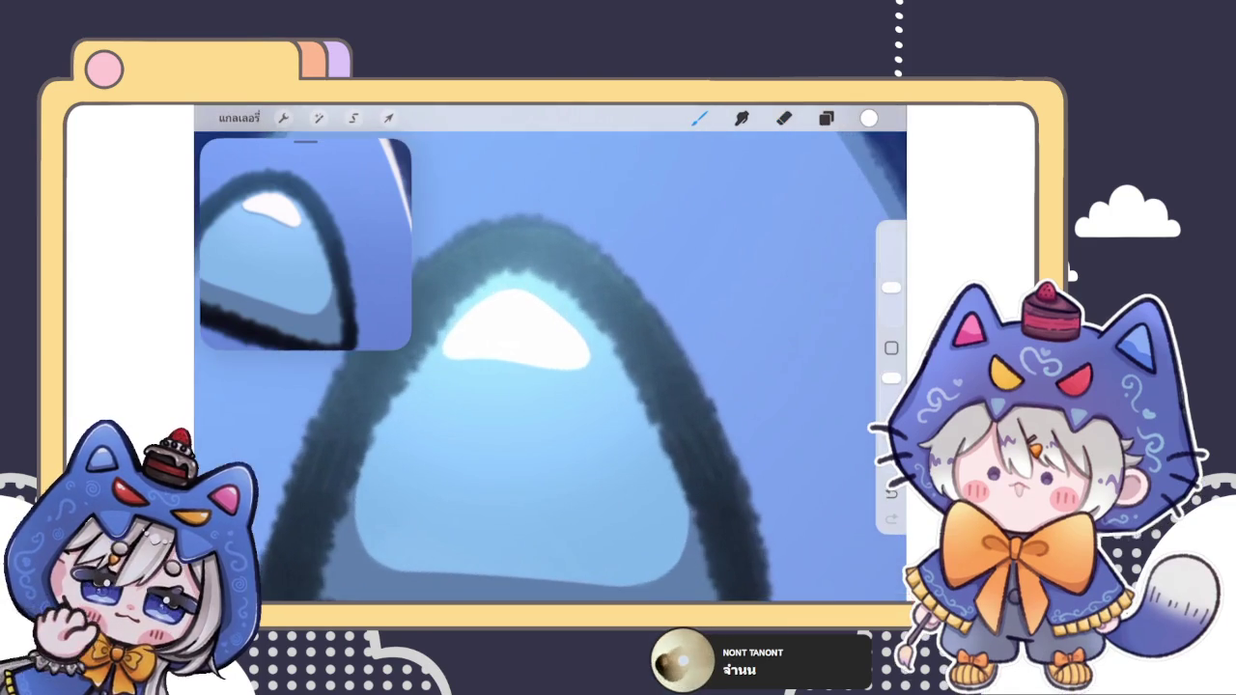
{"action": "left_click", "coordinate": [353, 117]}
{"action": "left_click_drag", "start_coordinate": [444, 309], "coordinate": [449, 307]}
{"action": "left_click", "coordinate": [388, 118]}
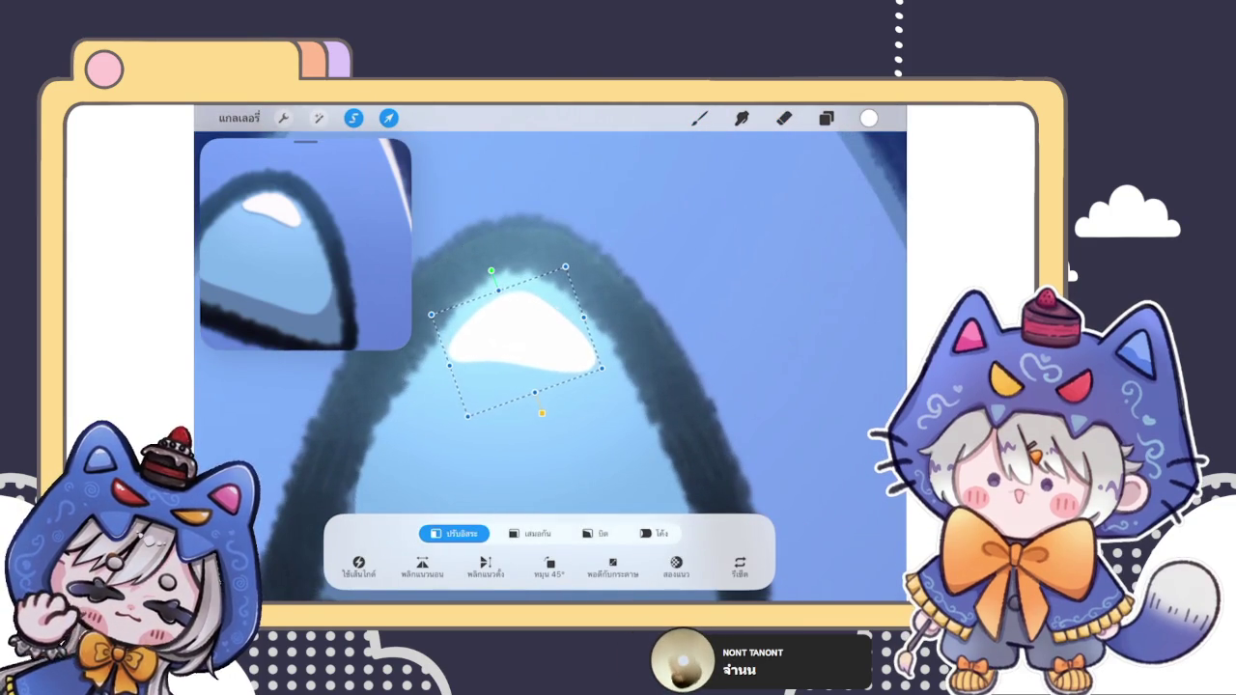
Step: Confirm the highlight's placement and make the layer one row below active
{"action": "left_click", "coordinate": [699, 117]}
{"action": "scroll", "coordinate": [550, 366], "scroll_direction": "down", "scroll_amount": 5}
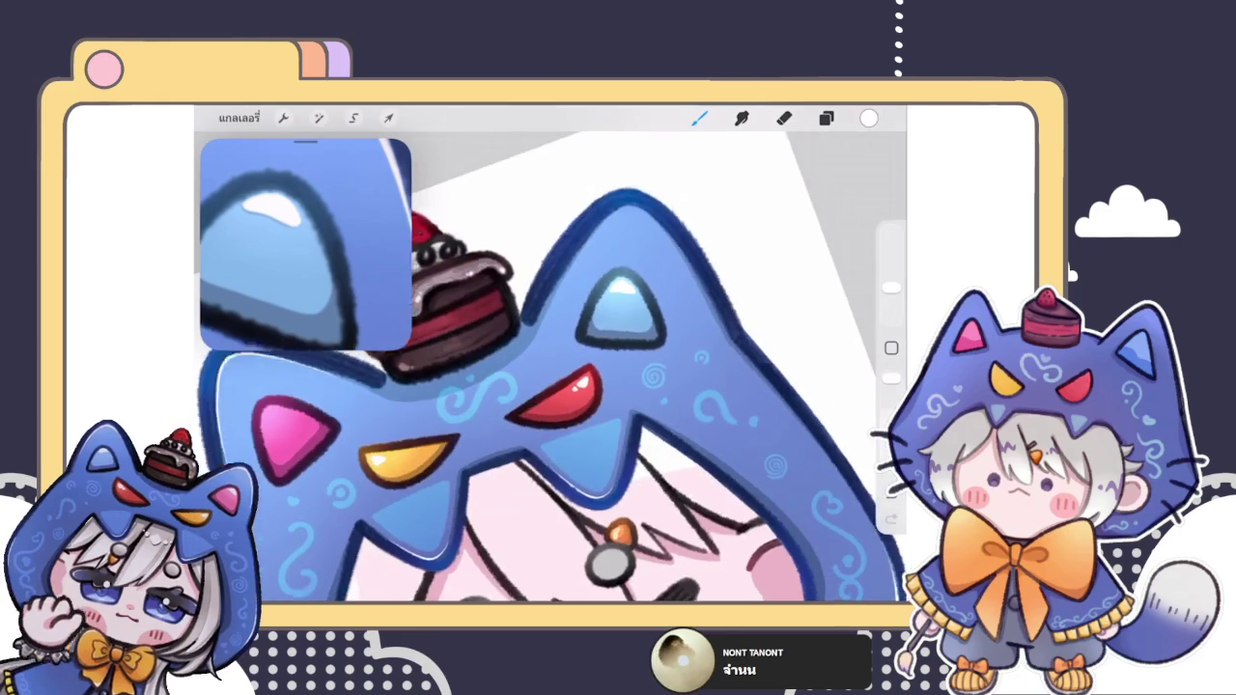
{"action": "scroll", "coordinate": [550, 367], "scroll_direction": "up", "scroll_amount": 3}
{"action": "scroll", "coordinate": [550, 367], "scroll_direction": "up", "scroll_amount": 2}
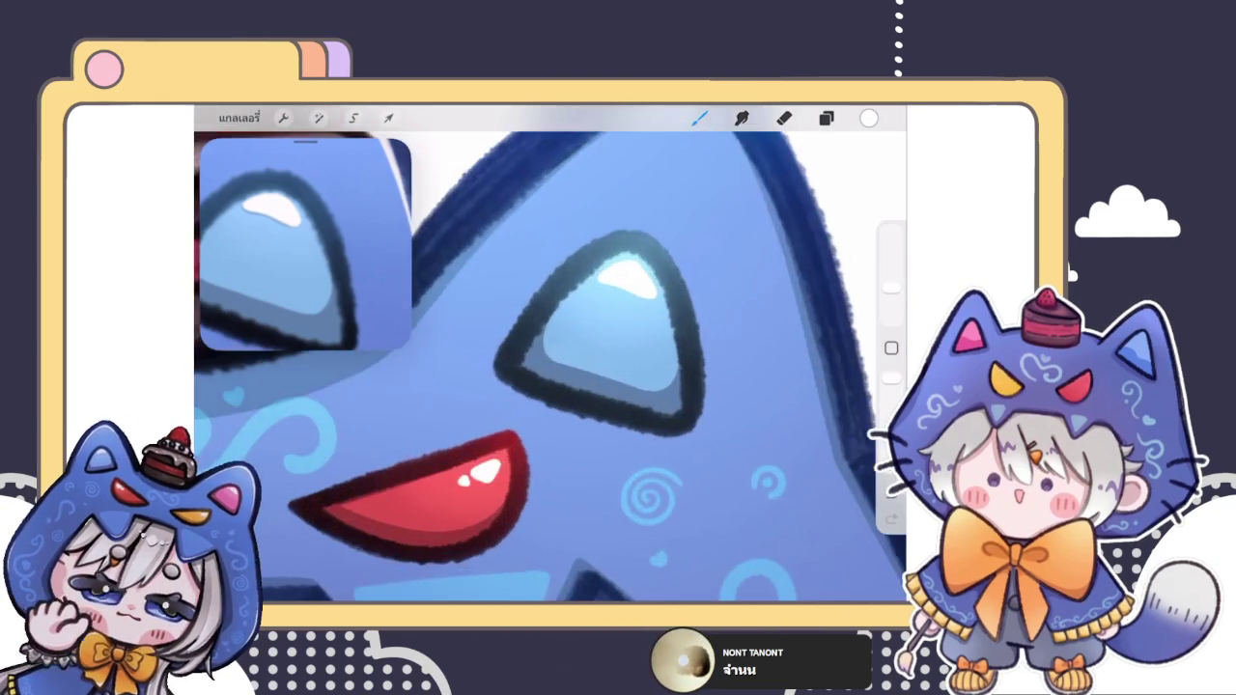
{"action": "scroll", "coordinate": [551, 367], "scroll_direction": "up", "scroll_amount": 3}
{"action": "scroll", "coordinate": [551, 367], "scroll_direction": "up", "scroll_amount": 2}
{"action": "scroll", "coordinate": [550, 367], "scroll_direction": "up", "scroll_amount": 2}
{"action": "left_click", "coordinate": [825, 117]}
{"action": "left_click", "coordinate": [734, 421]}
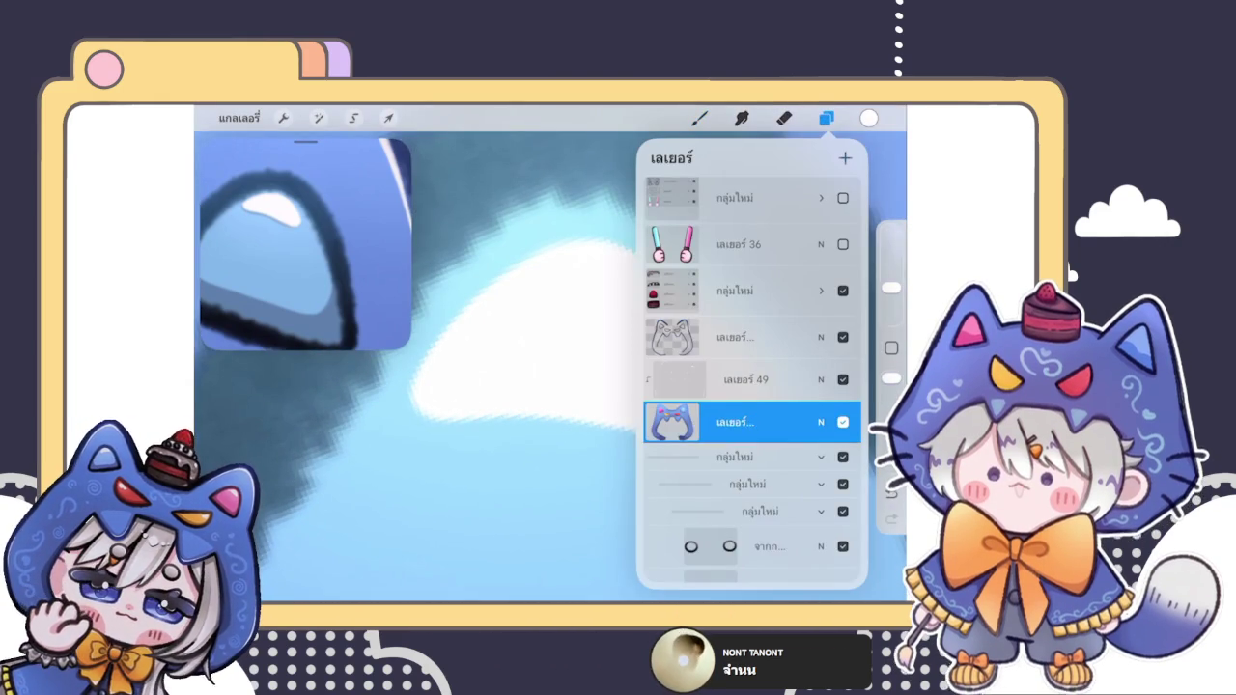
{"action": "left_click", "coordinate": [699, 118]}
Step: Eyedrop the gem's light blue, then choose a darker blue
{"action": "scroll", "coordinate": [550, 366], "scroll_direction": "up", "scroll_amount": 1}
{"action": "left_click", "coordinate": [868, 118]}
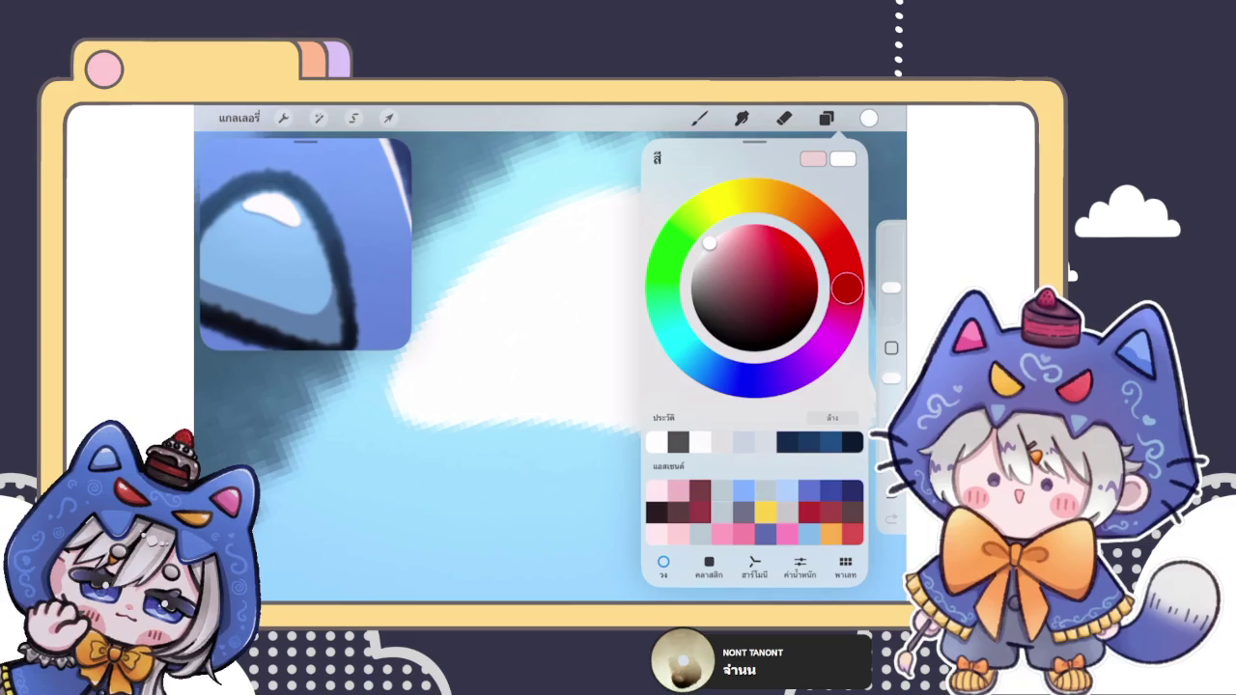
{"action": "left_click", "coordinate": [868, 118]}
{"action": "left_click", "coordinate": [690, 152]}
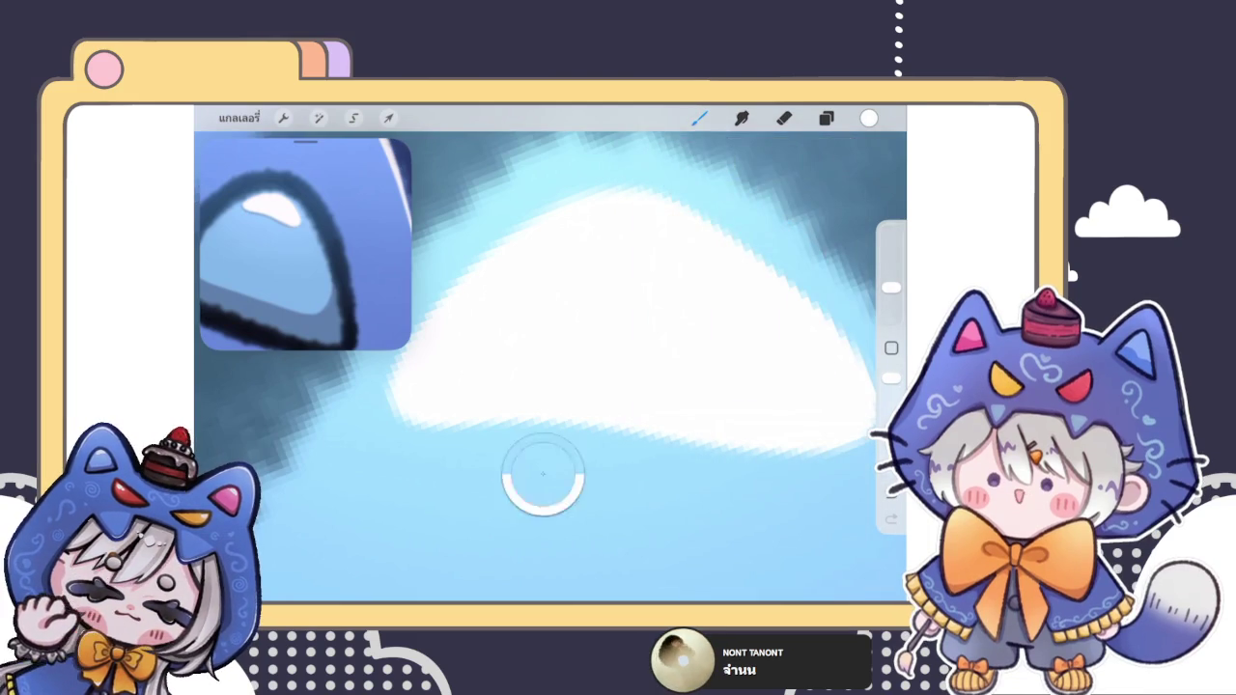
{"action": "left_click", "coordinate": [867, 117]}
{"action": "left_click", "coordinate": [434, 418]}
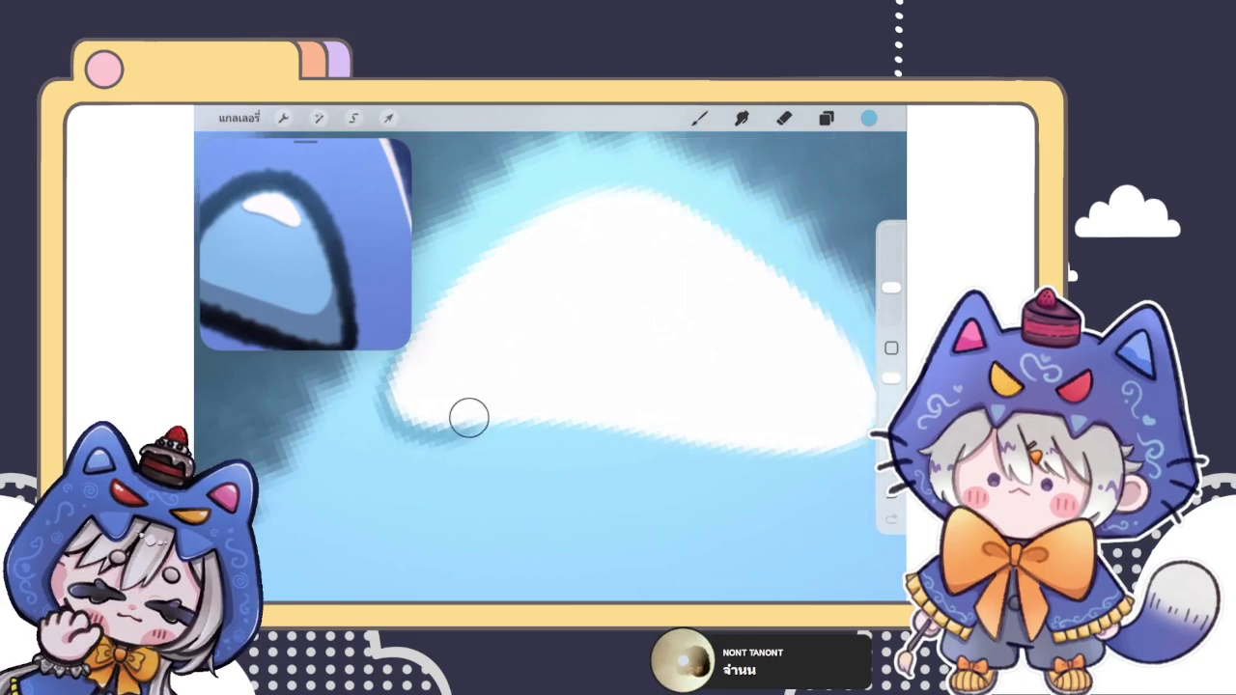
Step: Paint a blue band along the highlight's lower edge and lower right
{"action": "scroll", "coordinate": [551, 367], "scroll_direction": "down", "scroll_amount": 3}
{"action": "scroll", "coordinate": [579, 319], "scroll_direction": "up", "scroll_amount": 2}
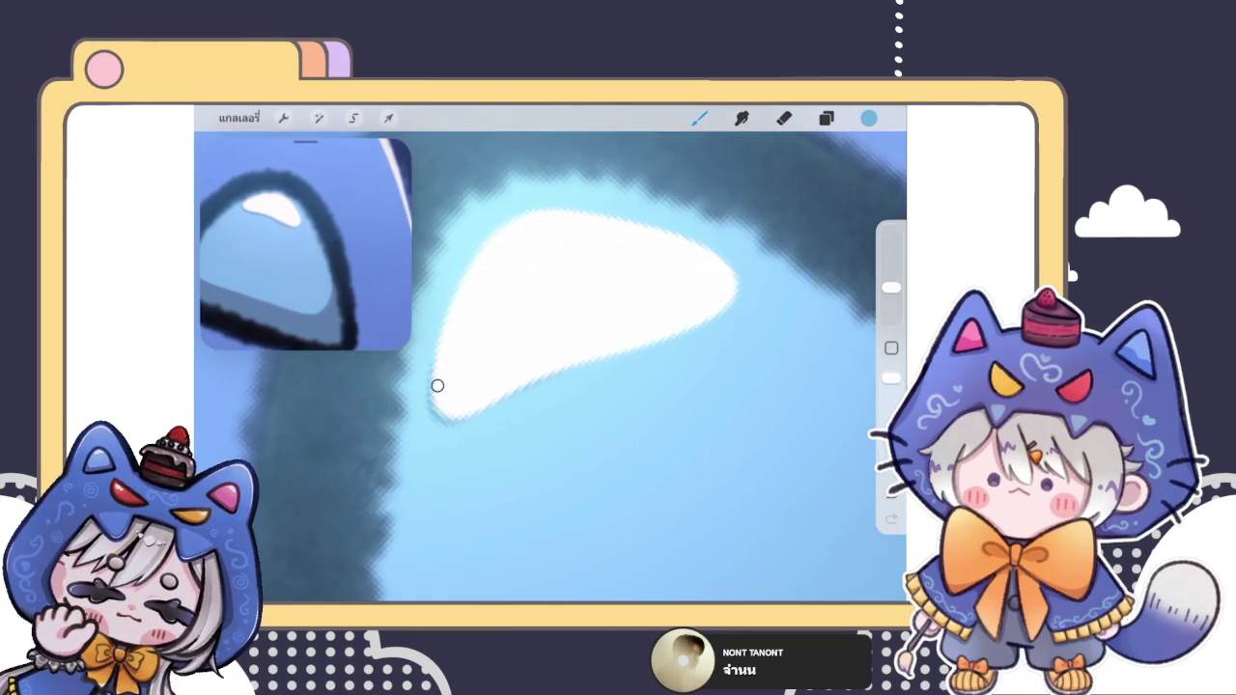
{"action": "left_click_drag", "start_coordinate": [436, 364], "coordinate": [711, 319]}
{"action": "left_click_drag", "start_coordinate": [612, 354], "coordinate": [734, 307]}
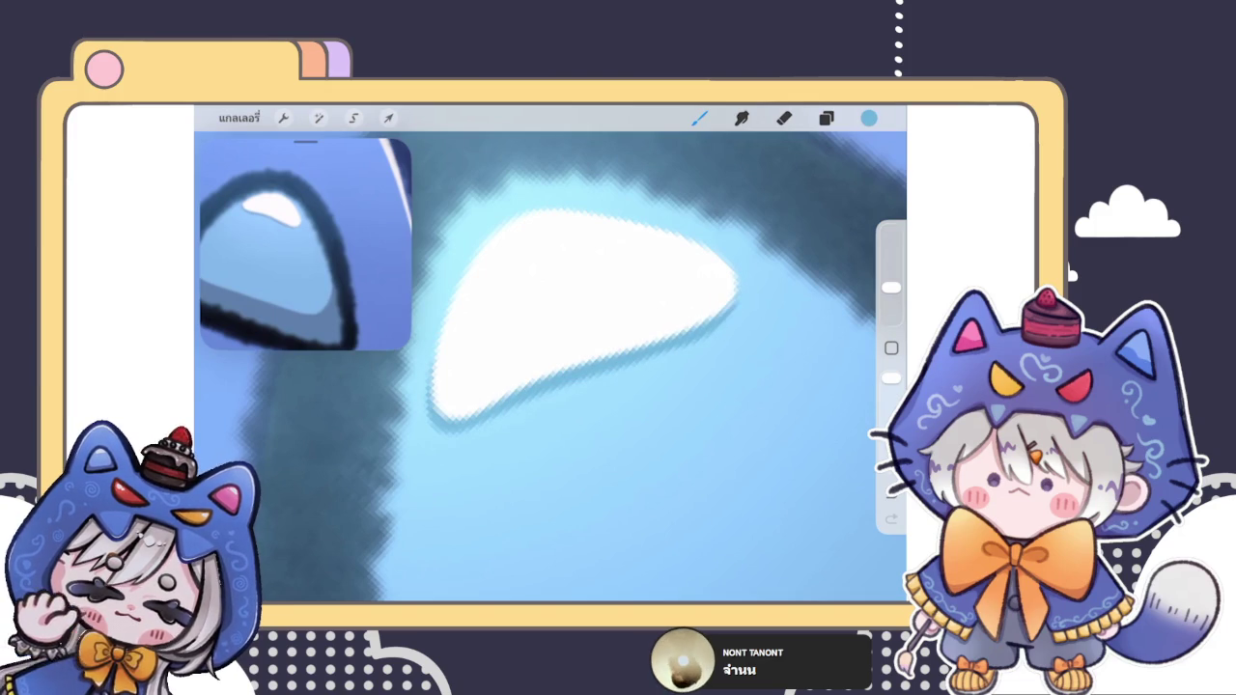
{"action": "scroll", "coordinate": [550, 367], "scroll_direction": "down", "scroll_amount": 3}
{"action": "scroll", "coordinate": [550, 366], "scroll_direction": "down", "scroll_amount": 2}
{"action": "scroll", "coordinate": [579, 319], "scroll_direction": "up", "scroll_amount": 2}
{"action": "scroll", "coordinate": [579, 319], "scroll_direction": "up", "scroll_amount": 2}
{"action": "scroll", "coordinate": [579, 318], "scroll_direction": "up", "scroll_amount": 1}
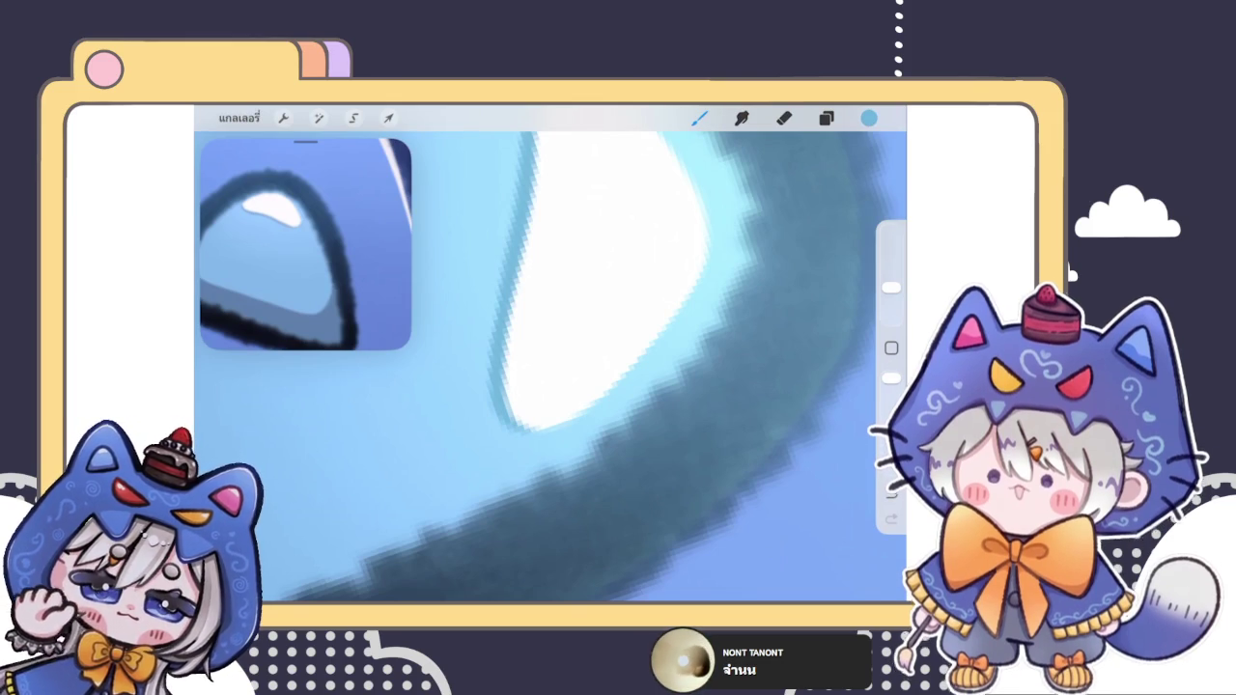
{"action": "scroll", "coordinate": [550, 367], "scroll_direction": "down", "scroll_amount": 5}
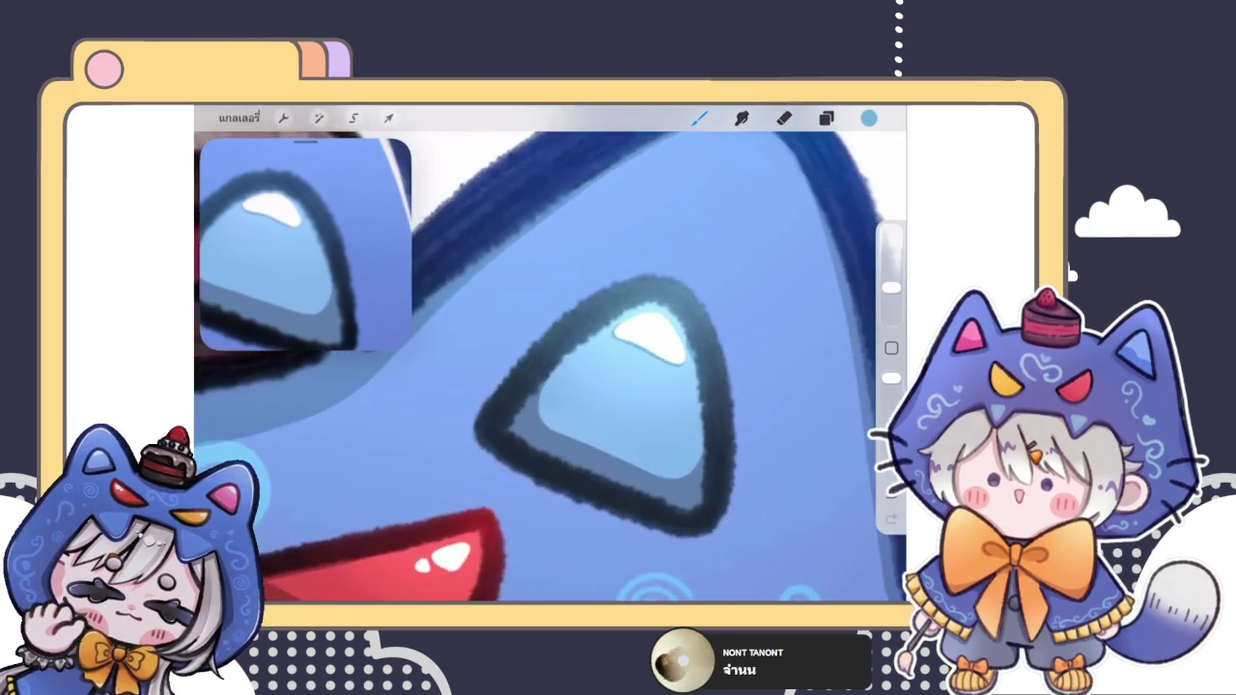
{"action": "scroll", "coordinate": [551, 367], "scroll_direction": "up", "scroll_amount": 3}
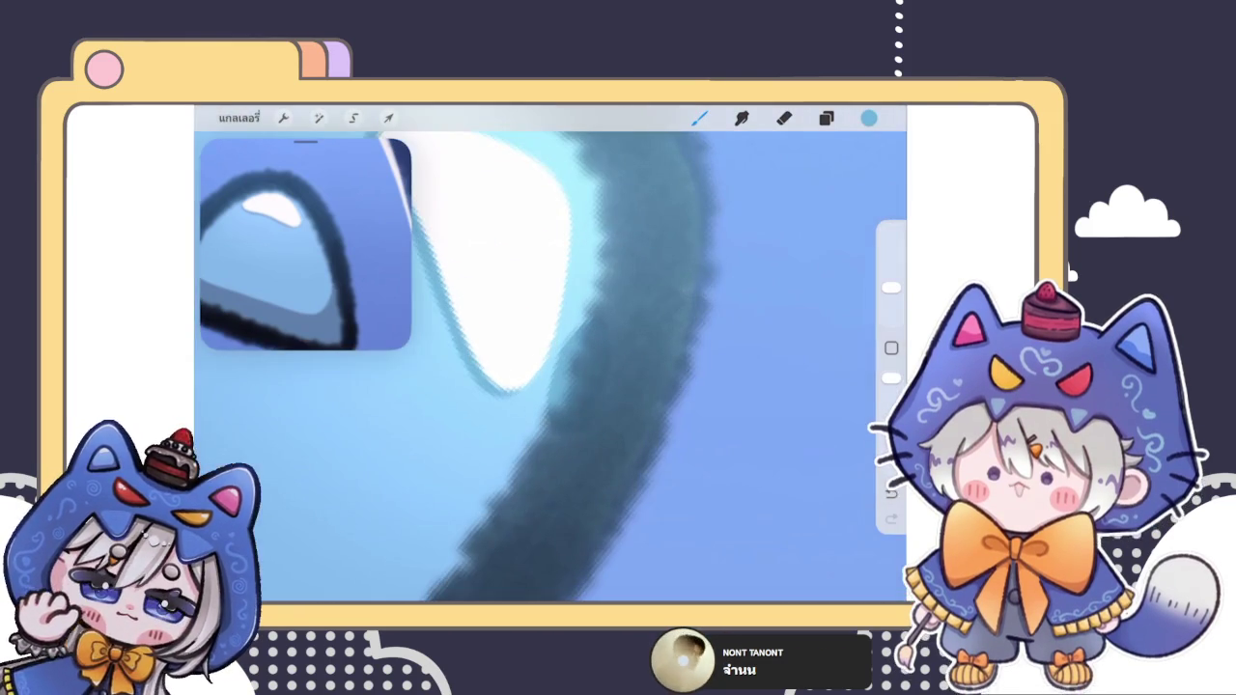
{"action": "left_click", "coordinate": [784, 118]}
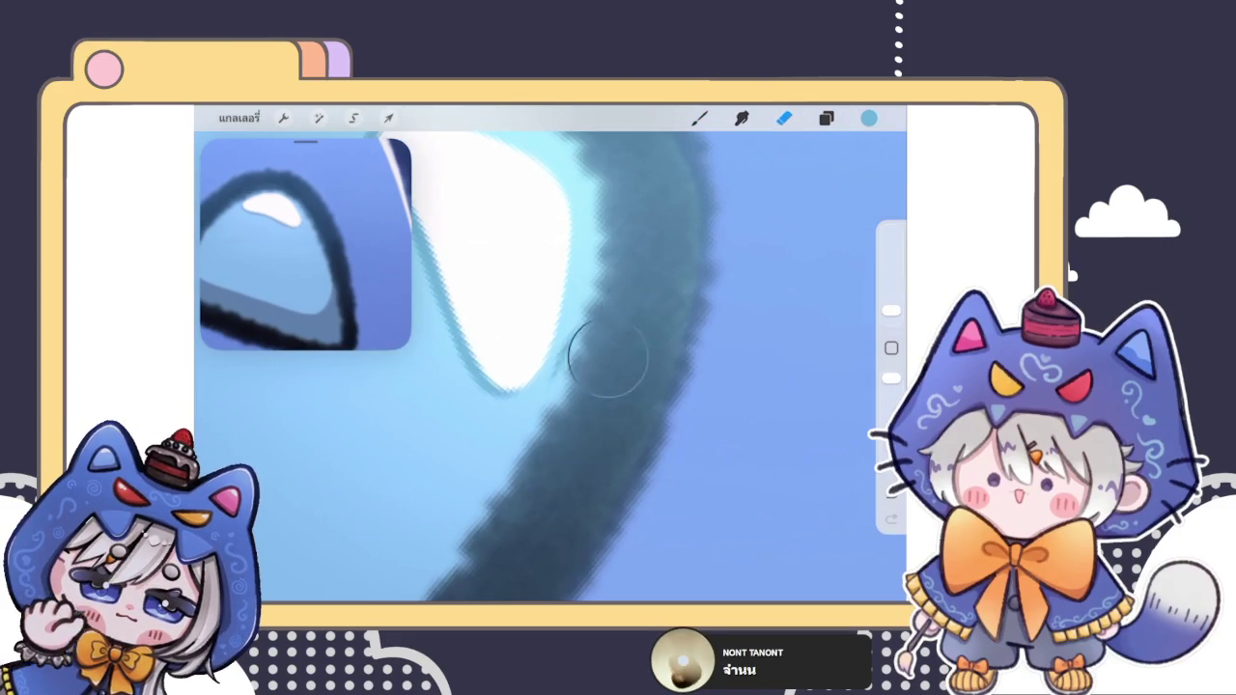
{"action": "key", "text": "b"}
{"action": "scroll", "coordinate": [550, 367], "scroll_direction": "down", "scroll_amount": 5}
{"action": "scroll", "coordinate": [656, 386], "scroll_direction": "down", "scroll_amount": 3}
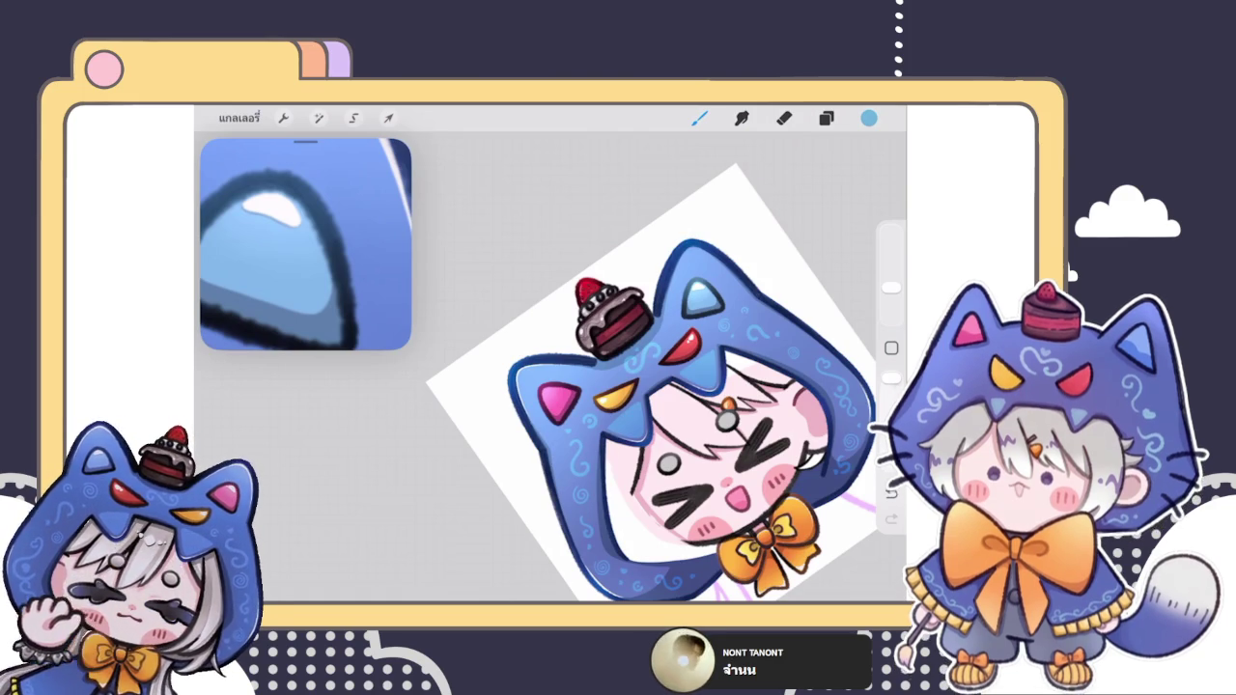
{"action": "left_click", "coordinate": [826, 118]}
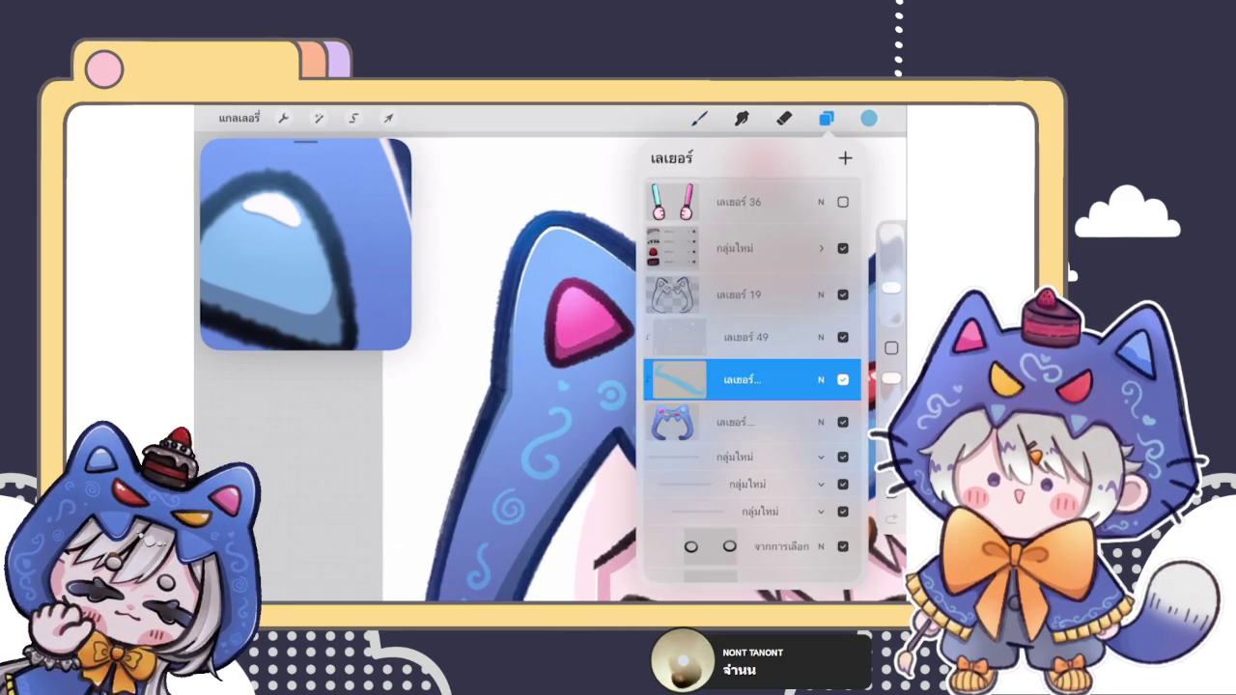
{"action": "left_click", "coordinate": [699, 118]}
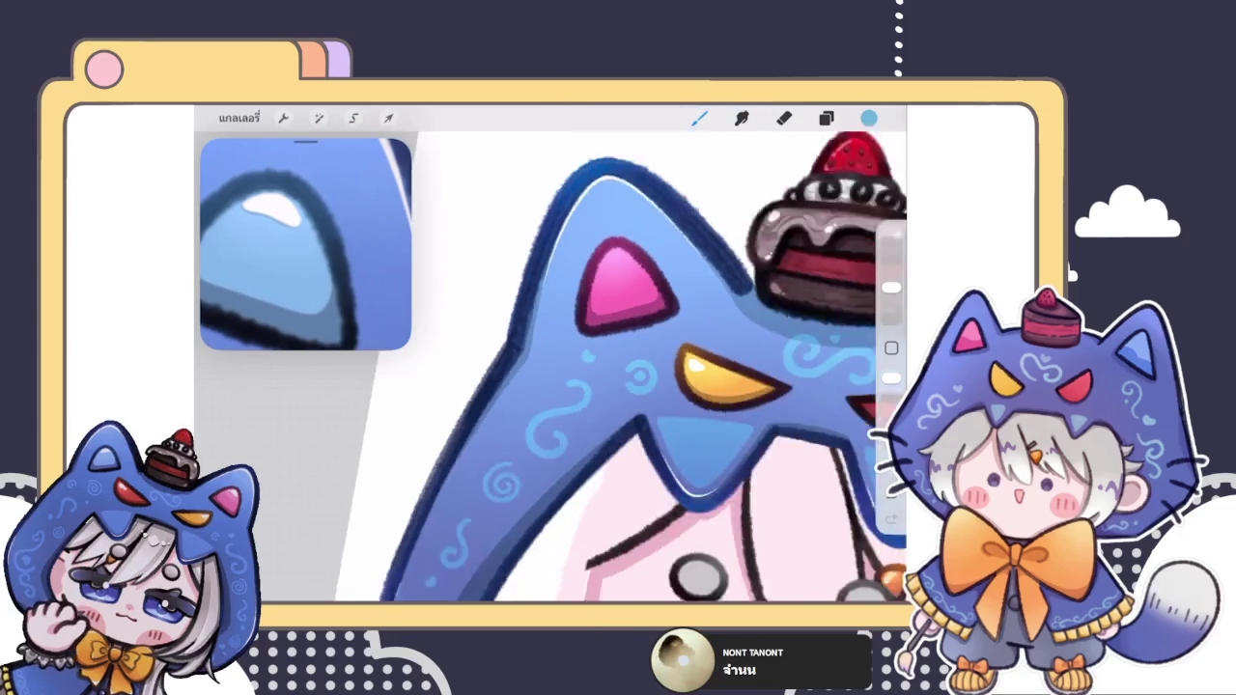
{"action": "left_click", "coordinate": [826, 118]}
{"action": "left_click", "coordinate": [825, 117]}
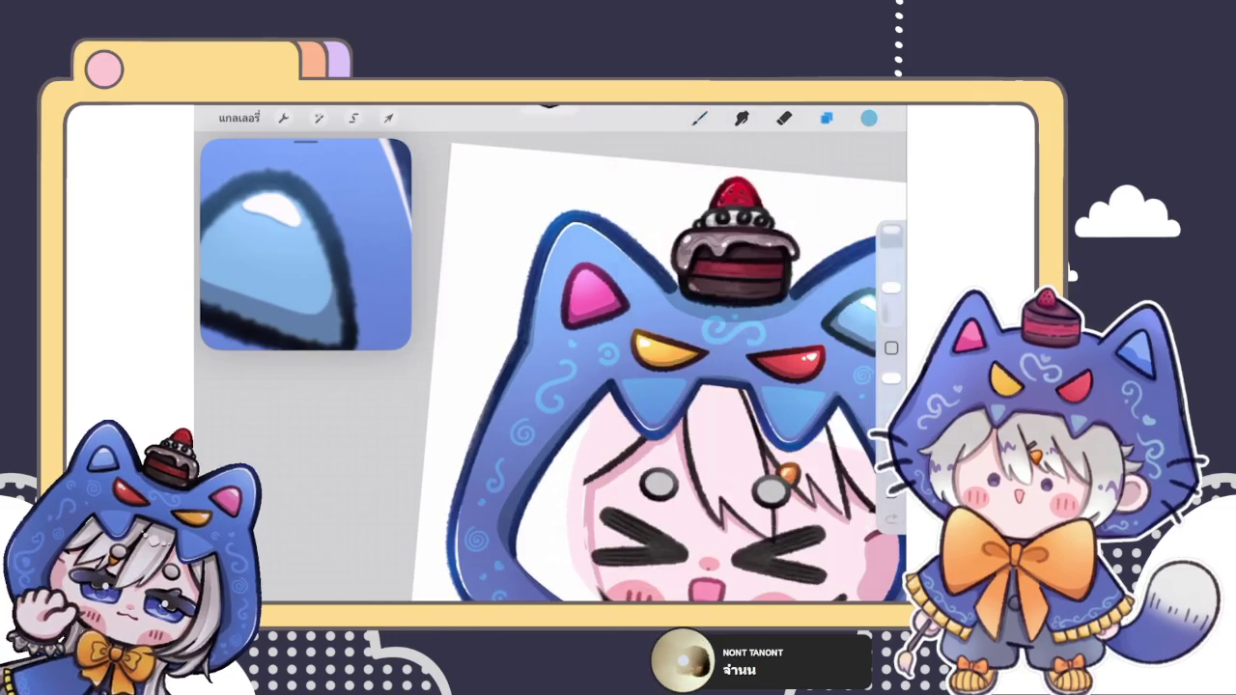
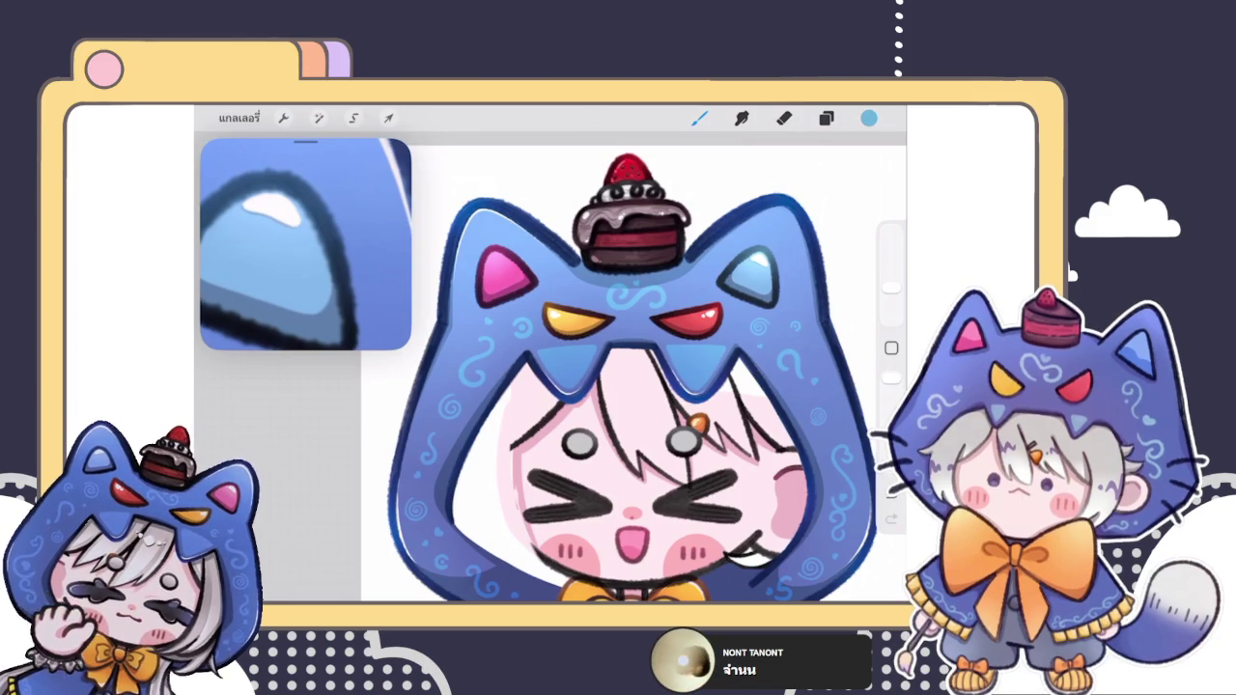
Step: Select the ear-highlight layer and set the paint colour to white
{"action": "left_click", "coordinate": [825, 116]}
{"action": "left_click", "coordinate": [825, 116]}
{"action": "scroll", "coordinate": [648, 367], "scroll_direction": "down", "scroll_amount": 3}
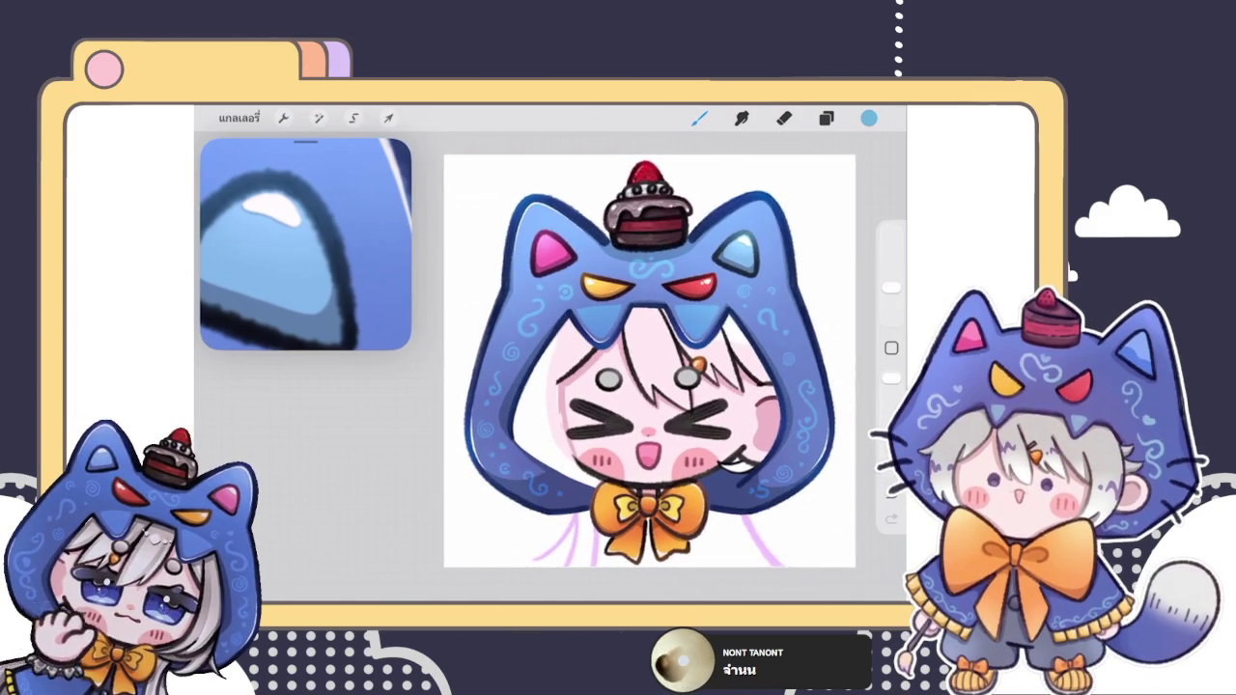
{"action": "scroll", "coordinate": [545, 253], "scroll_direction": "up", "scroll_amount": 3}
{"action": "scroll", "coordinate": [546, 253], "scroll_direction": "up", "scroll_amount": 3}
{"action": "scroll", "coordinate": [545, 253], "scroll_direction": "up", "scroll_amount": 3}
{"action": "scroll", "coordinate": [545, 253], "scroll_direction": "up", "scroll_amount": 2}
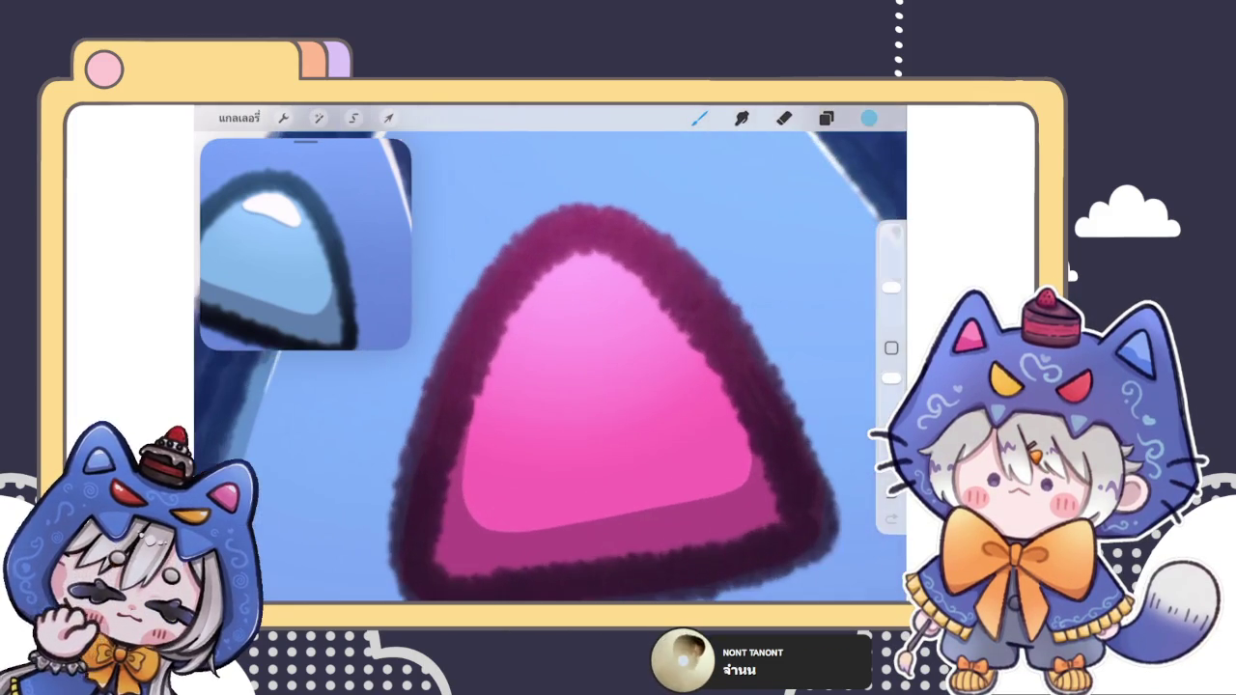
{"action": "left_click", "coordinate": [826, 117]}
{"action": "left_click", "coordinate": [743, 323]}
{"action": "left_click", "coordinate": [825, 117]}
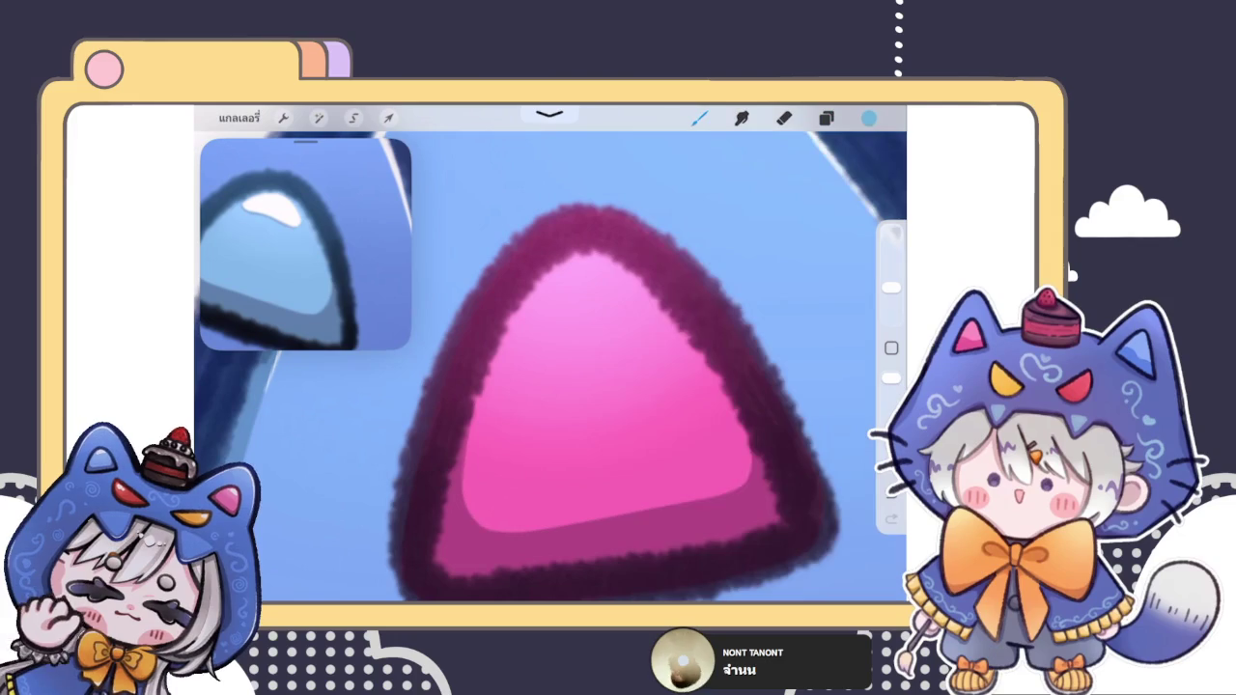
{"action": "left_click", "coordinate": [868, 117]}
{"action": "left_click_drag", "start_coordinate": [719, 248], "coordinate": [711, 239]}
Step: Try curved, edge and teardrop highlight strokes on the pink ear, undoing the unwanted ones
{"action": "left_click_drag", "start_coordinate": [521, 338], "coordinate": [642, 309]}
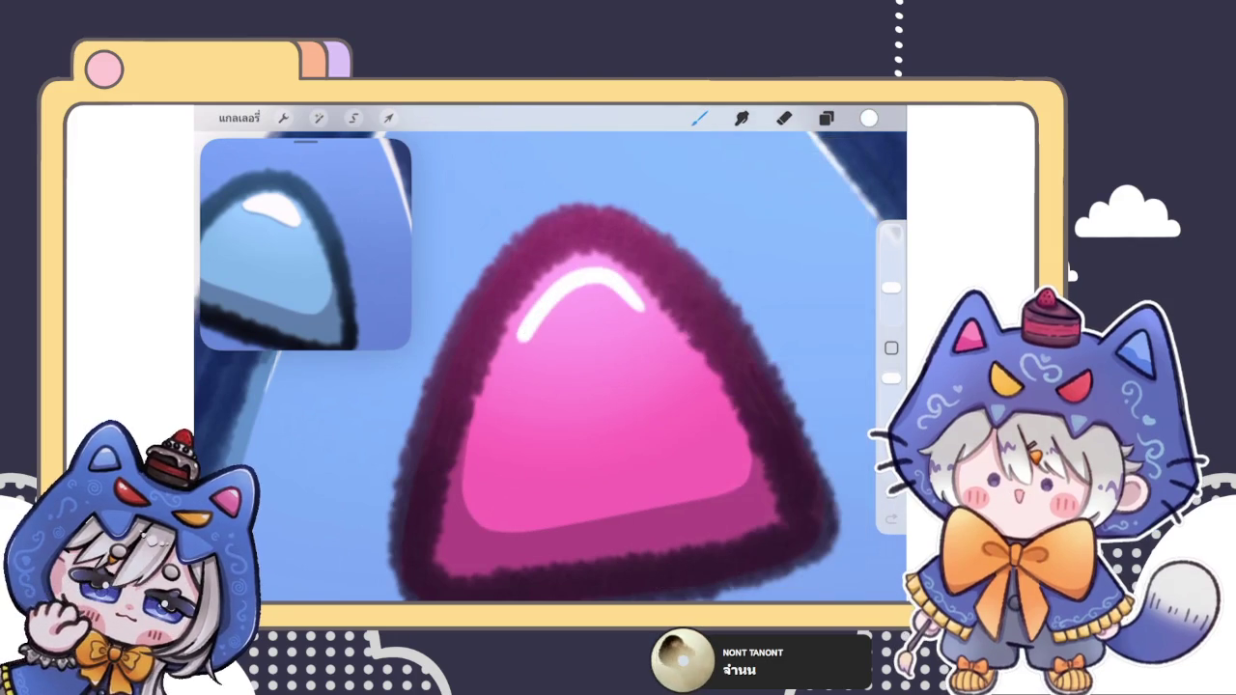
{"action": "scroll", "coordinate": [579, 366], "scroll_direction": "up", "scroll_amount": 2}
{"action": "scroll", "coordinate": [579, 366], "scroll_direction": "up", "scroll_amount": 2}
{"action": "scroll", "coordinate": [579, 367], "scroll_direction": "up", "scroll_amount": 2}
{"action": "scroll", "coordinate": [579, 367], "scroll_direction": "up", "scroll_amount": 2}
{"action": "key", "text": "ctrl+z"}
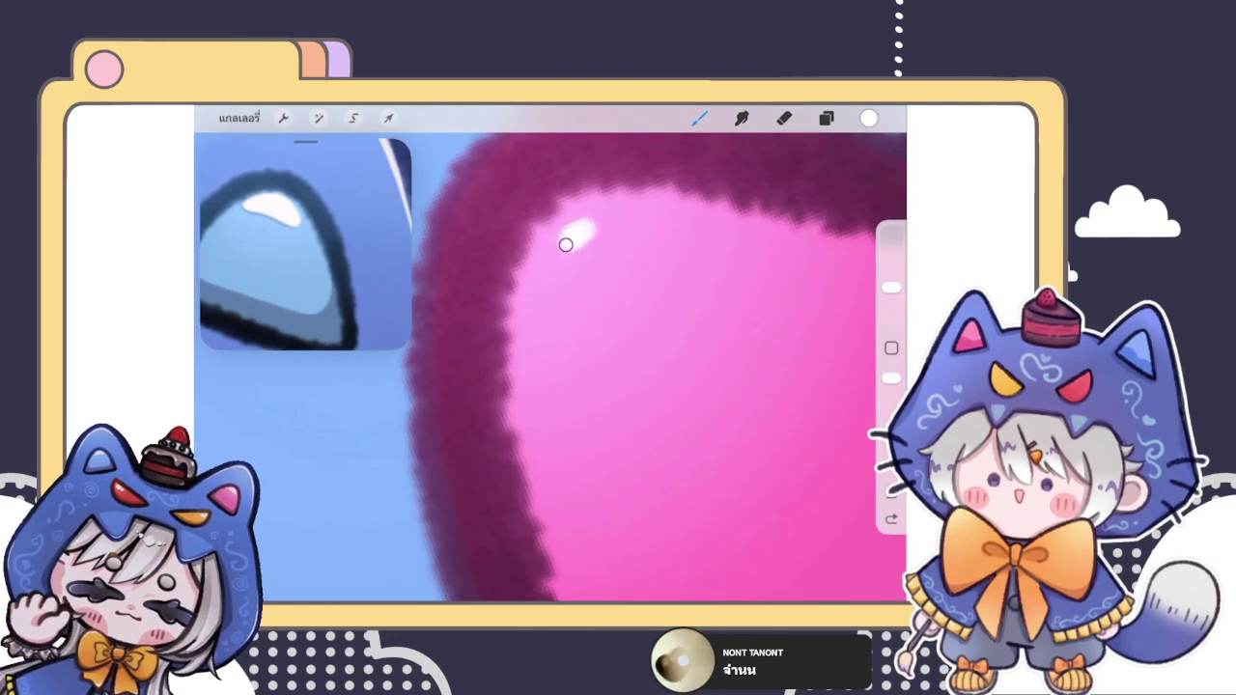
{"action": "left_click_drag", "start_coordinate": [584, 228], "coordinate": [546, 417]}
{"action": "left_click_drag", "start_coordinate": [566, 257], "coordinate": [753, 249]}
{"action": "scroll", "coordinate": [580, 367], "scroll_direction": "down", "scroll_amount": 2}
{"action": "key", "text": "ctrl+z"}
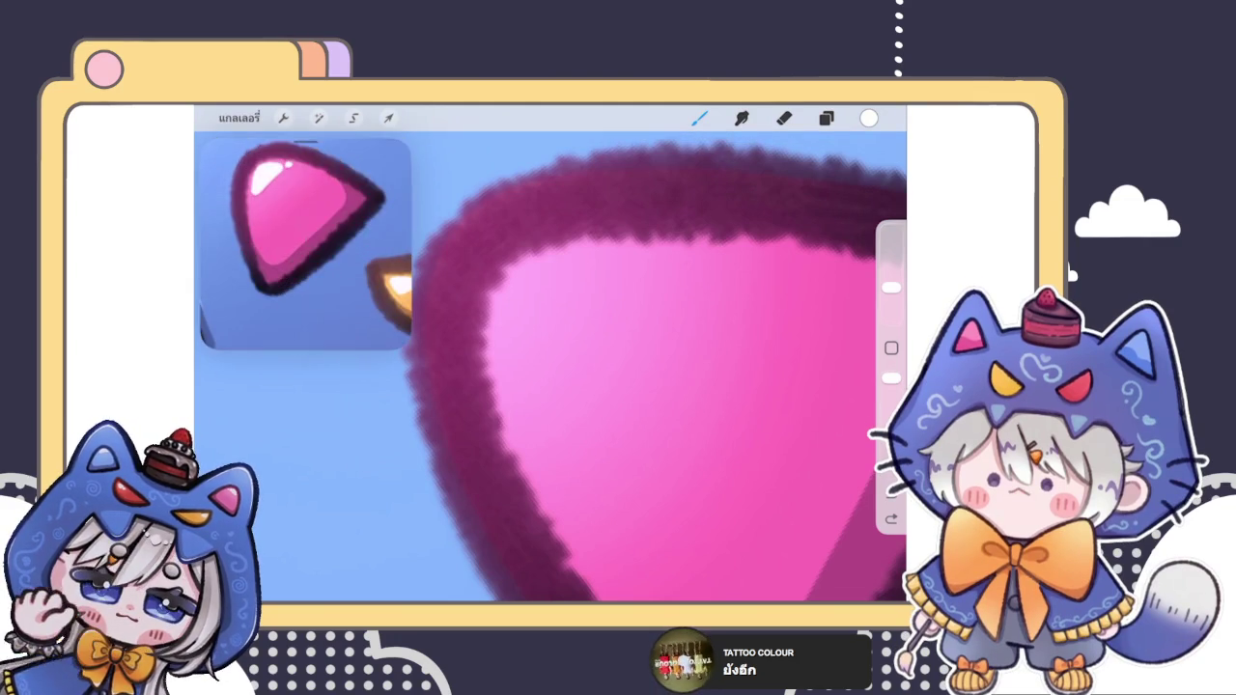
{"action": "mouse_move", "coordinate": [512, 284]}
{"action": "left_mouse_down"}
{"action": "mouse_move", "coordinate": [524, 399]}
{"action": "mouse_move", "coordinate": [566, 268]}
{"action": "mouse_move", "coordinate": [607, 268]}
{"action": "mouse_move", "coordinate": [526, 397]}
{"action": "mouse_move", "coordinate": [551, 276]}
{"action": "mouse_move", "coordinate": [542, 343]}
{"action": "mouse_move", "coordinate": [560, 289]}
{"action": "left_mouse_up"}
{"action": "key", "text": "ctrl+z"}
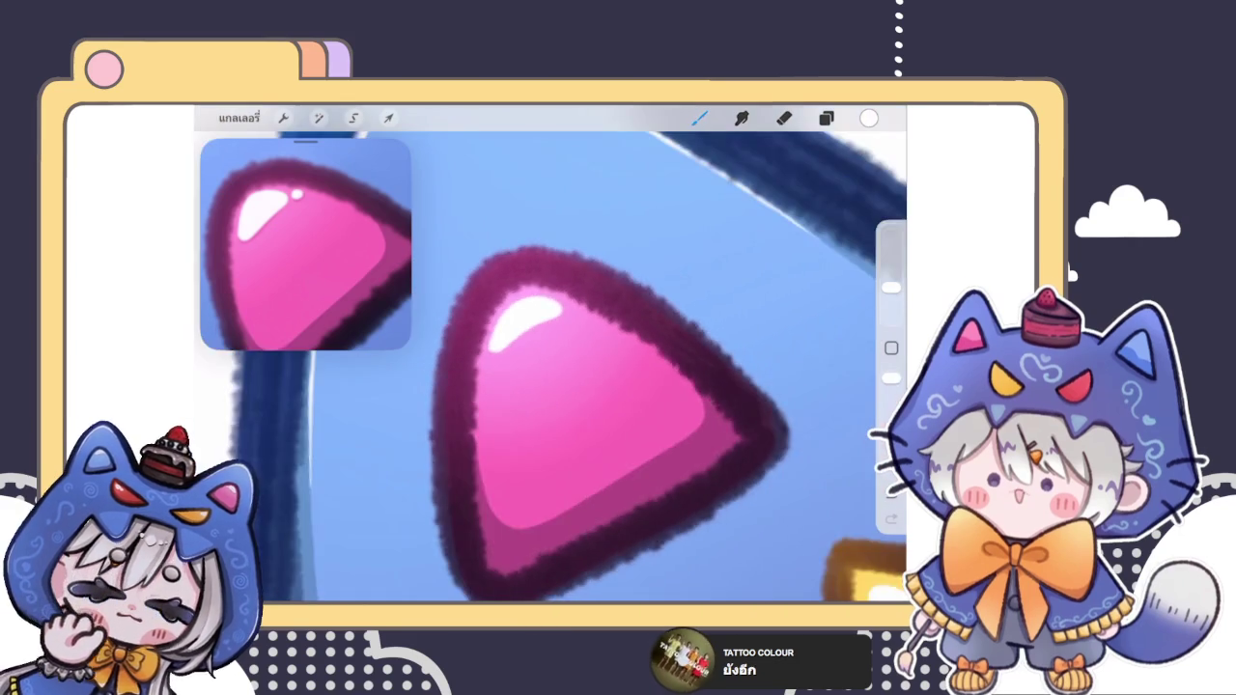
Step: Paint a filled white teardrop highlight on the pink ear's upper left, and select it for moving
{"action": "left_click_drag", "start_coordinate": [483, 386], "coordinate": [724, 405]}
{"action": "mouse_move", "coordinate": [425, 386]}
{"action": "left_mouse_down"}
{"action": "mouse_move", "coordinate": [544, 318]}
{"action": "mouse_move", "coordinate": [422, 389]}
{"action": "mouse_move", "coordinate": [488, 358]}
{"action": "mouse_move", "coordinate": [510, 330]}
{"action": "left_mouse_up"}
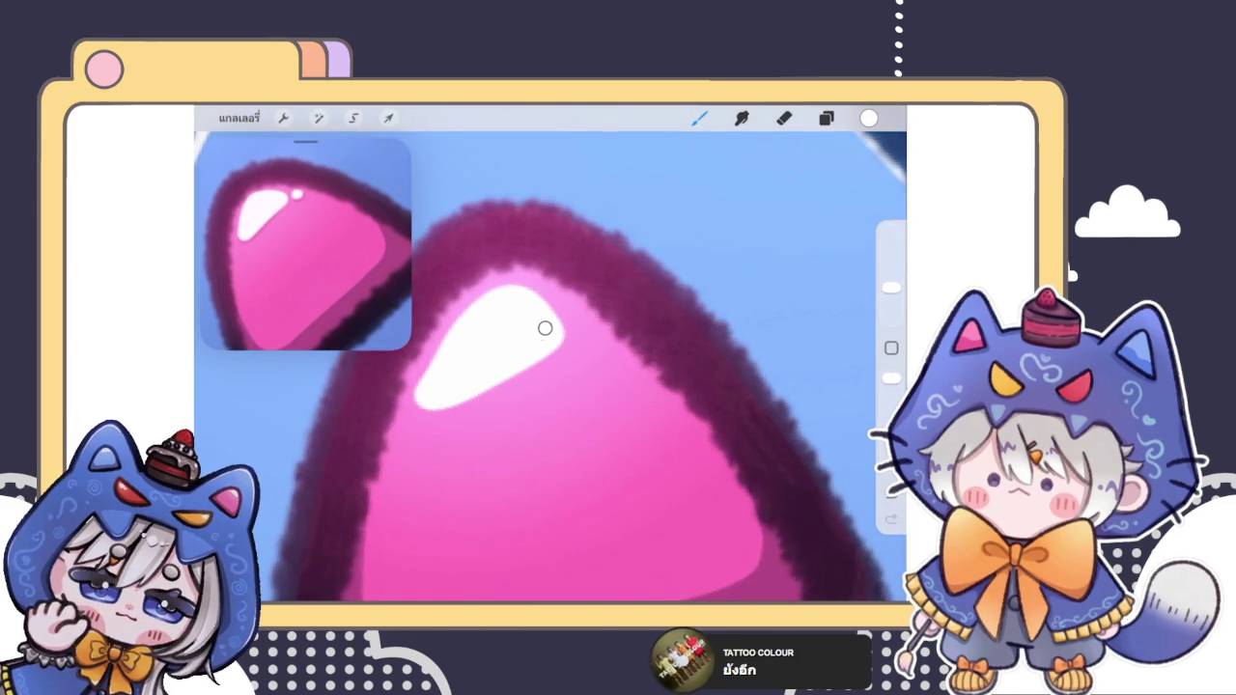
{"action": "left_click", "coordinate": [589, 347]}
{"action": "key", "text": "ctrl+z"}
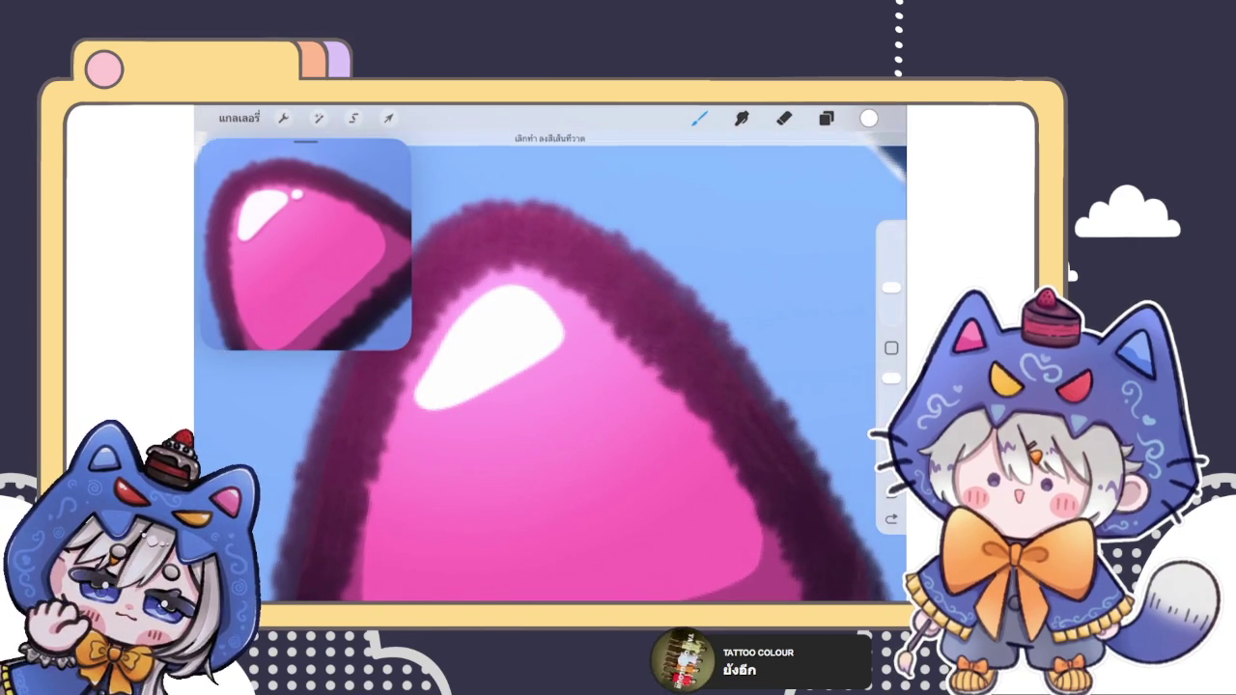
{"action": "scroll", "coordinate": [550, 386], "scroll_direction": "down", "scroll_amount": 2}
{"action": "scroll", "coordinate": [541, 367], "scroll_direction": "up", "scroll_amount": 2}
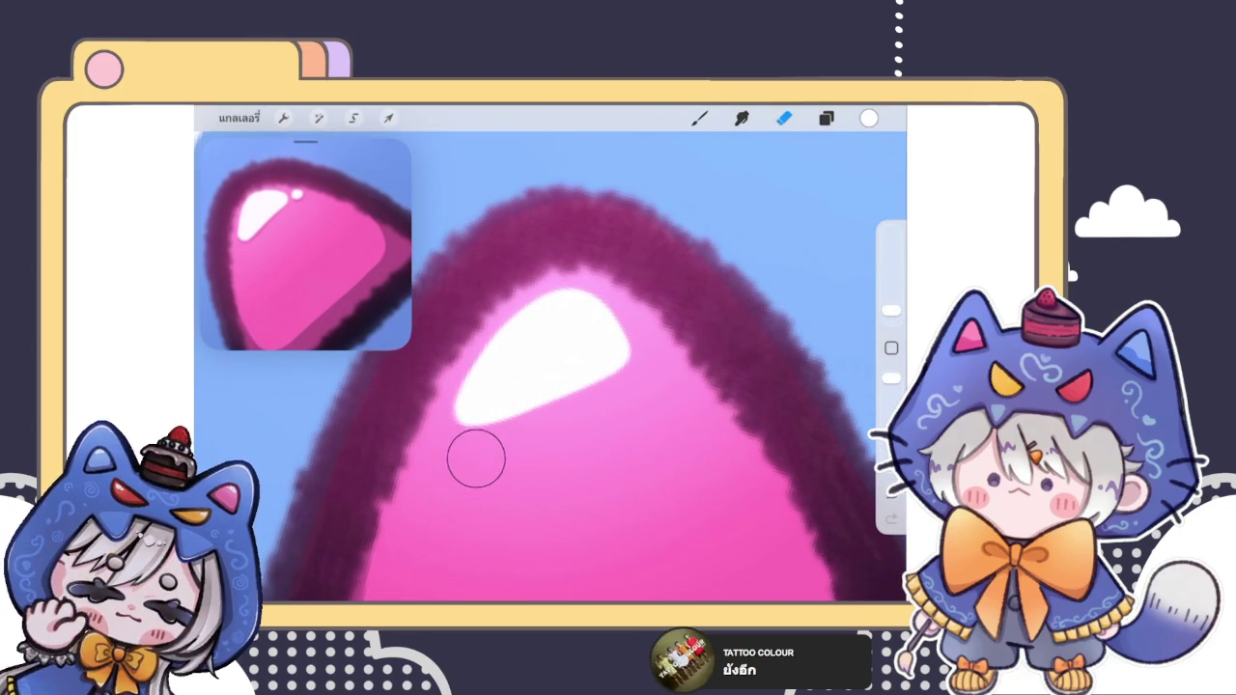
{"action": "scroll", "coordinate": [550, 367], "scroll_direction": "down", "scroll_amount": 3}
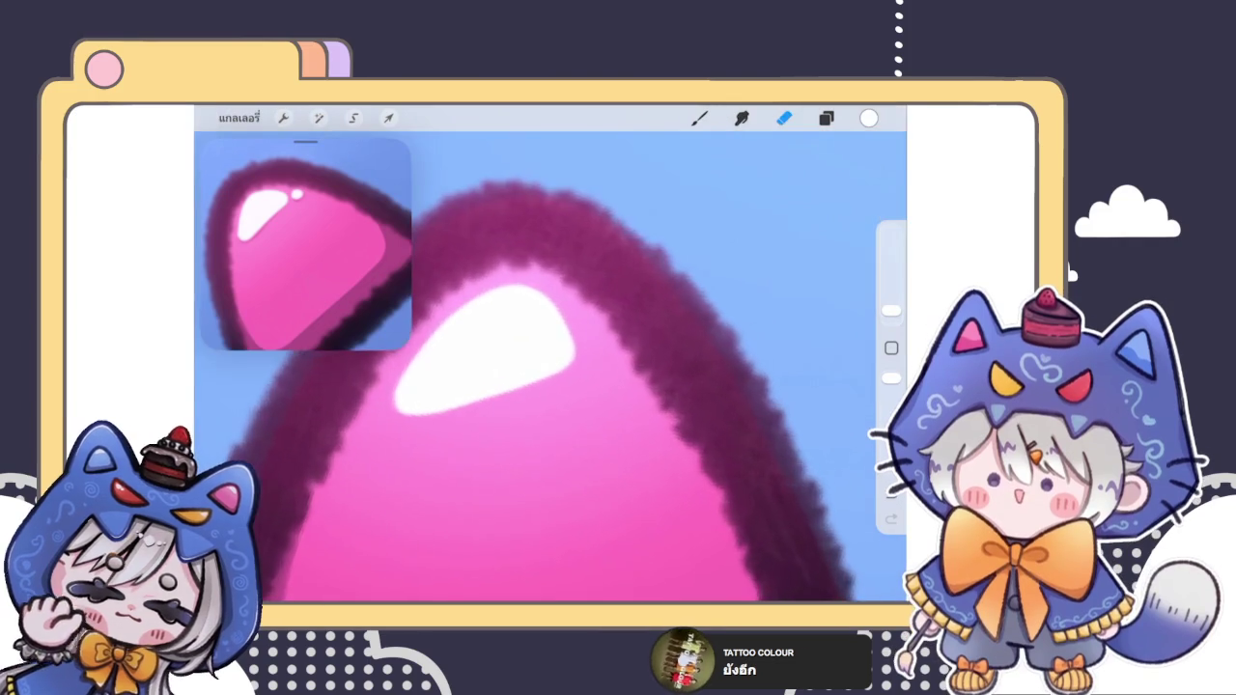
{"action": "left_click", "coordinate": [388, 118]}
Step: Nudge the white teardrop highlight slightly left and down
{"action": "left_click", "coordinate": [388, 117]}
{"action": "left_click", "coordinate": [353, 118]}
{"action": "left_click", "coordinate": [388, 118]}
{"action": "left_click_drag", "start_coordinate": [517, 333], "coordinate": [511, 336]}
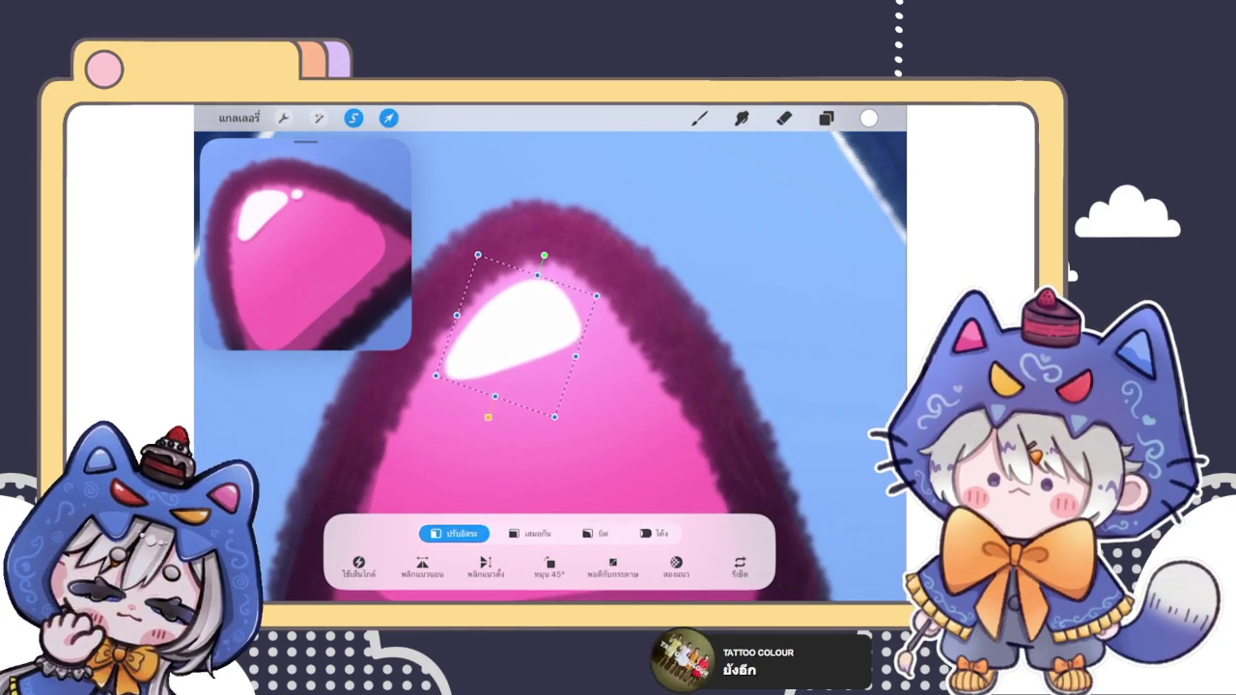
{"action": "left_click", "coordinate": [699, 117]}
Step: Dab a small white sparkle dot just right of the teardrop highlight
{"action": "left_click_drag", "start_coordinate": [588, 313], "coordinate": [588, 318]}
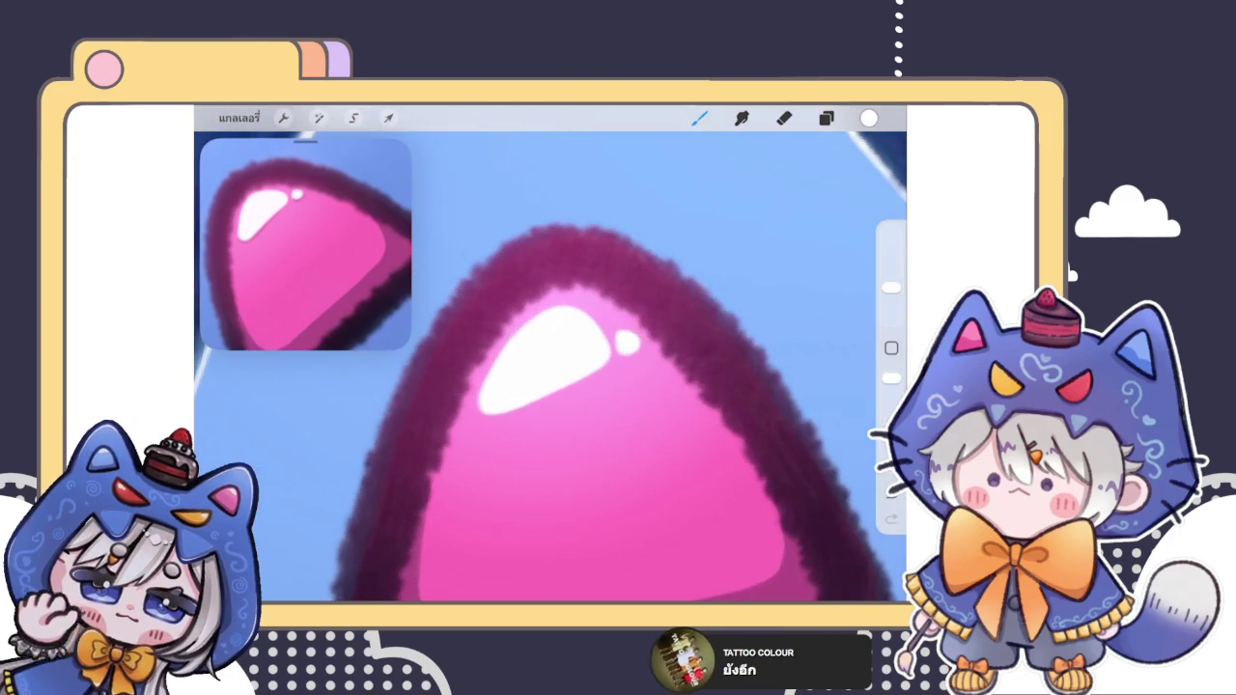
{"action": "left_click", "coordinate": [825, 118]}
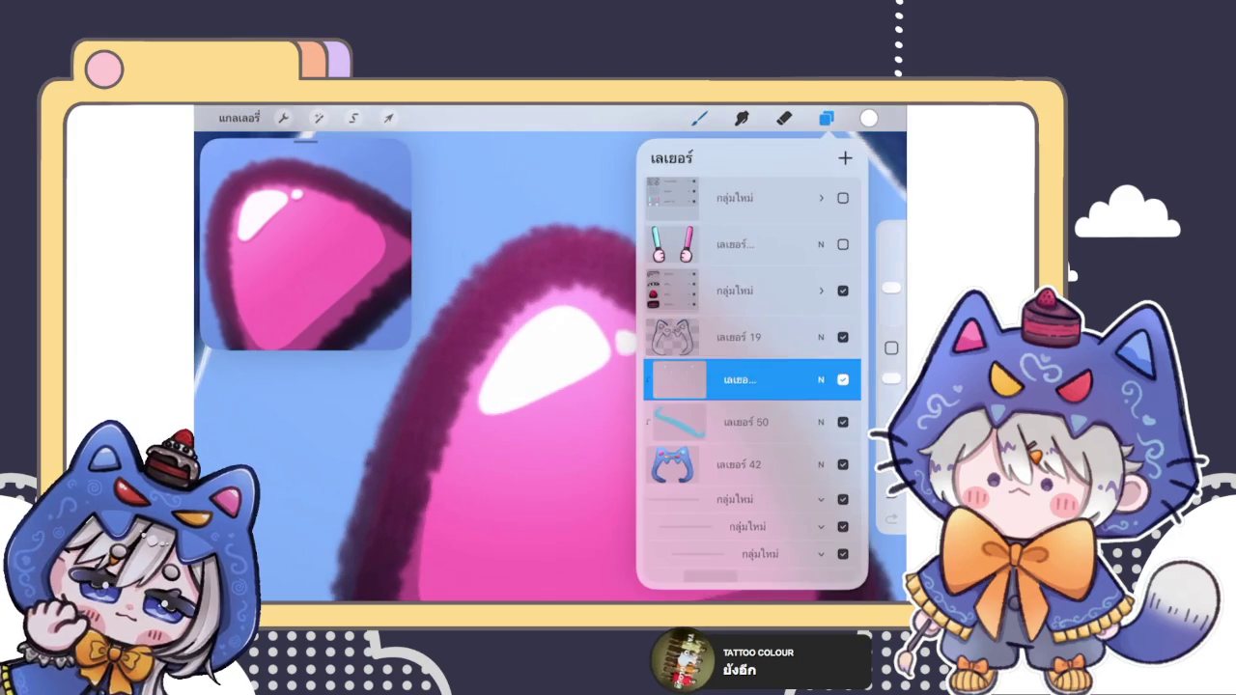
{"action": "left_click", "coordinate": [825, 118]}
{"action": "left_click", "coordinate": [597, 329]}
{"action": "left_click", "coordinate": [869, 118]}
{"action": "left_click_drag", "start_coordinate": [745, 225], "coordinate": [744, 248]}
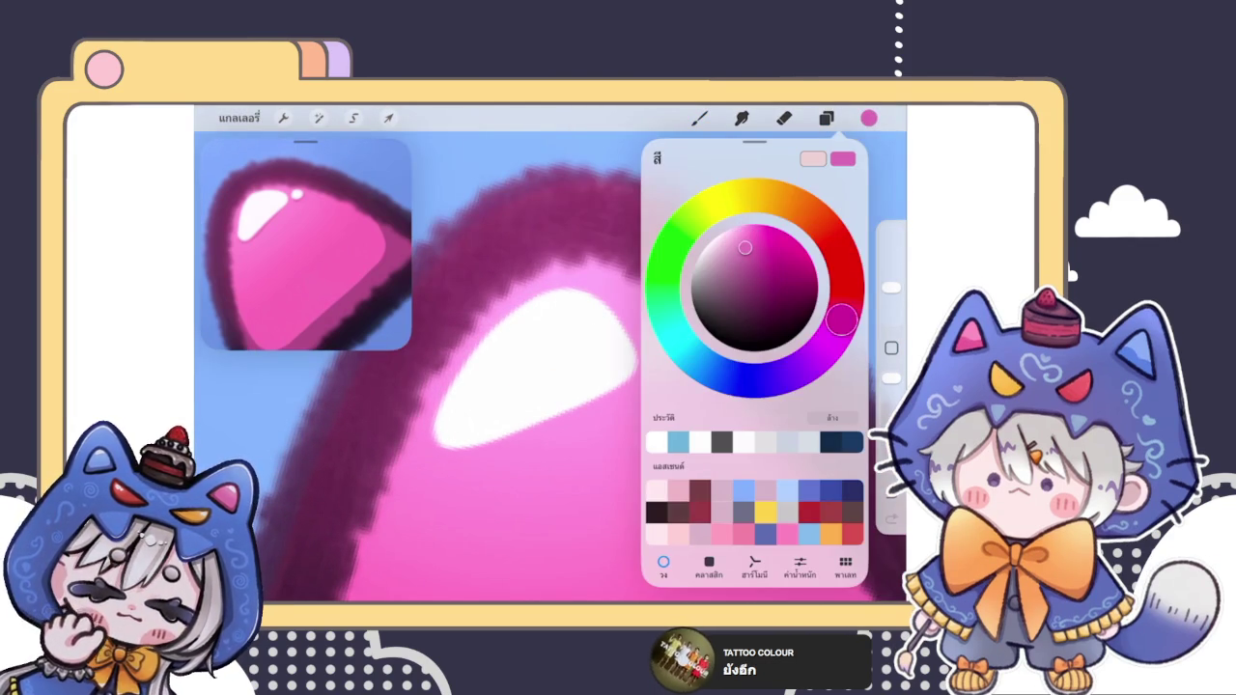
{"action": "left_click", "coordinate": [579, 483]}
{"action": "left_click", "coordinate": [662, 344]}
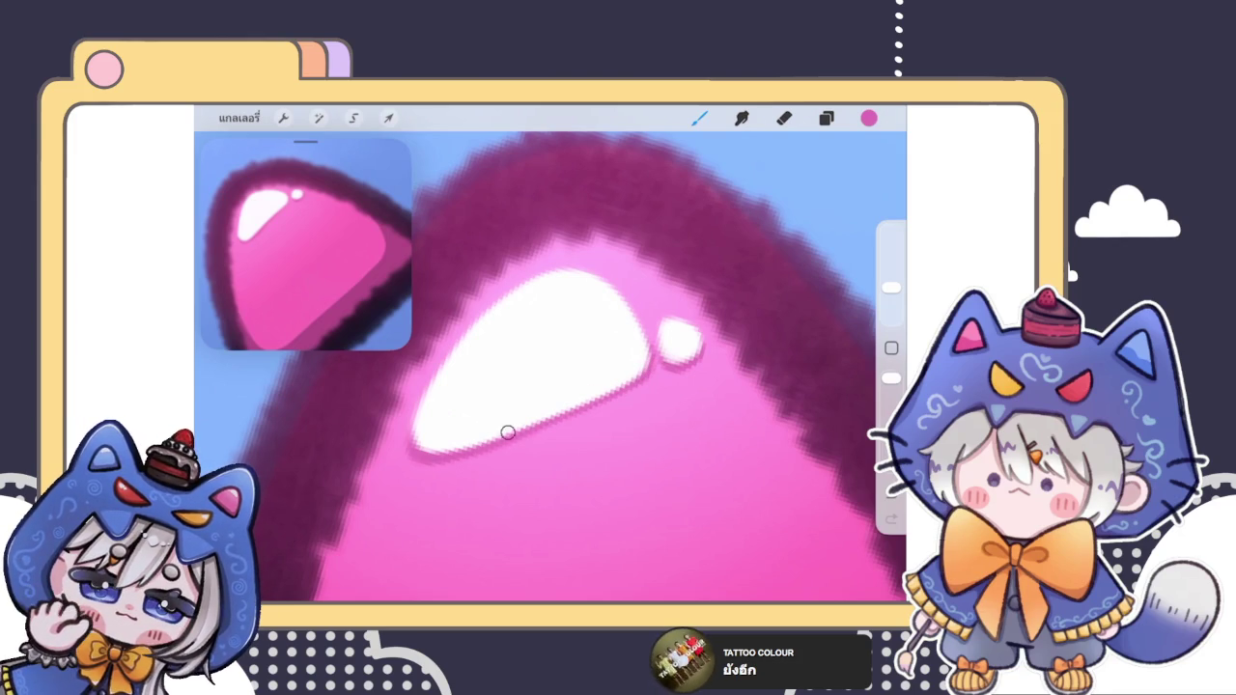
{"action": "scroll", "coordinate": [550, 366], "scroll_direction": "down", "scroll_amount": 3}
{"action": "scroll", "coordinate": [550, 367], "scroll_direction": "down", "scroll_amount": 2}
{"action": "scroll", "coordinate": [550, 367], "scroll_direction": "down", "scroll_amount": 3}
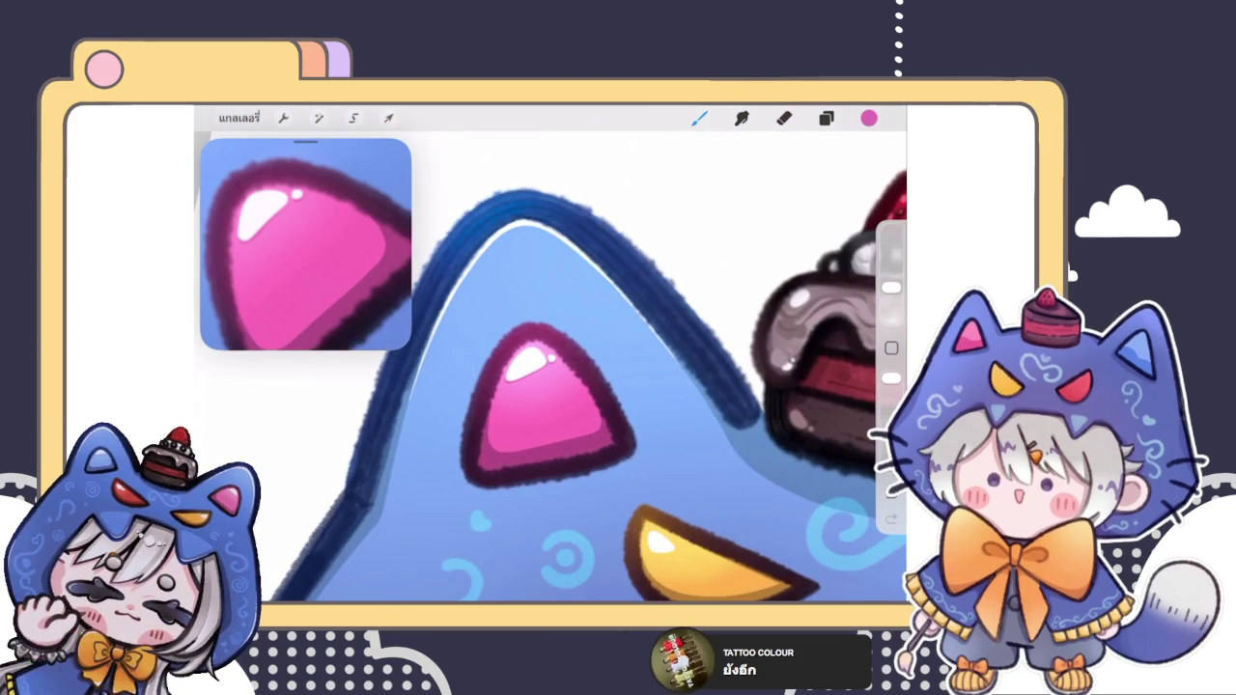
Step: Zoom out to compare the whole chibi with the reference and check the layer stack
{"action": "scroll", "coordinate": [550, 367], "scroll_direction": "down", "scroll_amount": 3}
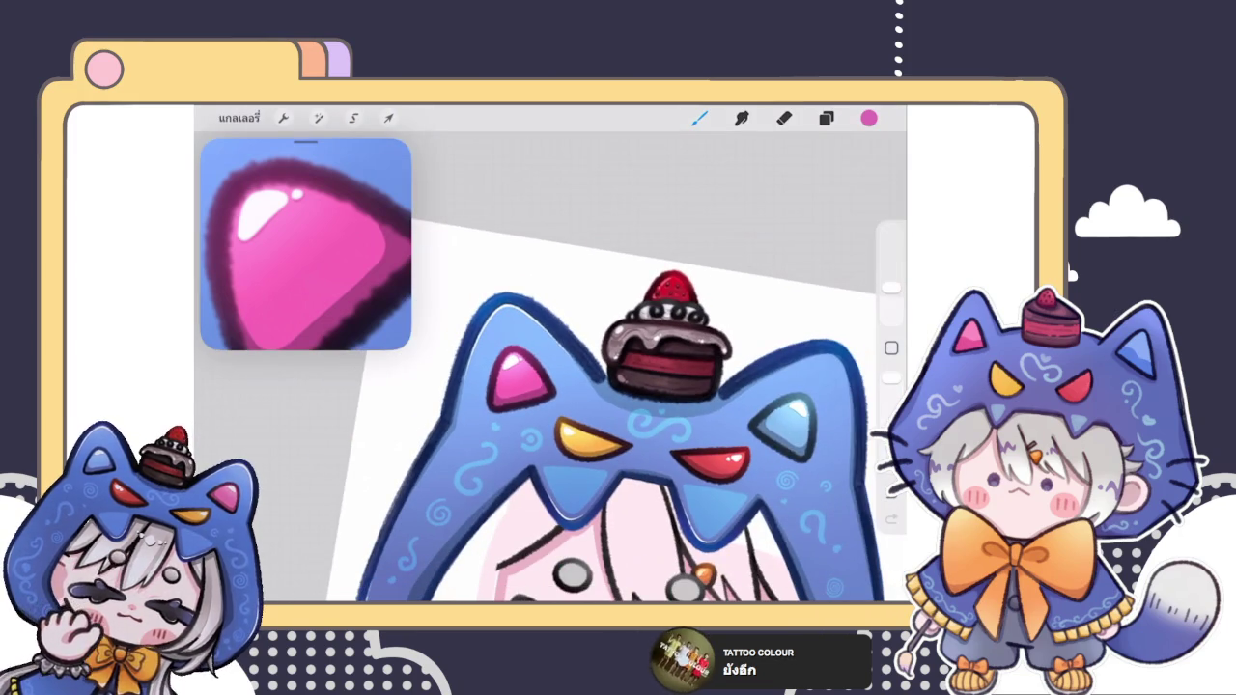
{"action": "scroll", "coordinate": [550, 386], "scroll_direction": "down", "scroll_amount": 3}
{"action": "scroll", "coordinate": [579, 405], "scroll_direction": "down", "scroll_amount": 2}
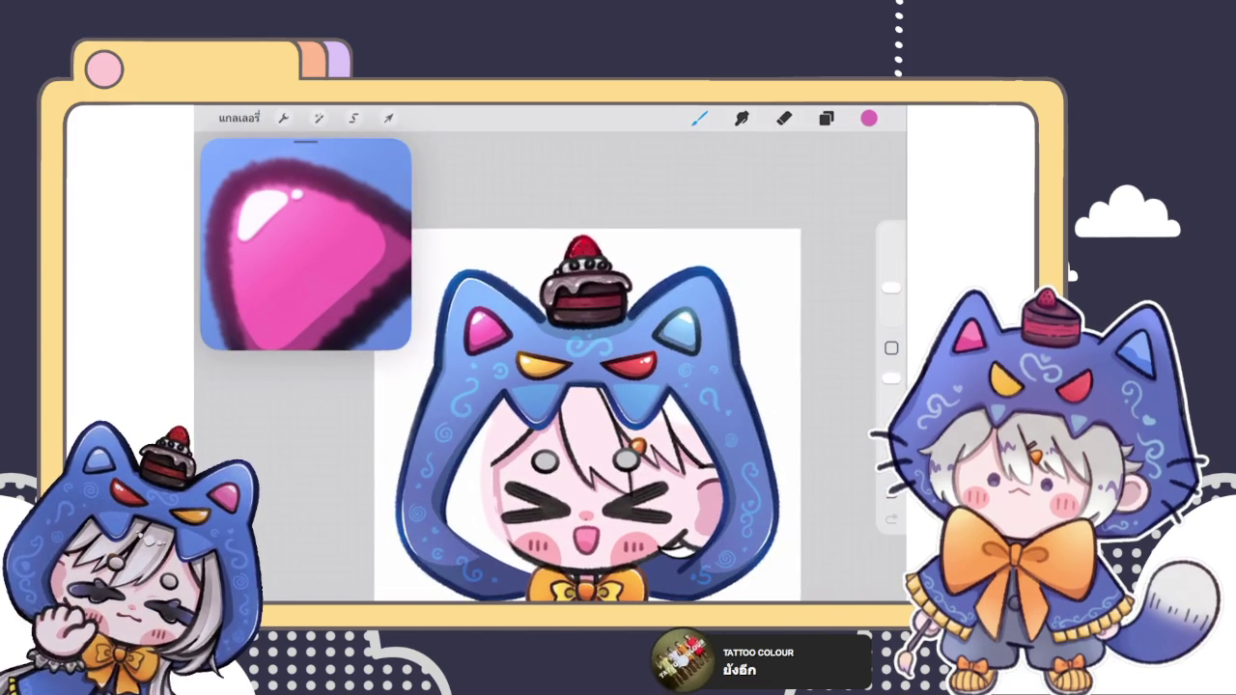
{"action": "scroll", "coordinate": [579, 415], "scroll_direction": "down", "scroll_amount": 2}
{"action": "scroll", "coordinate": [579, 415], "scroll_direction": "down", "scroll_amount": 1}
{"action": "scroll", "coordinate": [579, 415], "scroll_direction": "up", "scroll_amount": 2}
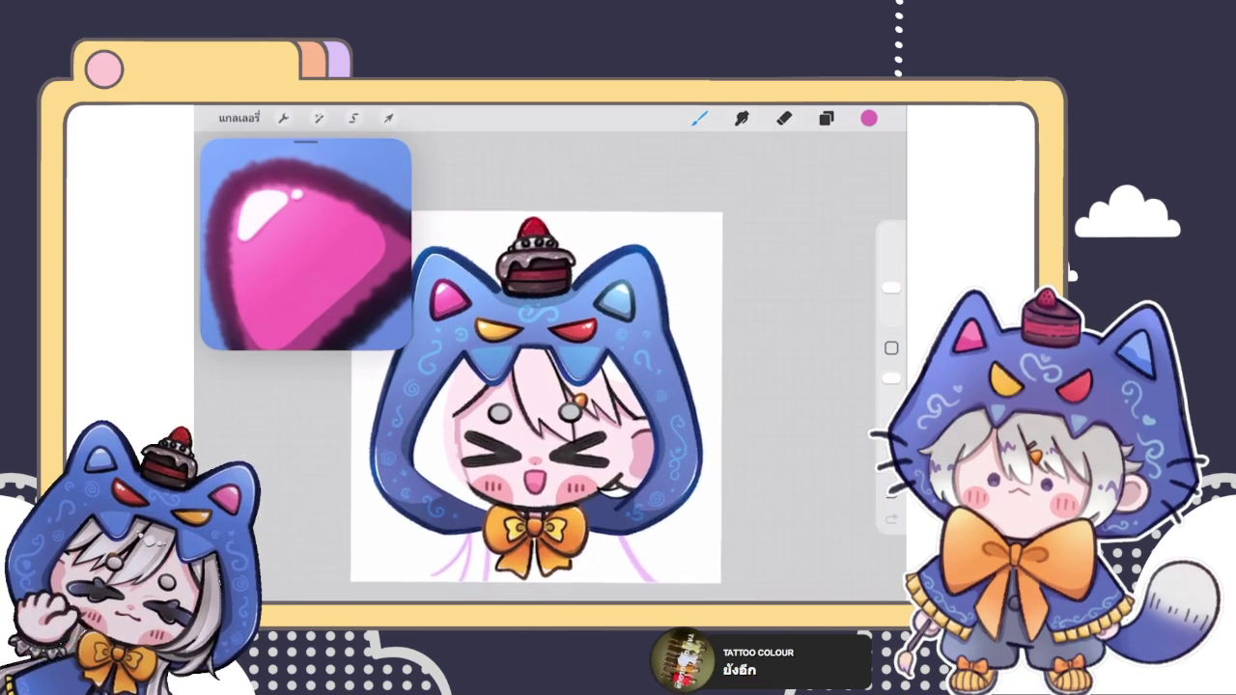
{"action": "left_click", "coordinate": [825, 117]}
{"action": "scroll", "coordinate": [522, 396], "scroll_direction": "down", "scroll_amount": 1}
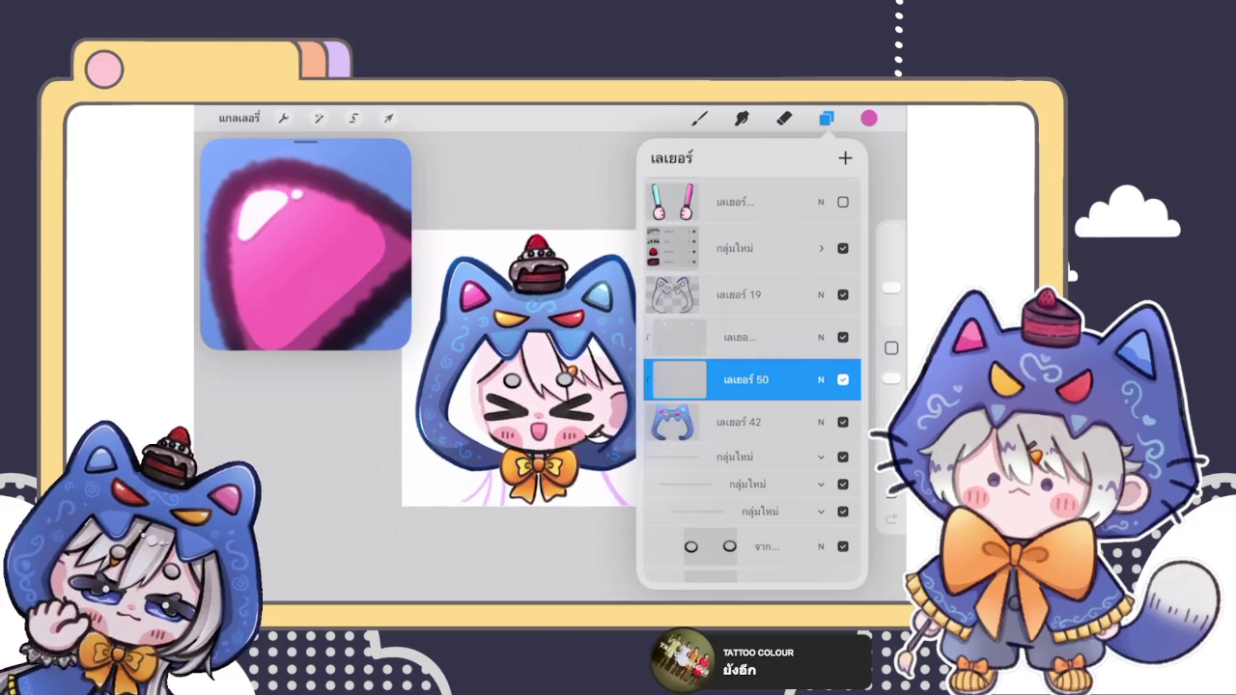
{"action": "left_click", "coordinate": [825, 118]}
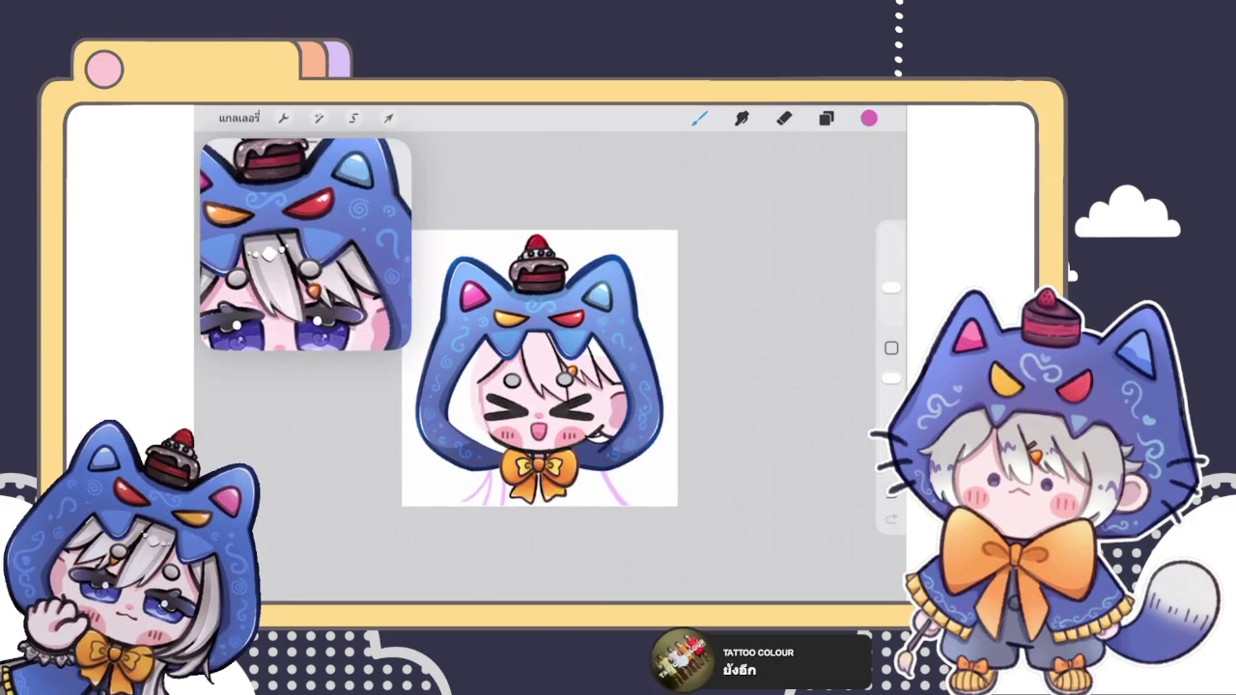
Step: Zoom back in and select the layer for the next highlight
{"action": "scroll", "coordinate": [305, 244], "scroll_direction": "up", "scroll_amount": 2}
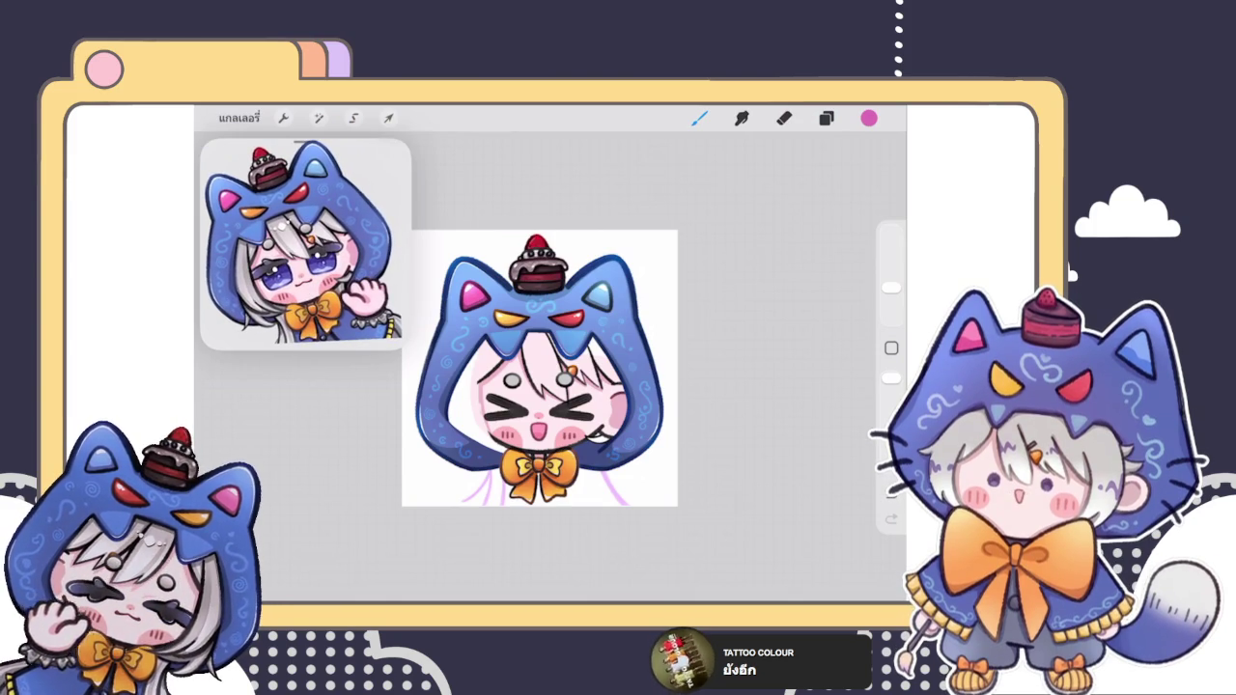
{"action": "scroll", "coordinate": [539, 368], "scroll_direction": "up", "scroll_amount": 3}
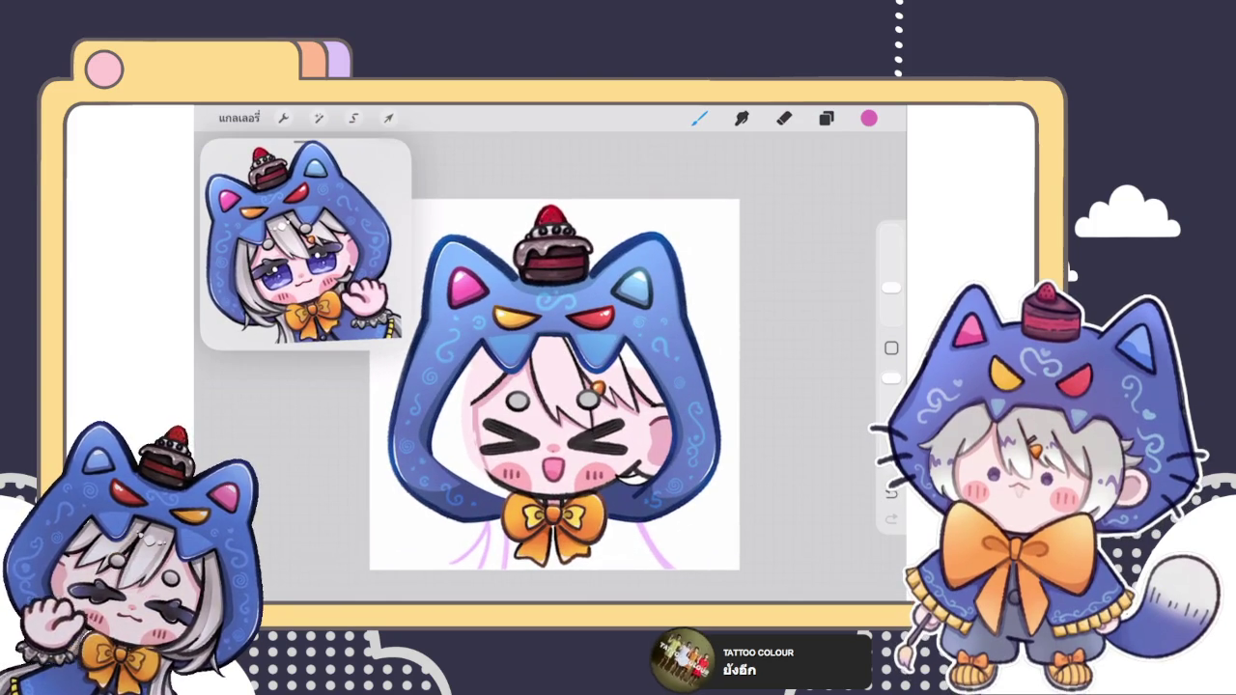
{"action": "scroll", "coordinate": [637, 271], "scroll_direction": "up", "scroll_amount": 3}
{"action": "left_click", "coordinate": [825, 118]}
{"action": "left_click", "coordinate": [743, 337]}
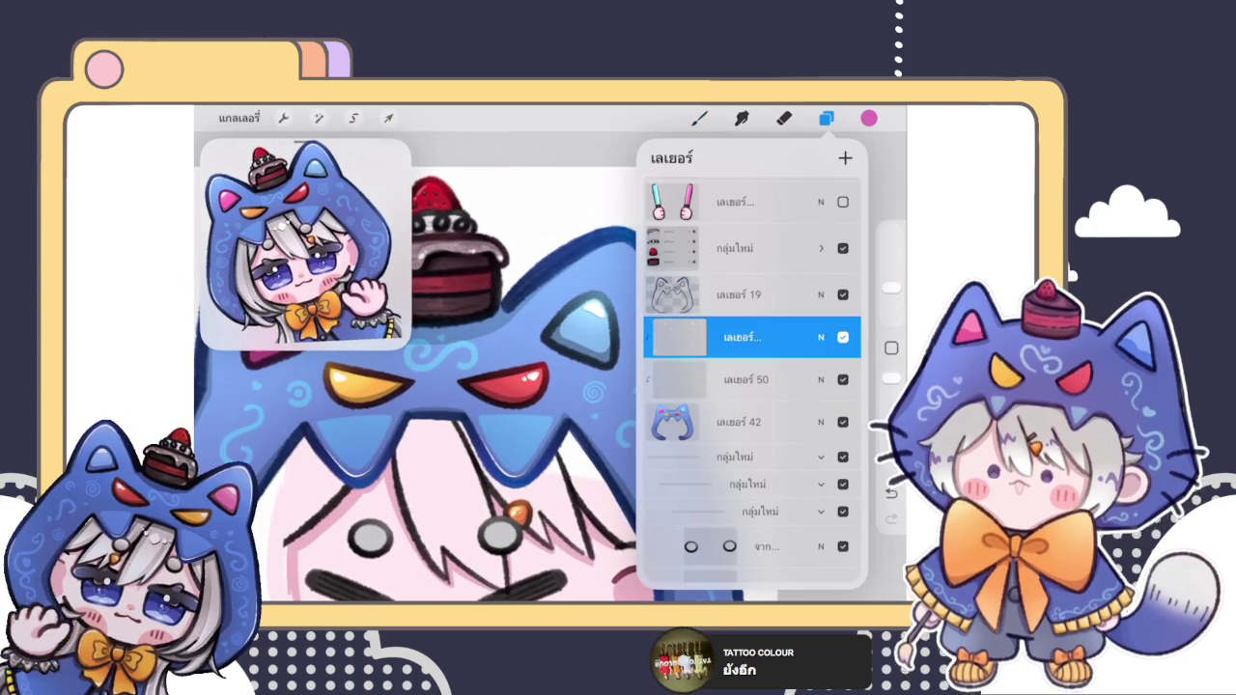
Step: Paint white highlight strokes along the hood ear's inner edge
{"action": "left_click", "coordinate": [825, 117]}
{"action": "left_click", "coordinate": [869, 118]}
{"action": "left_click", "coordinate": [698, 118]}
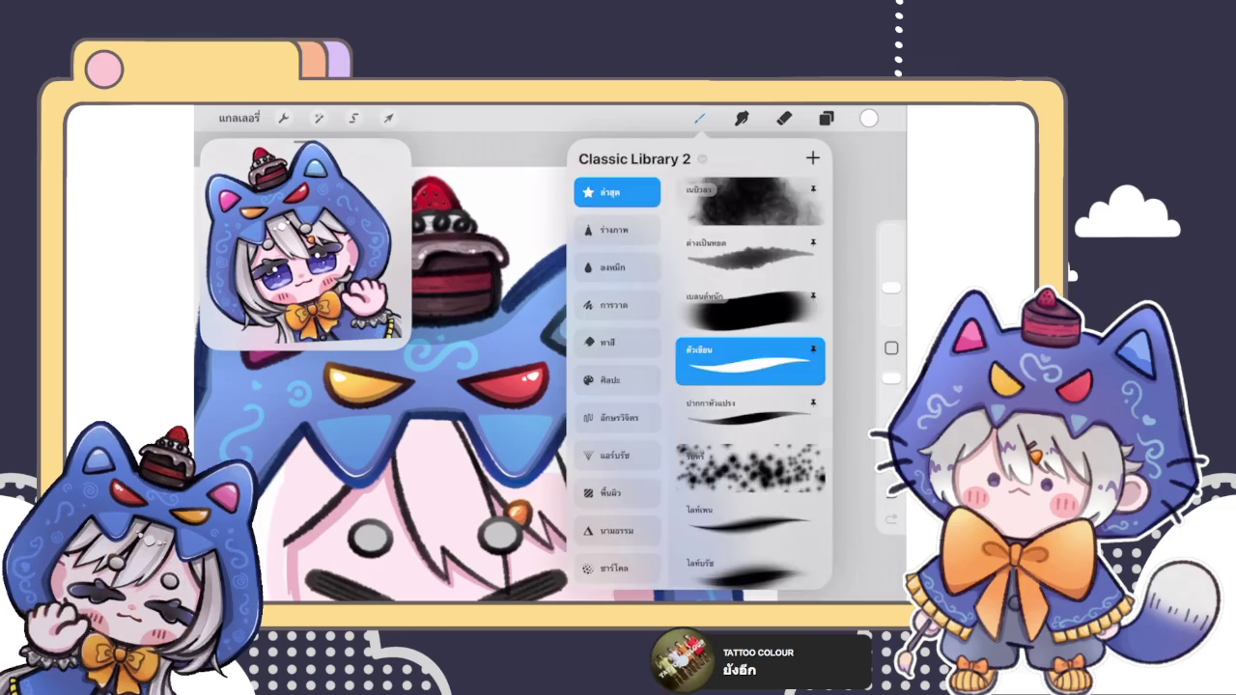
{"action": "scroll", "coordinate": [560, 386], "scroll_direction": "up", "scroll_amount": 5}
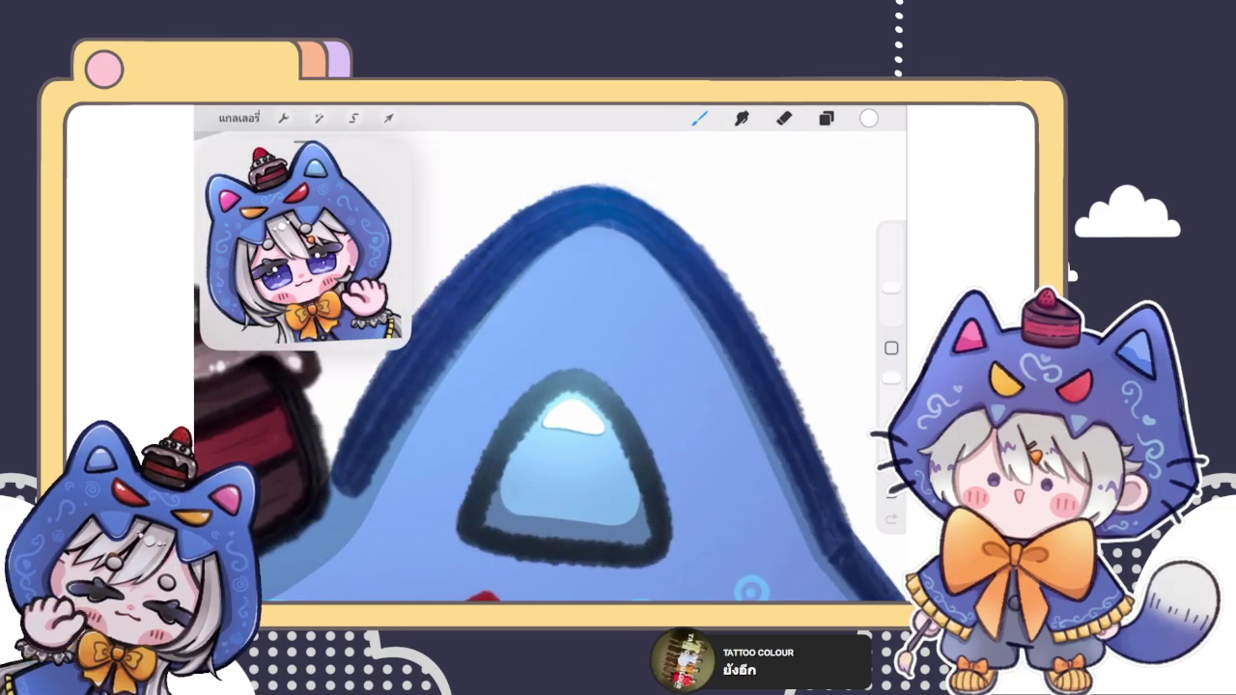
{"action": "scroll", "coordinate": [579, 366], "scroll_direction": "up", "scroll_amount": 2}
{"action": "mouse_move", "coordinate": [473, 378]}
{"action": "left_mouse_down"}
{"action": "mouse_move", "coordinate": [558, 280]}
{"action": "mouse_move", "coordinate": [705, 217]}
{"action": "left_mouse_up"}
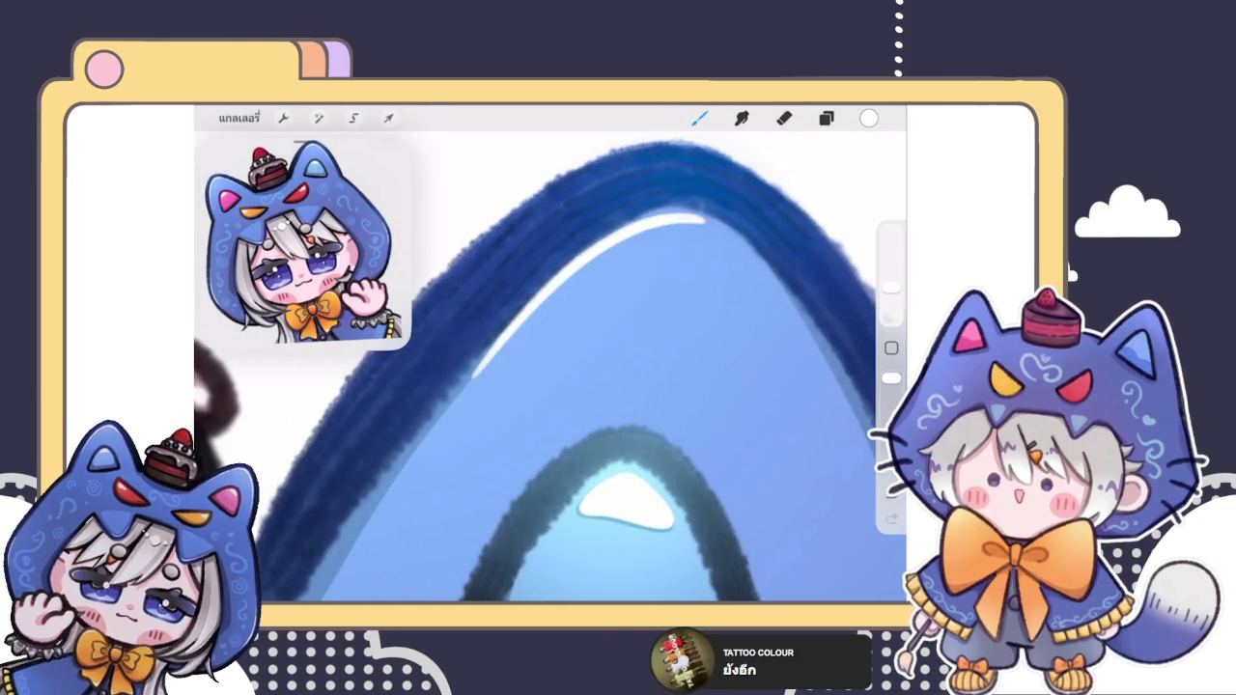
{"action": "scroll", "coordinate": [579, 386], "scroll_direction": "up", "scroll_amount": 3}
{"action": "left_click_drag", "start_coordinate": [563, 277], "coordinate": [511, 450]}
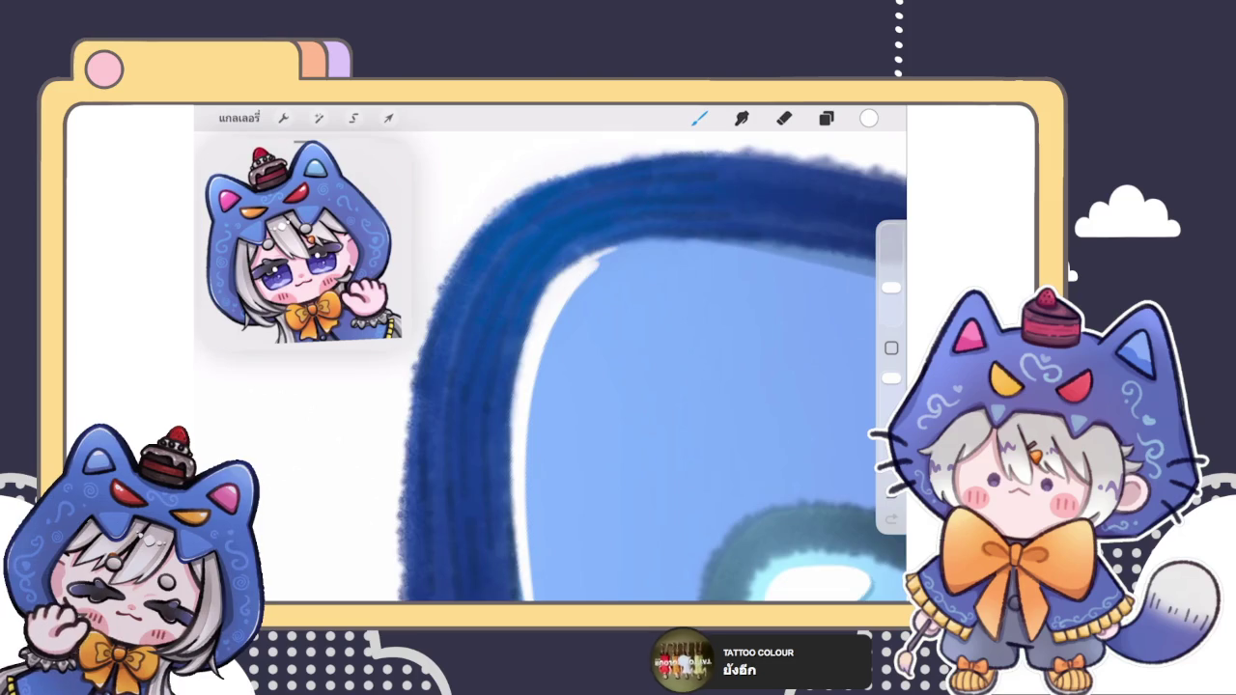
Step: Redraw the thin white inner-edge line after an undo, extend it, and thin one part
{"action": "scroll", "coordinate": [646, 376], "scroll_direction": "down", "scroll_amount": 2}
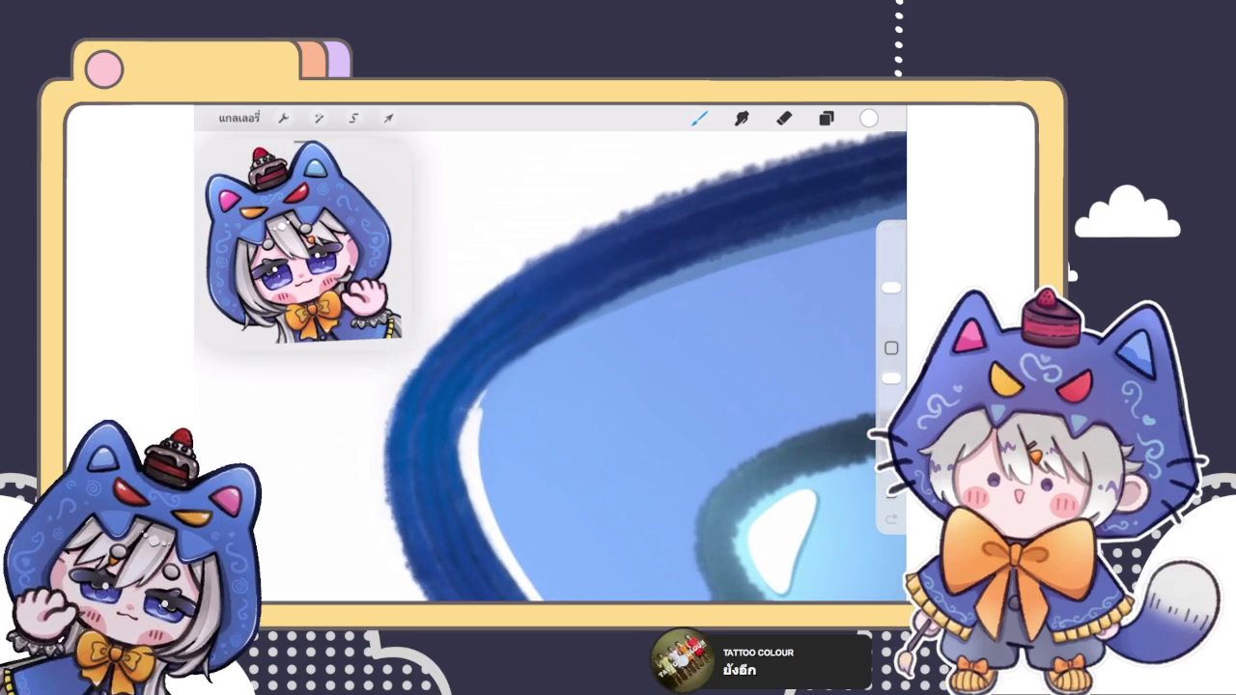
{"action": "scroll", "coordinate": [598, 367], "scroll_direction": "up", "scroll_amount": 2}
{"action": "left_click_drag", "start_coordinate": [410, 439], "coordinate": [564, 327]}
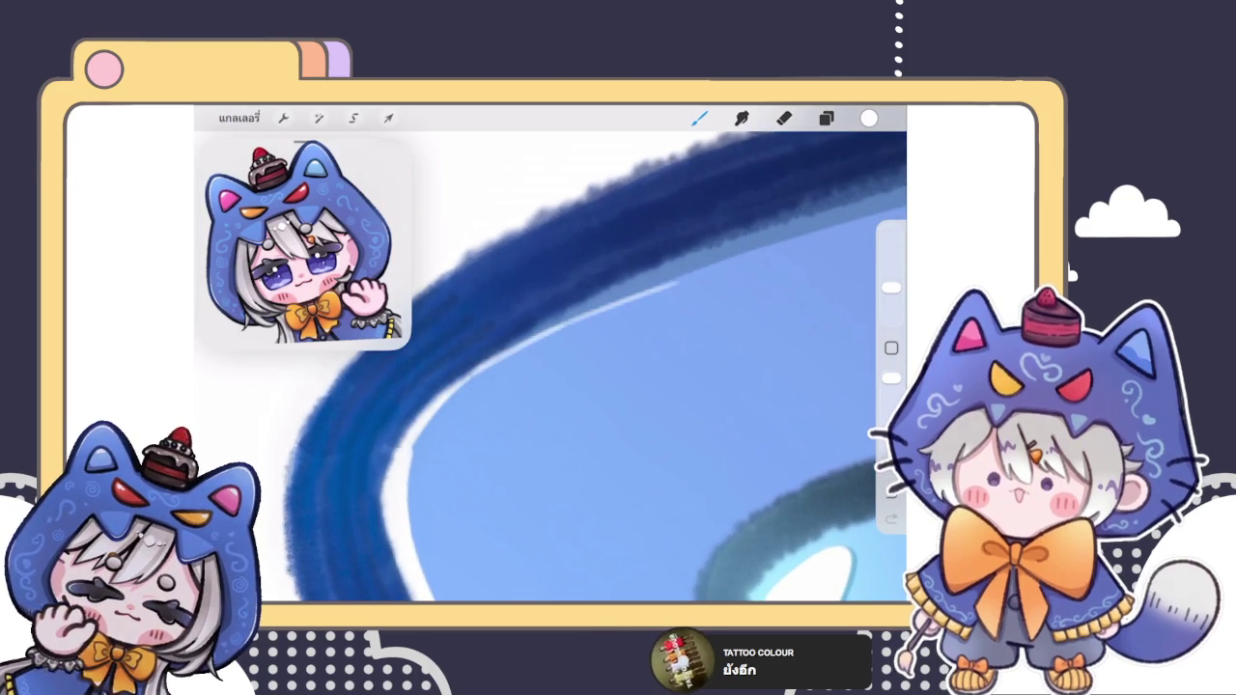
{"action": "scroll", "coordinate": [599, 367], "scroll_direction": "up", "scroll_amount": 1}
{"action": "key", "text": "ctrl+z"}
{"action": "mouse_move", "coordinate": [467, 346]}
{"action": "left_mouse_down"}
{"action": "mouse_move", "coordinate": [590, 268]}
{"action": "mouse_move", "coordinate": [666, 246]}
{"action": "left_mouse_up"}
{"action": "mouse_move", "coordinate": [593, 279]}
{"action": "left_mouse_down"}
{"action": "mouse_move", "coordinate": [444, 377]}
{"action": "mouse_move", "coordinate": [402, 426]}
{"action": "left_mouse_up"}
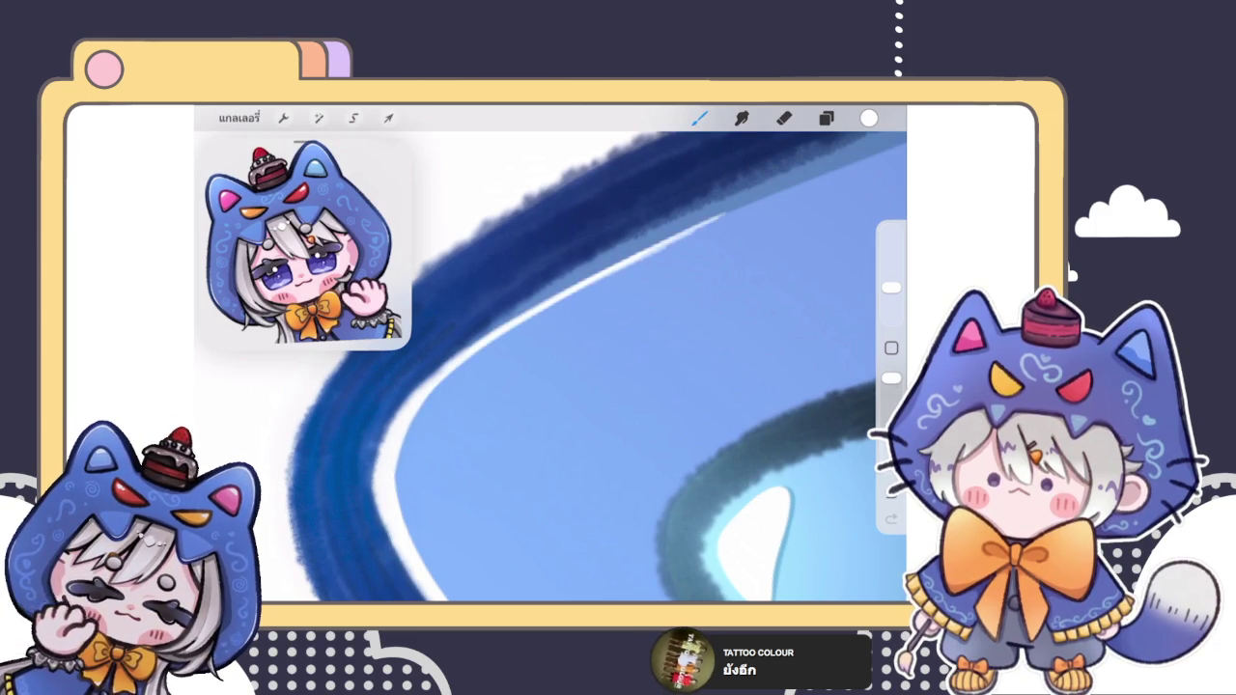
{"action": "left_click_drag", "start_coordinate": [574, 316], "coordinate": [718, 236]}
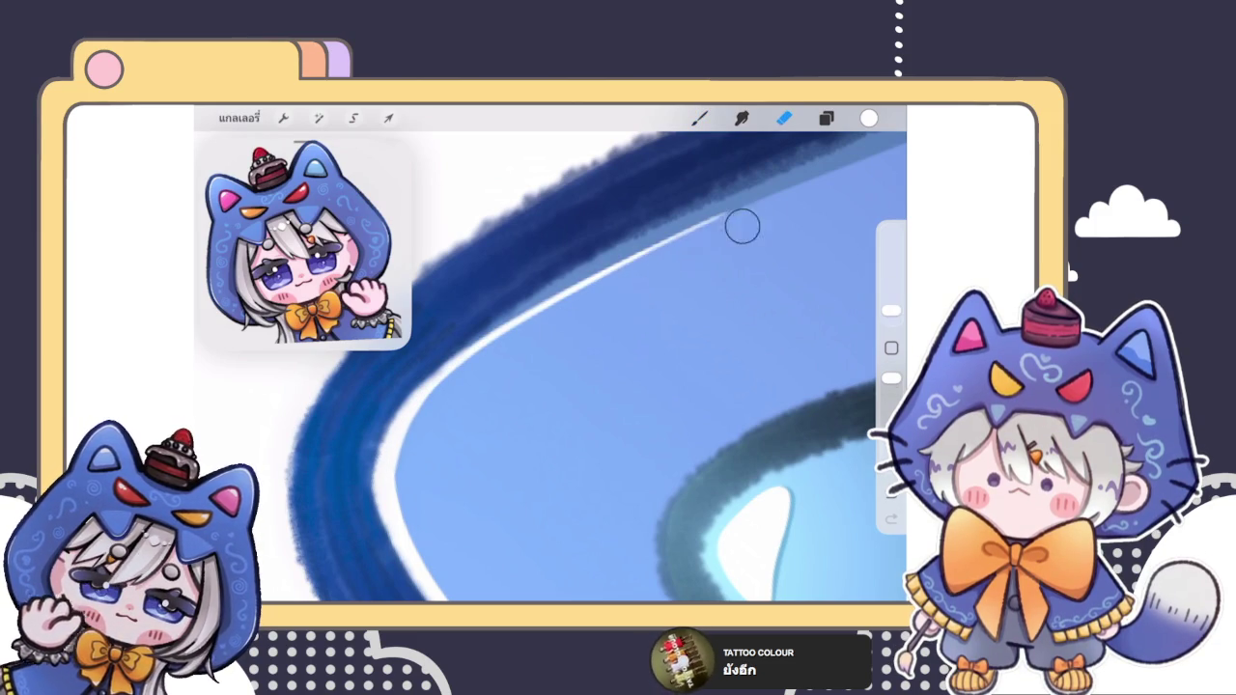
Step: Erase along the white rim line to soften and trim it against the outline
{"action": "scroll", "coordinate": [579, 367], "scroll_direction": "down", "scroll_amount": 3}
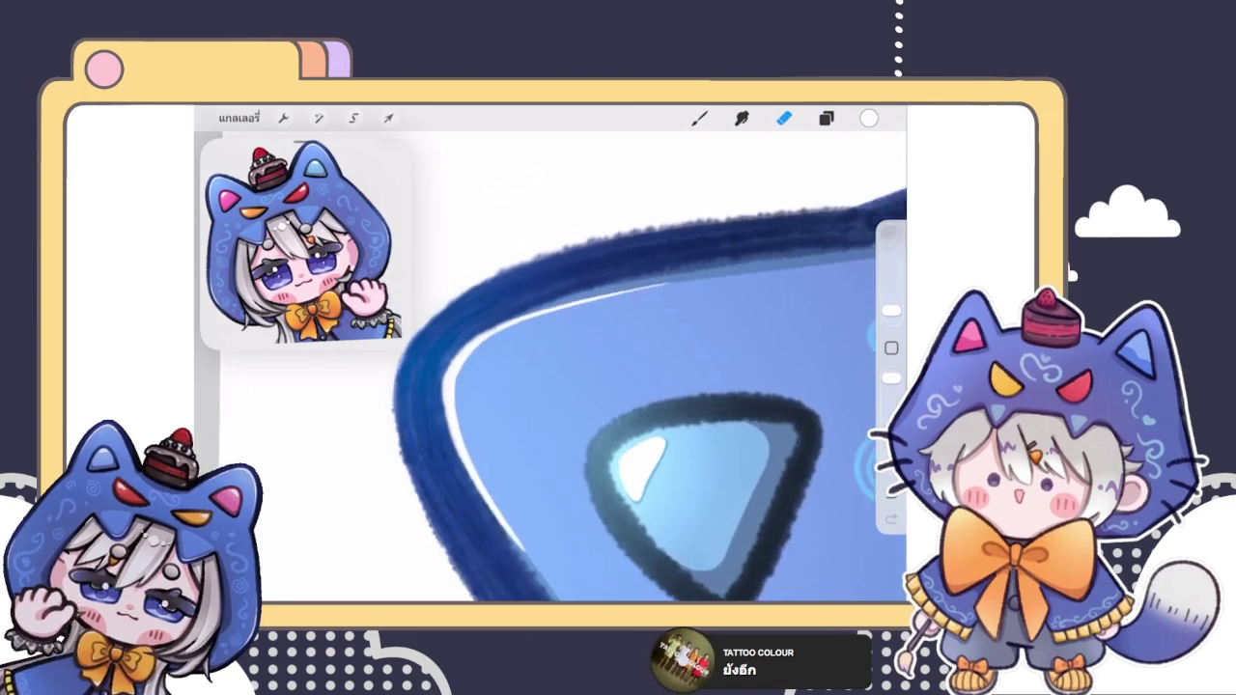
{"action": "scroll", "coordinate": [580, 386], "scroll_direction": "up", "scroll_amount": 2}
{"action": "scroll", "coordinate": [579, 386], "scroll_direction": "up", "scroll_amount": 2}
{"action": "scroll", "coordinate": [580, 386], "scroll_direction": "up", "scroll_amount": 1}
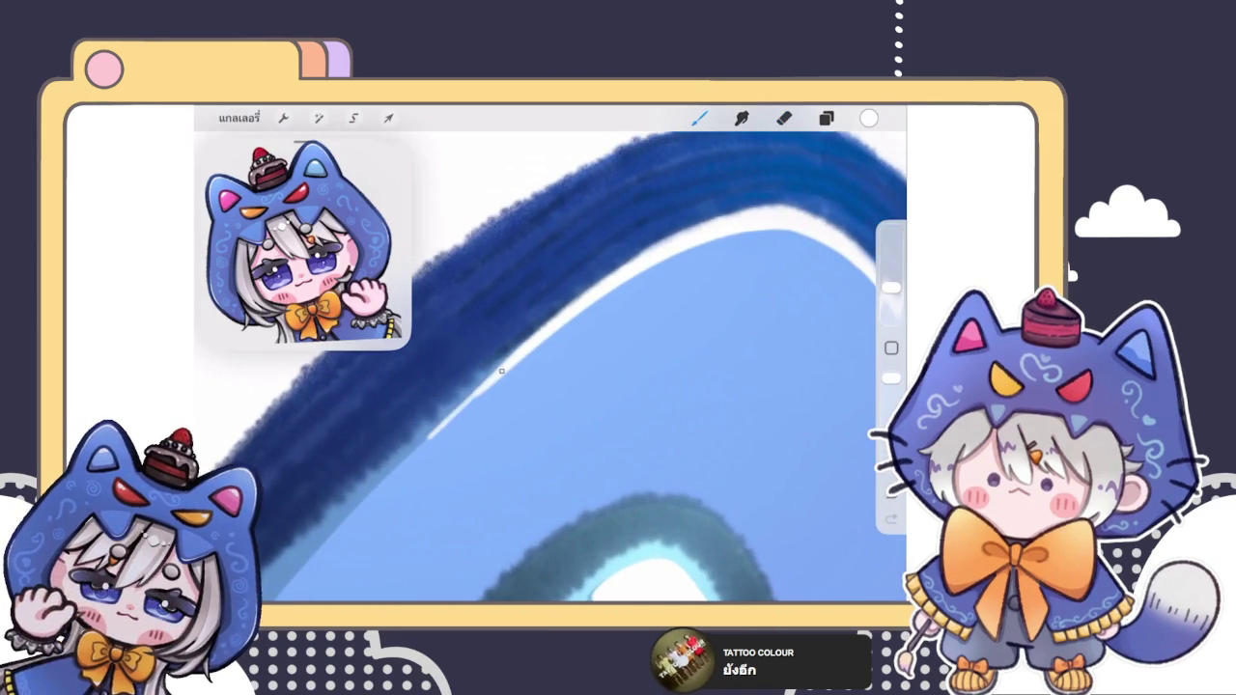
{"action": "left_click", "coordinate": [784, 118]}
{"action": "mouse_move", "coordinate": [428, 495]}
{"action": "left_mouse_down"}
{"action": "mouse_move", "coordinate": [538, 383]}
{"action": "mouse_move", "coordinate": [408, 480]}
{"action": "mouse_move", "coordinate": [601, 326]}
{"action": "mouse_move", "coordinate": [521, 380]}
{"action": "mouse_move", "coordinate": [618, 289]}
{"action": "left_mouse_up"}
{"action": "scroll", "coordinate": [577, 367], "scroll_direction": "up", "scroll_amount": 3}
{"action": "mouse_move", "coordinate": [460, 534]}
{"action": "left_mouse_down"}
{"action": "mouse_move", "coordinate": [513, 400]}
{"action": "mouse_move", "coordinate": [508, 413]}
{"action": "mouse_move", "coordinate": [570, 331]}
{"action": "mouse_move", "coordinate": [650, 300]}
{"action": "mouse_move", "coordinate": [656, 312]}
{"action": "mouse_move", "coordinate": [612, 325]}
{"action": "mouse_move", "coordinate": [632, 306]}
{"action": "mouse_move", "coordinate": [577, 325]}
{"action": "mouse_move", "coordinate": [600, 315]}
{"action": "mouse_move", "coordinate": [518, 380]}
{"action": "mouse_move", "coordinate": [461, 515]}
{"action": "mouse_move", "coordinate": [477, 469]}
{"action": "left_mouse_up"}
{"action": "scroll", "coordinate": [550, 367], "scroll_direction": "down", "scroll_amount": 3}
{"action": "scroll", "coordinate": [550, 367], "scroll_direction": "up", "scroll_amount": 3}
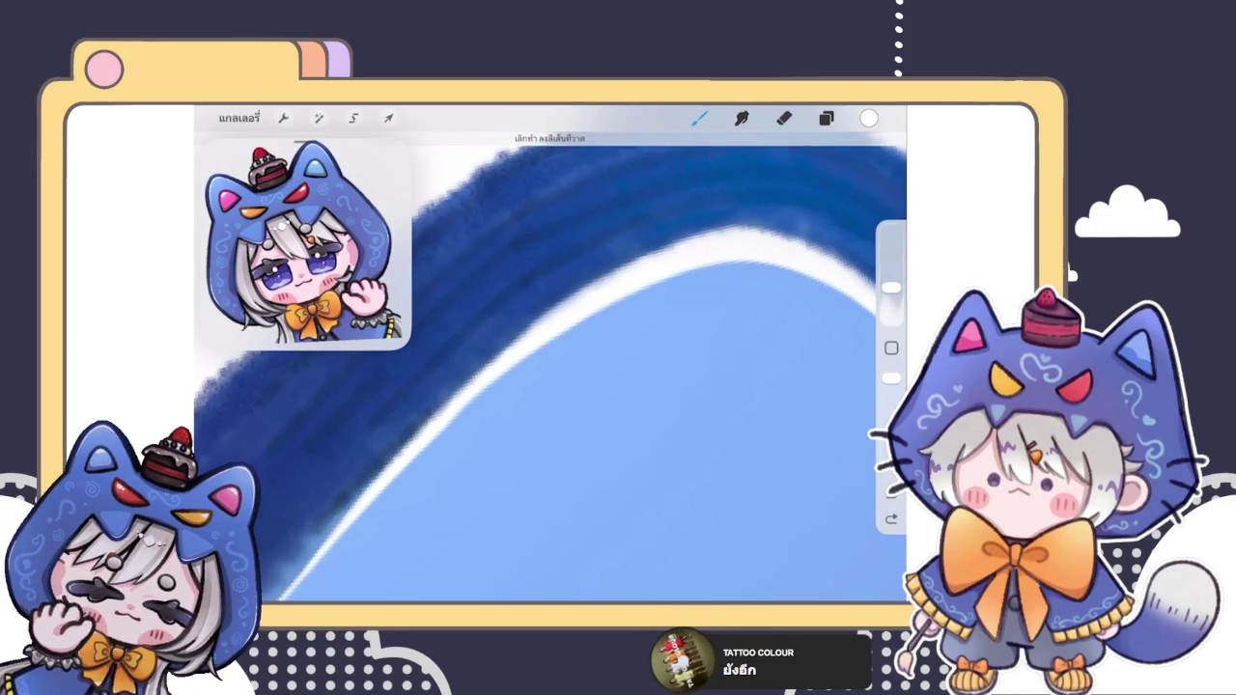
{"action": "left_click", "coordinate": [452, 412]}
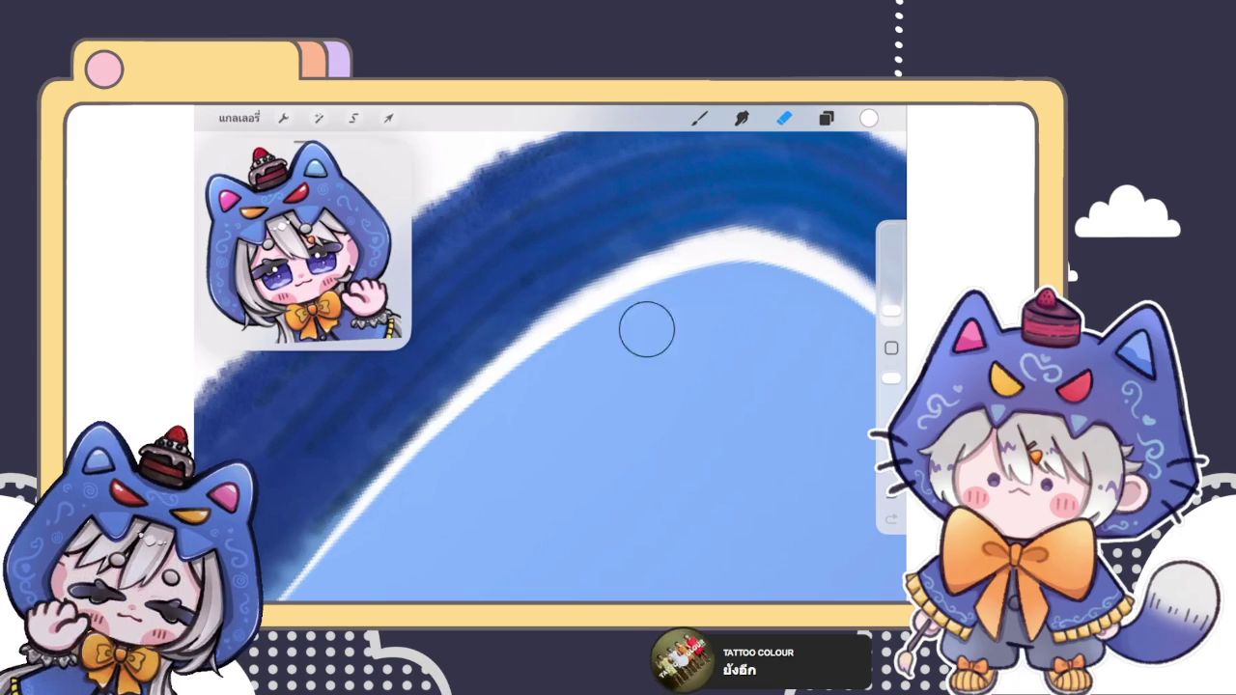
Step: Make further eraser passes along the rim highlight, undoing the last pass
{"action": "scroll", "coordinate": [580, 367], "scroll_direction": "down", "scroll_amount": 3}
{"action": "scroll", "coordinate": [580, 367], "scroll_direction": "up", "scroll_amount": 2}
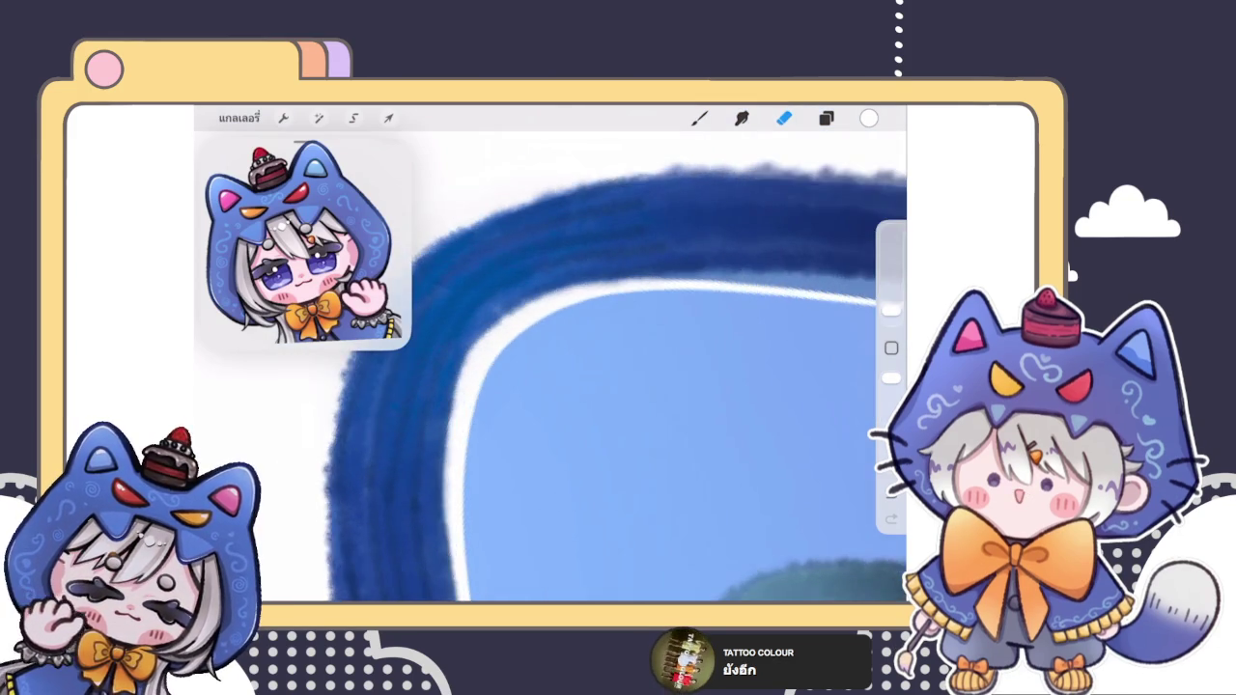
{"action": "scroll", "coordinate": [580, 367], "scroll_direction": "up", "scroll_amount": 2}
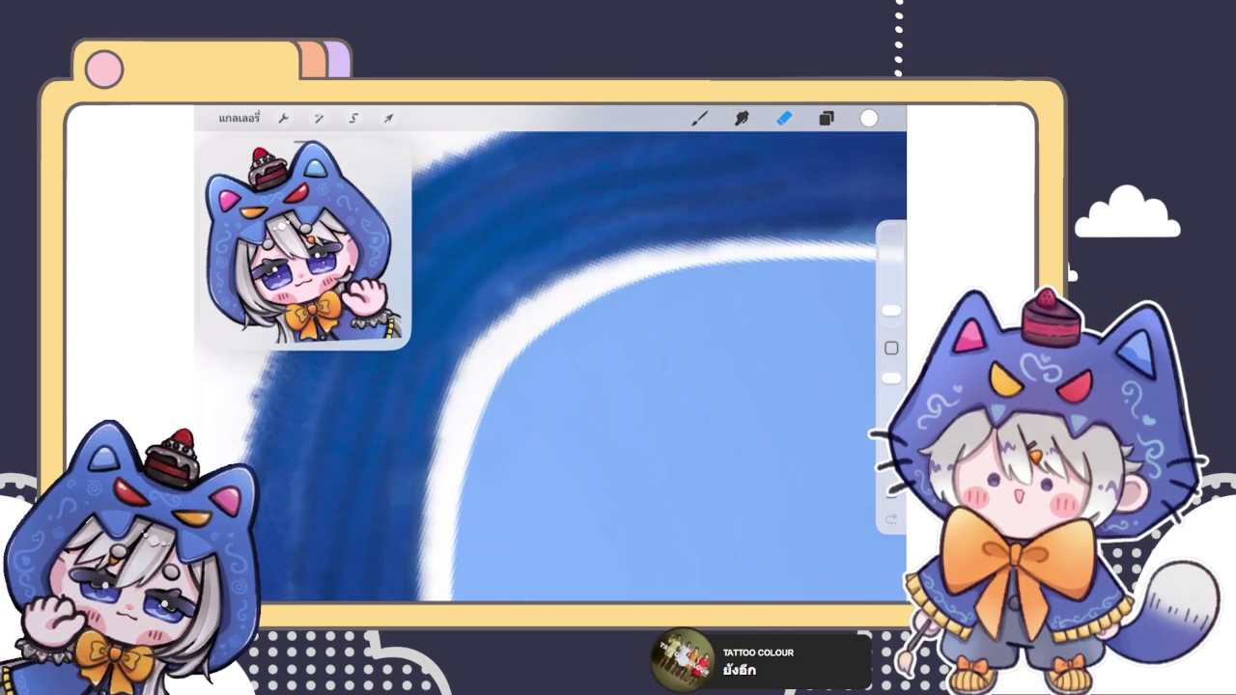
{"action": "scroll", "coordinate": [644, 325], "scroll_direction": "down", "scroll_amount": 2}
{"action": "scroll", "coordinate": [643, 325], "scroll_direction": "down", "scroll_amount": 2}
{"action": "scroll", "coordinate": [644, 326], "scroll_direction": "down", "scroll_amount": 2}
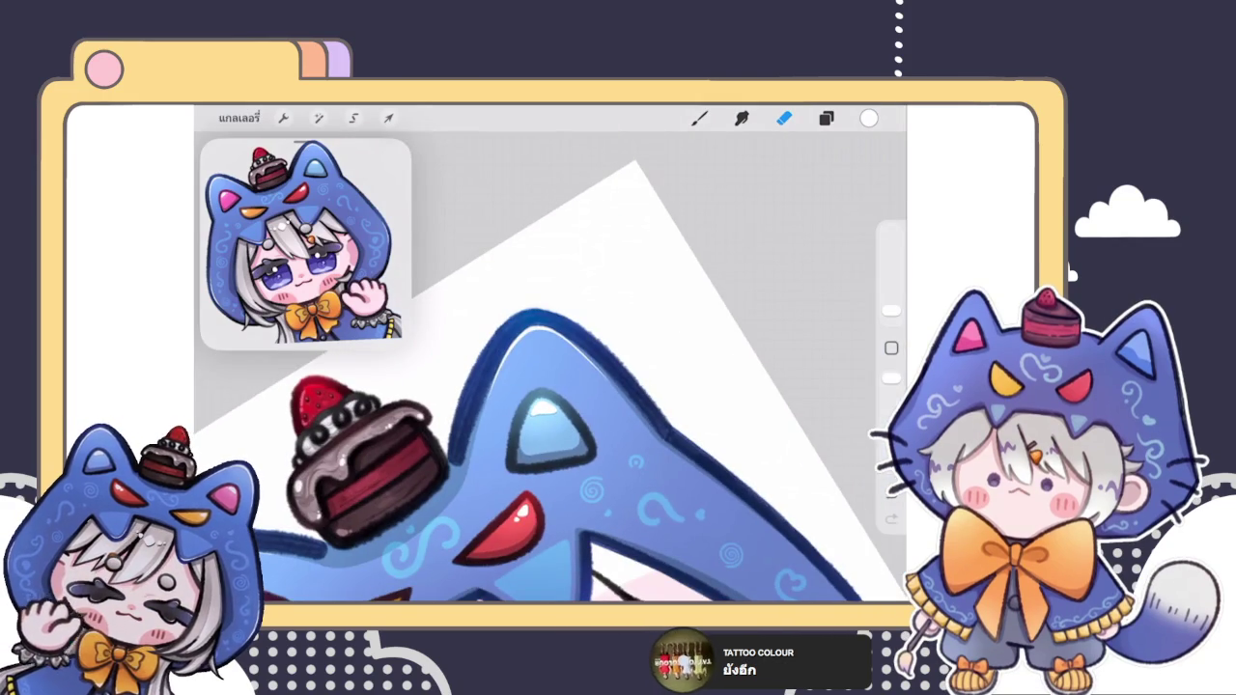
{"action": "scroll", "coordinate": [531, 367], "scroll_direction": "up", "scroll_amount": 3}
{"action": "scroll", "coordinate": [550, 386], "scroll_direction": "up", "scroll_amount": 2}
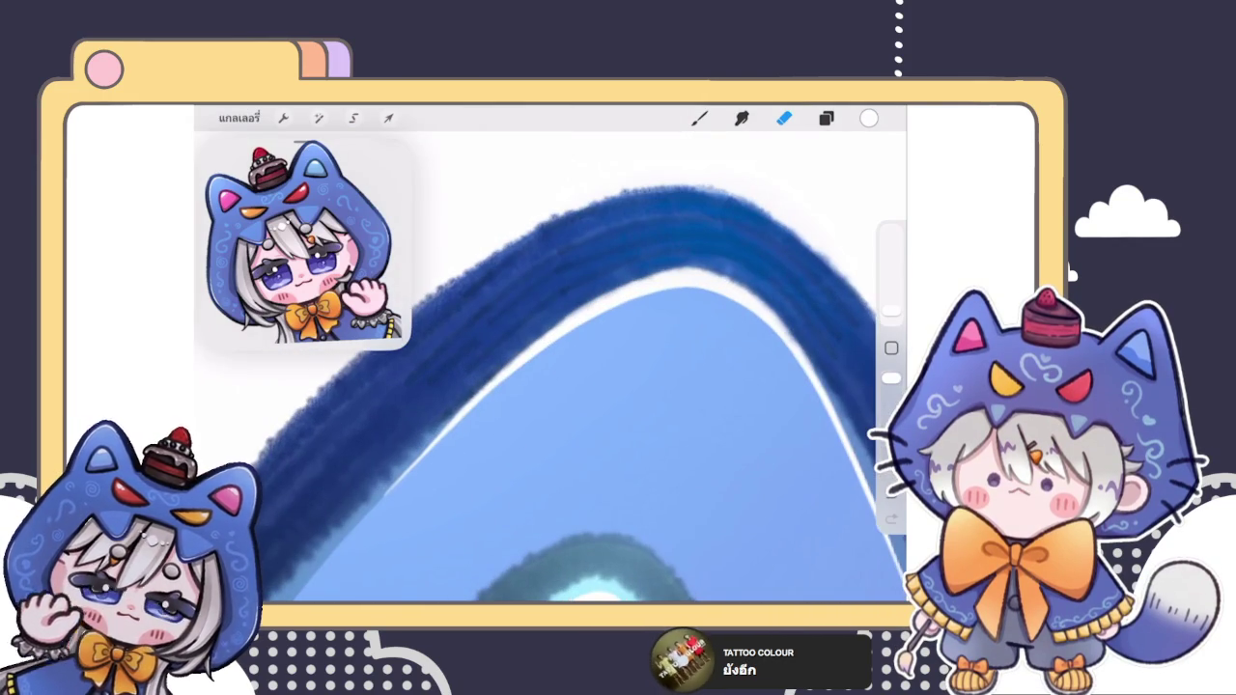
{"action": "mouse_move", "coordinate": [449, 455]}
{"action": "left_mouse_down"}
{"action": "mouse_move", "coordinate": [551, 366]}
{"action": "mouse_move", "coordinate": [474, 422]}
{"action": "mouse_move", "coordinate": [640, 315]}
{"action": "left_mouse_up"}
{"action": "scroll", "coordinate": [579, 386], "scroll_direction": "up", "scroll_amount": 2}
{"action": "mouse_move", "coordinate": [577, 384]}
{"action": "left_mouse_down"}
{"action": "mouse_move", "coordinate": [472, 463]}
{"action": "mouse_move", "coordinate": [536, 401]}
{"action": "left_mouse_up"}
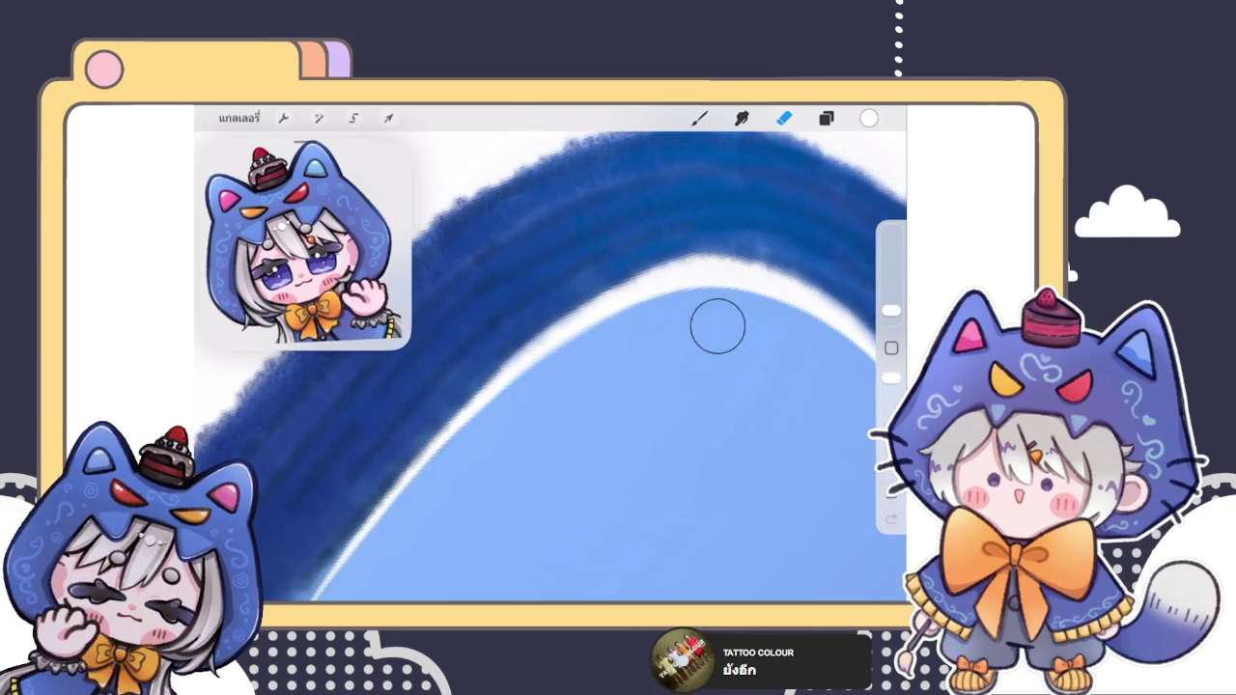
{"action": "scroll", "coordinate": [550, 367], "scroll_direction": "down", "scroll_amount": 5}
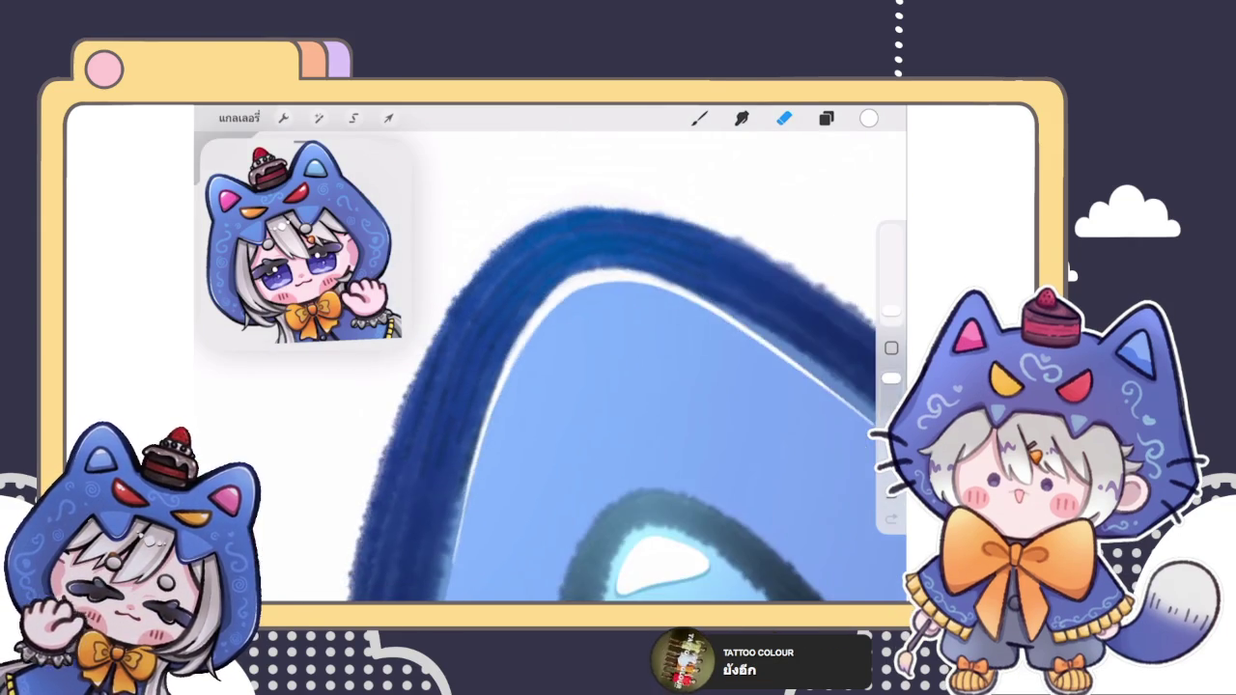
{"action": "scroll", "coordinate": [502, 367], "scroll_direction": "up", "scroll_amount": 3}
{"action": "scroll", "coordinate": [502, 367], "scroll_direction": "up", "scroll_amount": 3}
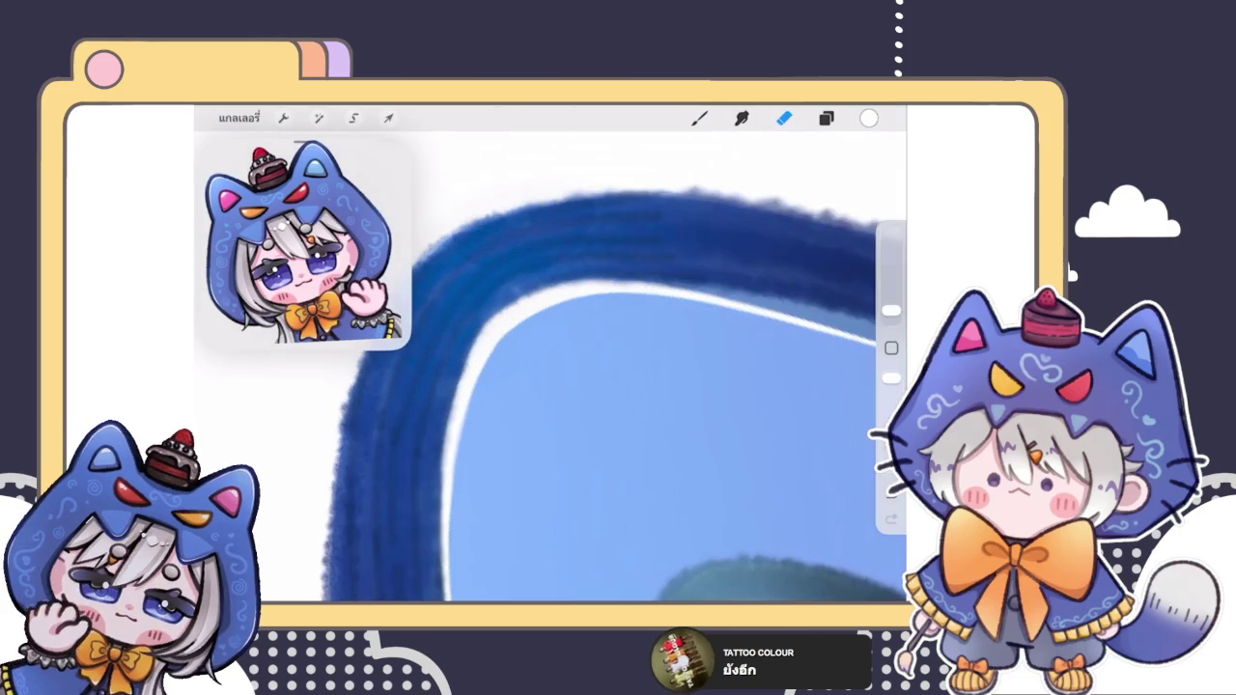
{"action": "scroll", "coordinate": [502, 367], "scroll_direction": "up", "scroll_amount": 3}
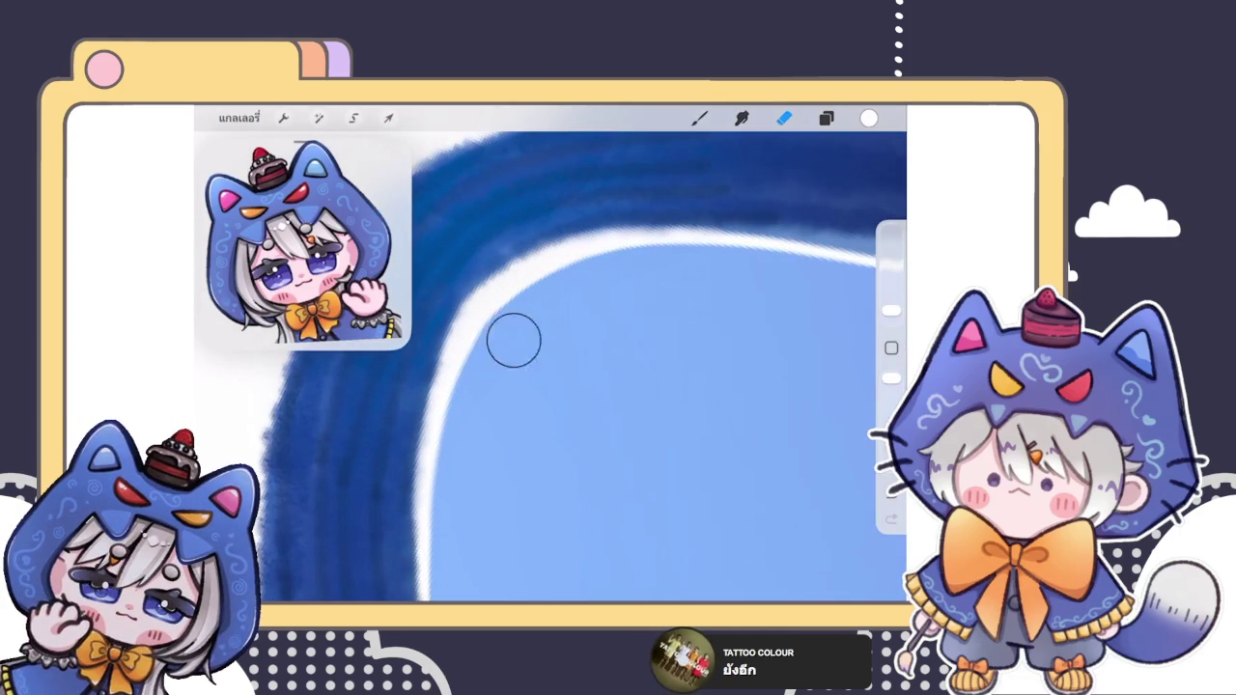
{"action": "key", "text": "ctrl+z"}
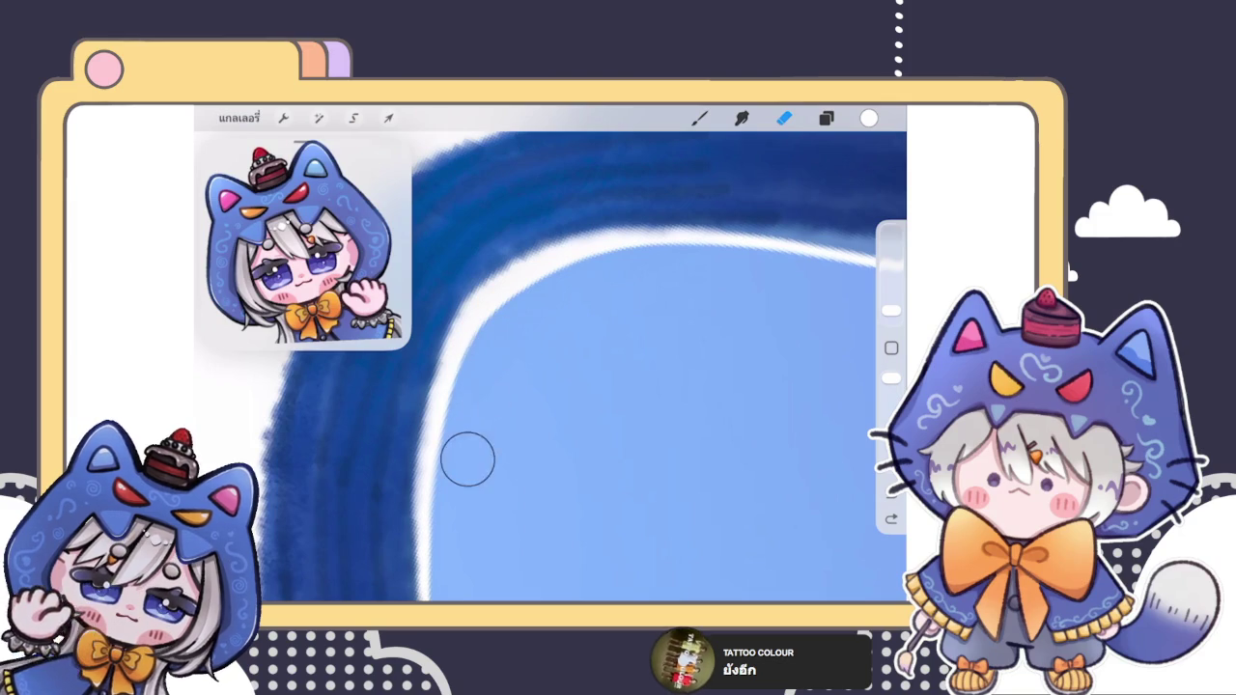
Step: Toggle between brush and eraser while refining the rim line into a tapering stroke
{"action": "scroll", "coordinate": [504, 345], "scroll_direction": "up", "scroll_amount": 3}
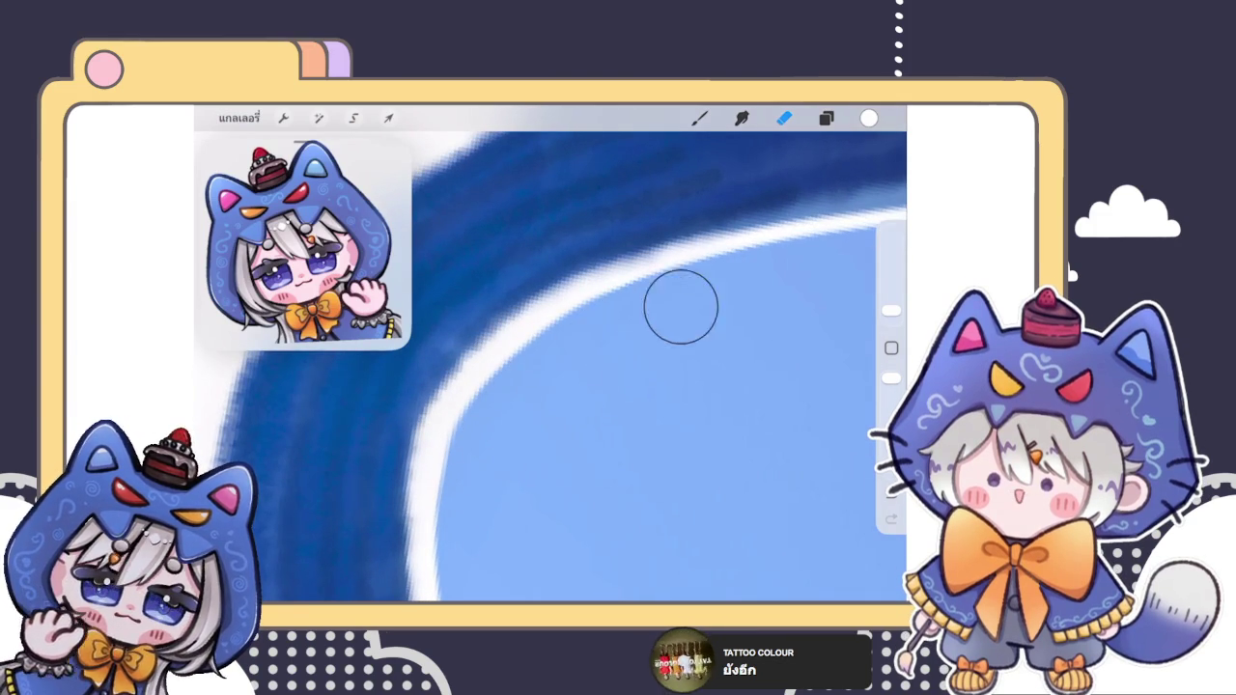
{"action": "left_click", "coordinate": [699, 117]}
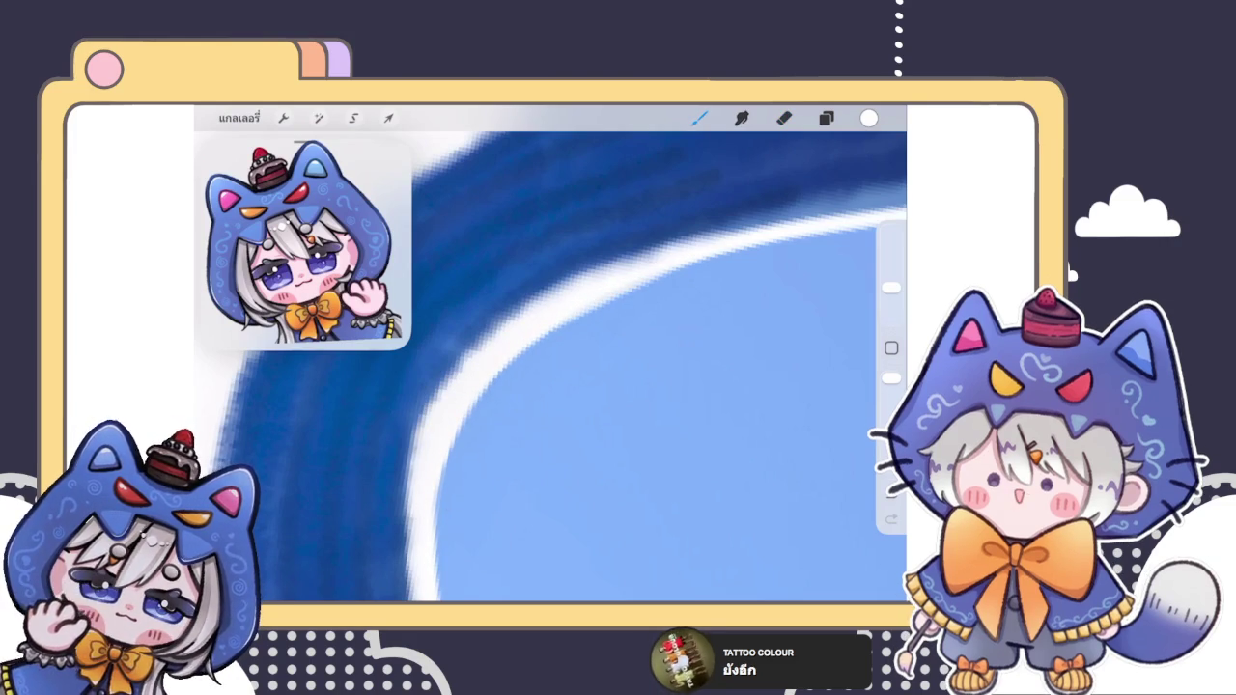
{"action": "scroll", "coordinate": [627, 367], "scroll_direction": "down", "scroll_amount": 5}
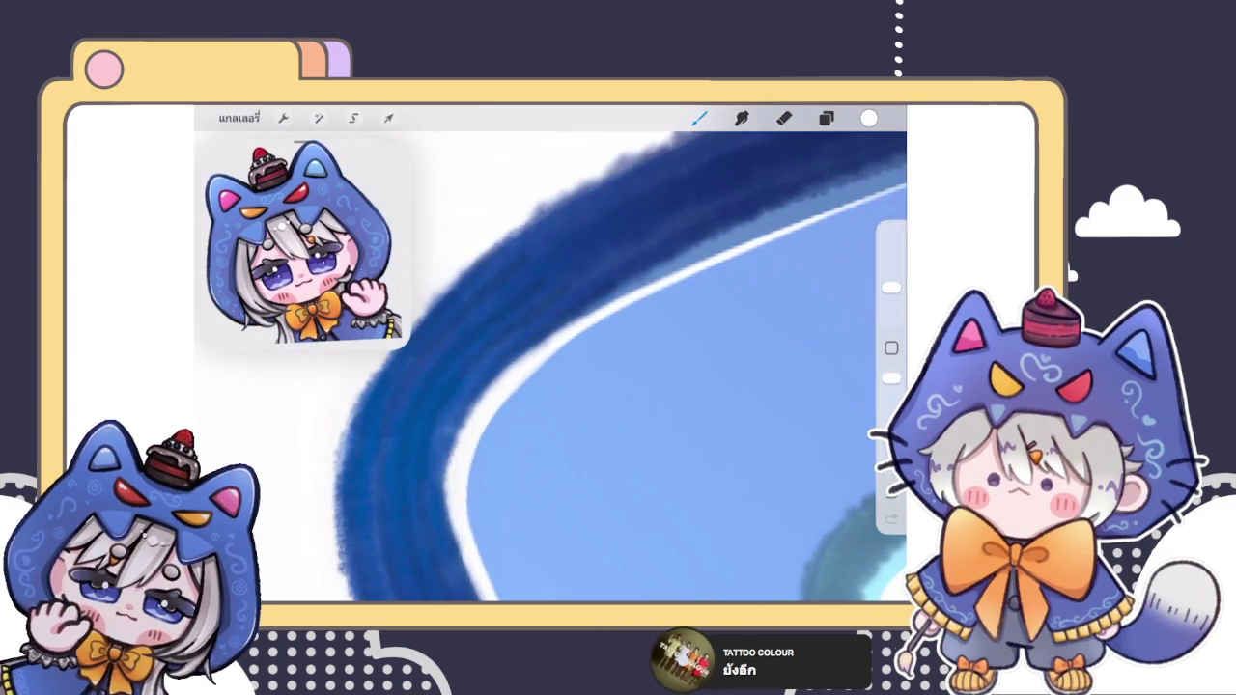
{"action": "key", "text": "e"}
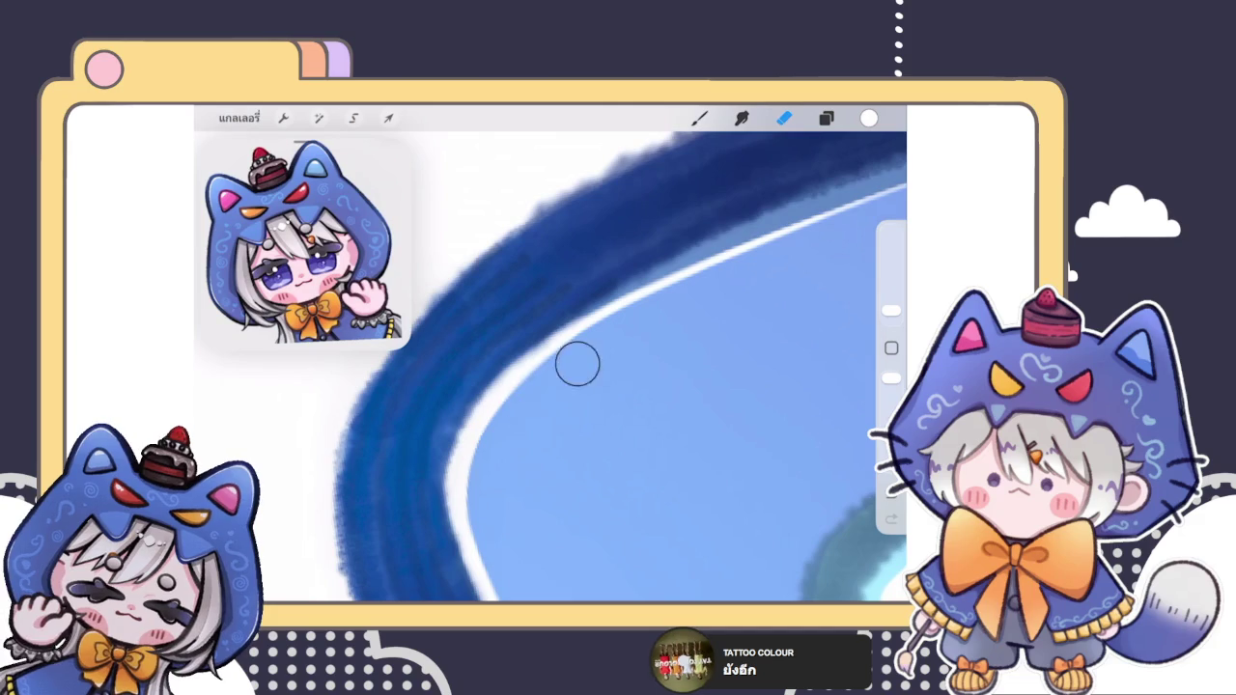
{"action": "scroll", "coordinate": [627, 367], "scroll_direction": "up", "scroll_amount": 3}
{"action": "scroll", "coordinate": [550, 366], "scroll_direction": "down", "scroll_amount": 5}
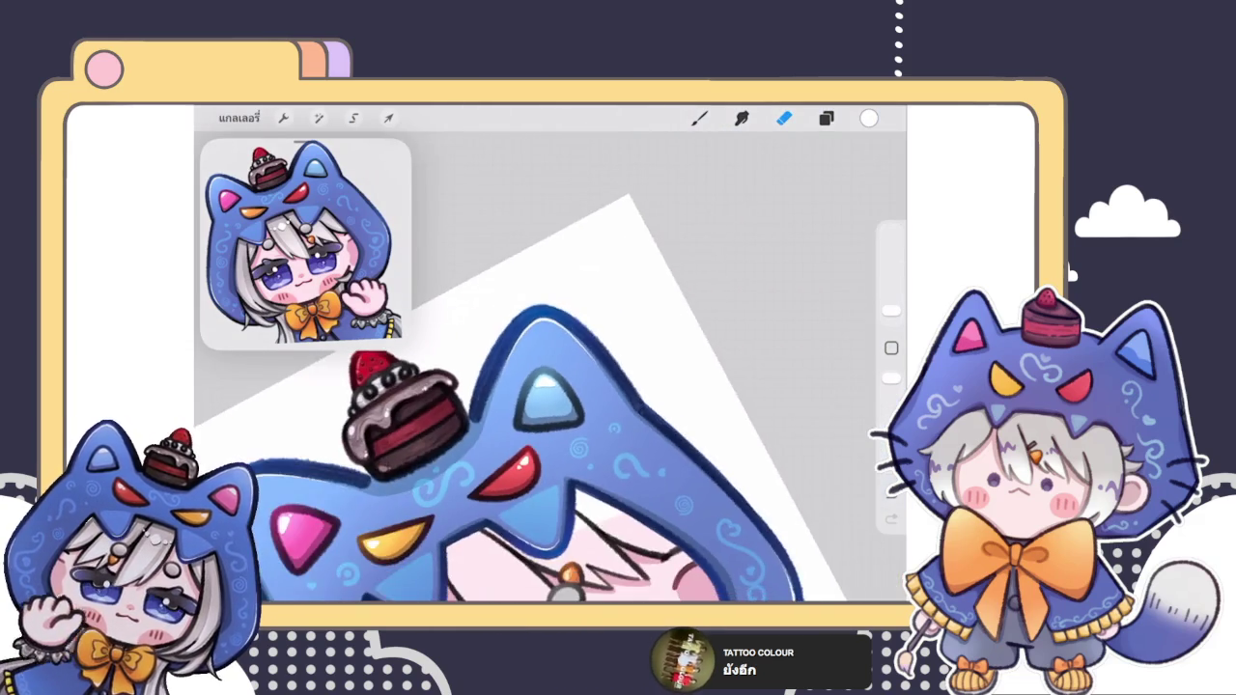
{"action": "scroll", "coordinate": [530, 435], "scroll_direction": "down", "scroll_amount": 5}
{"action": "scroll", "coordinate": [531, 424], "scroll_direction": "down", "scroll_amount": 3}
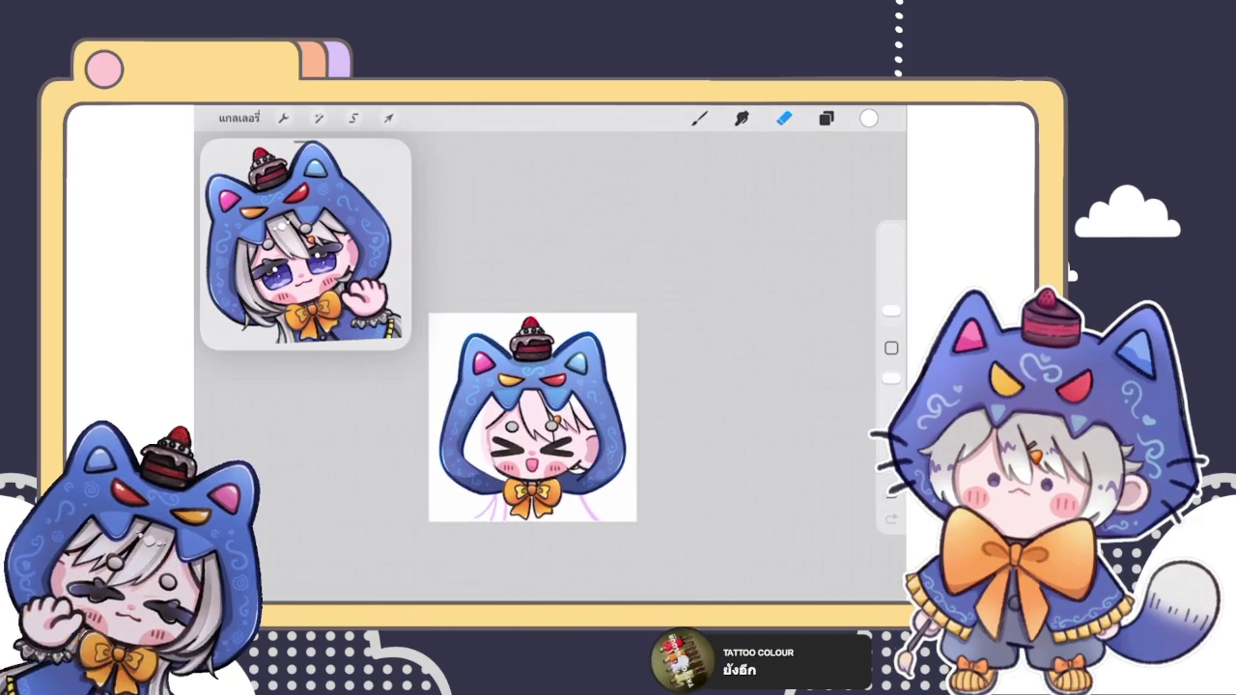
{"action": "scroll", "coordinate": [531, 425], "scroll_direction": "up", "scroll_amount": 3}
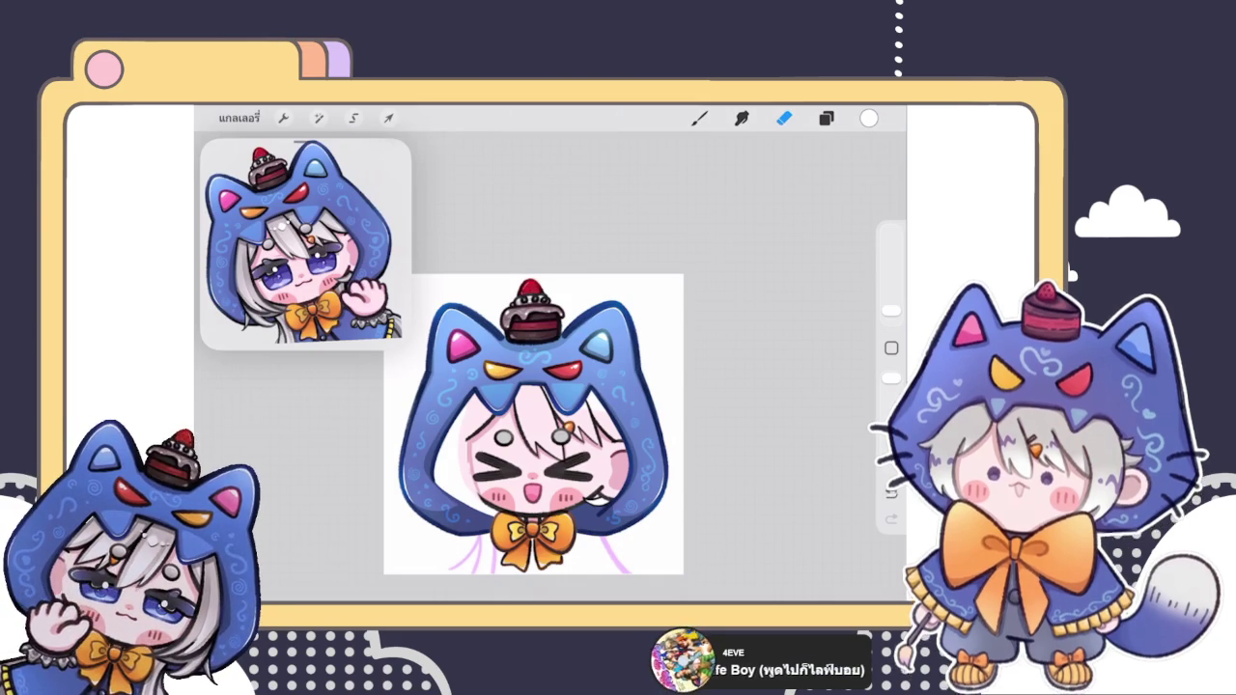
{"action": "left_click", "coordinate": [699, 118]}
{"action": "left_click", "coordinate": [825, 118]}
{"action": "left_click", "coordinate": [825, 118]}
{"action": "left_click_drag", "start_coordinate": [533, 425], "coordinate": [553, 369]}
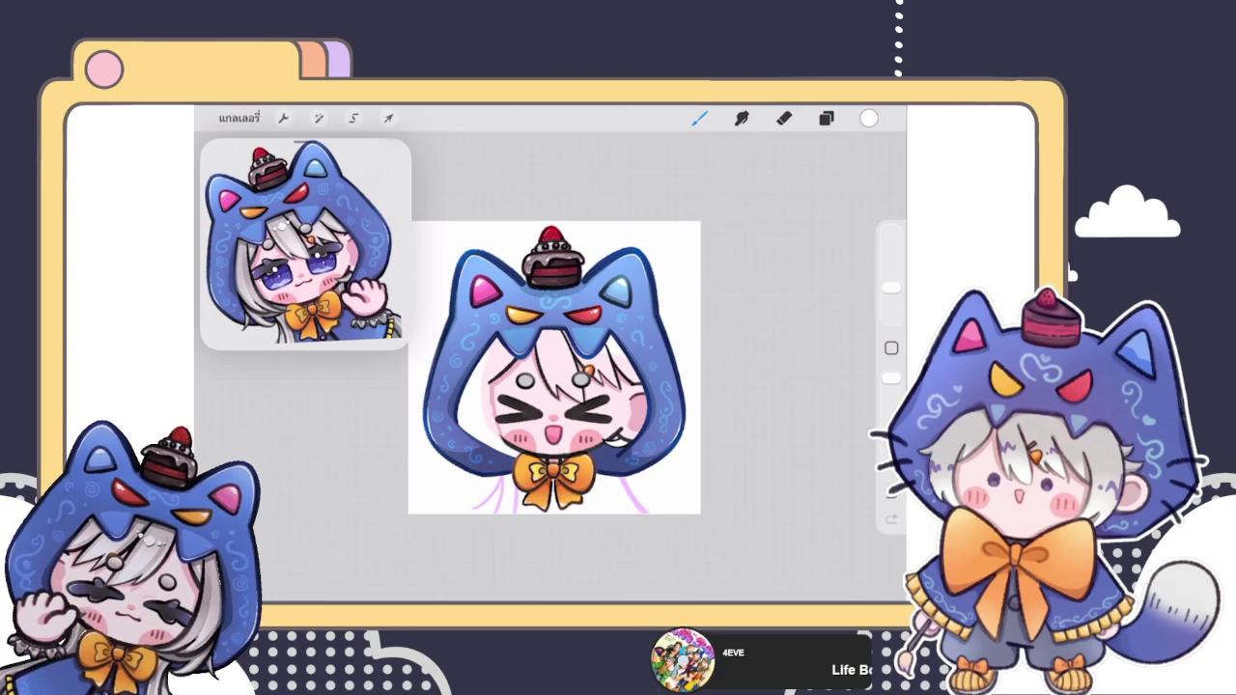
{"action": "scroll", "coordinate": [555, 366], "scroll_direction": "up", "scroll_amount": 2}
{"action": "scroll", "coordinate": [522, 347], "scroll_direction": "up", "scroll_amount": 2}
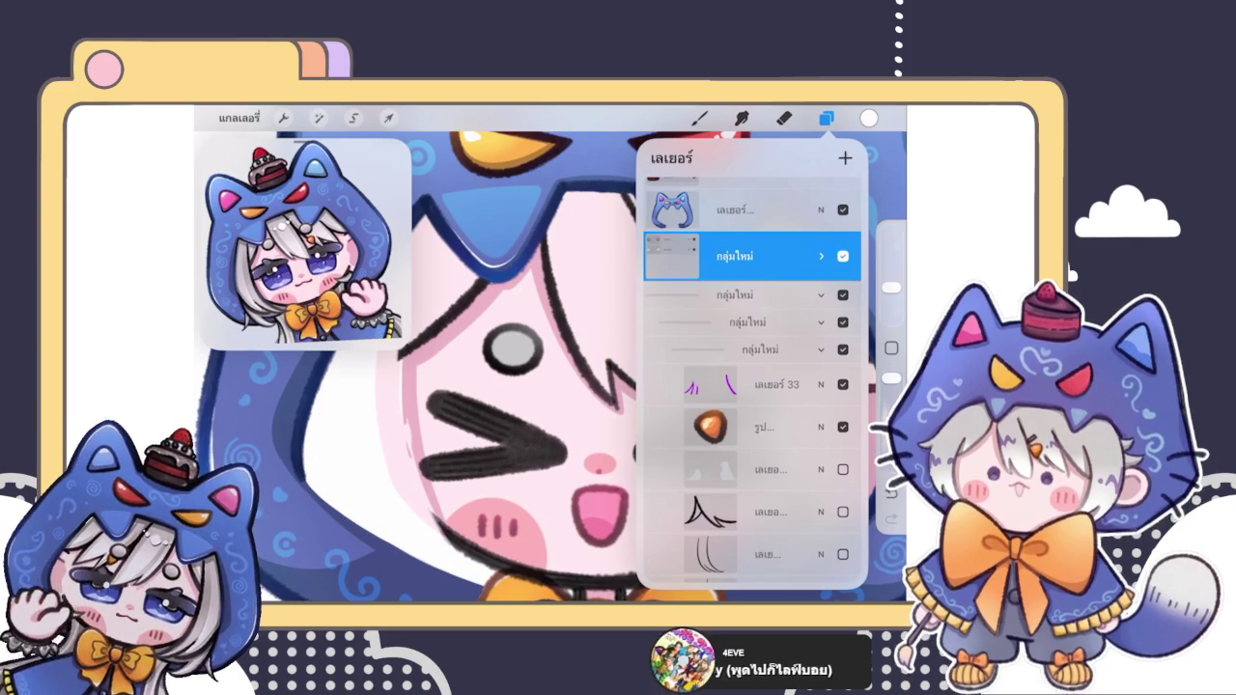
Step: Close the layer list to reveal the chibi's face, then reopen it
{"action": "left_click", "coordinate": [699, 118]}
{"action": "left_click", "coordinate": [827, 118]}
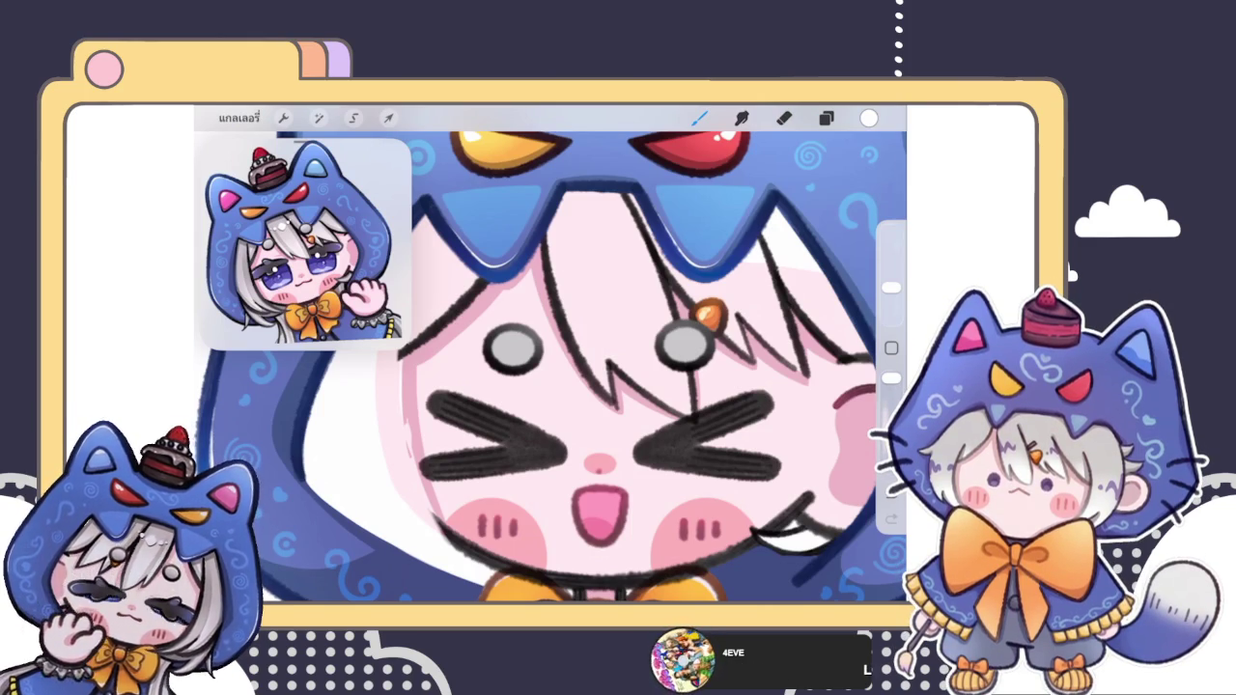
Step: Show the orange detail layer and briefly preview layer 49 on the canvas
{"action": "left_click", "coordinate": [825, 118]}
{"action": "left_click", "coordinate": [825, 118]}
{"action": "scroll", "coordinate": [579, 367], "scroll_direction": "down", "scroll_amount": 5}
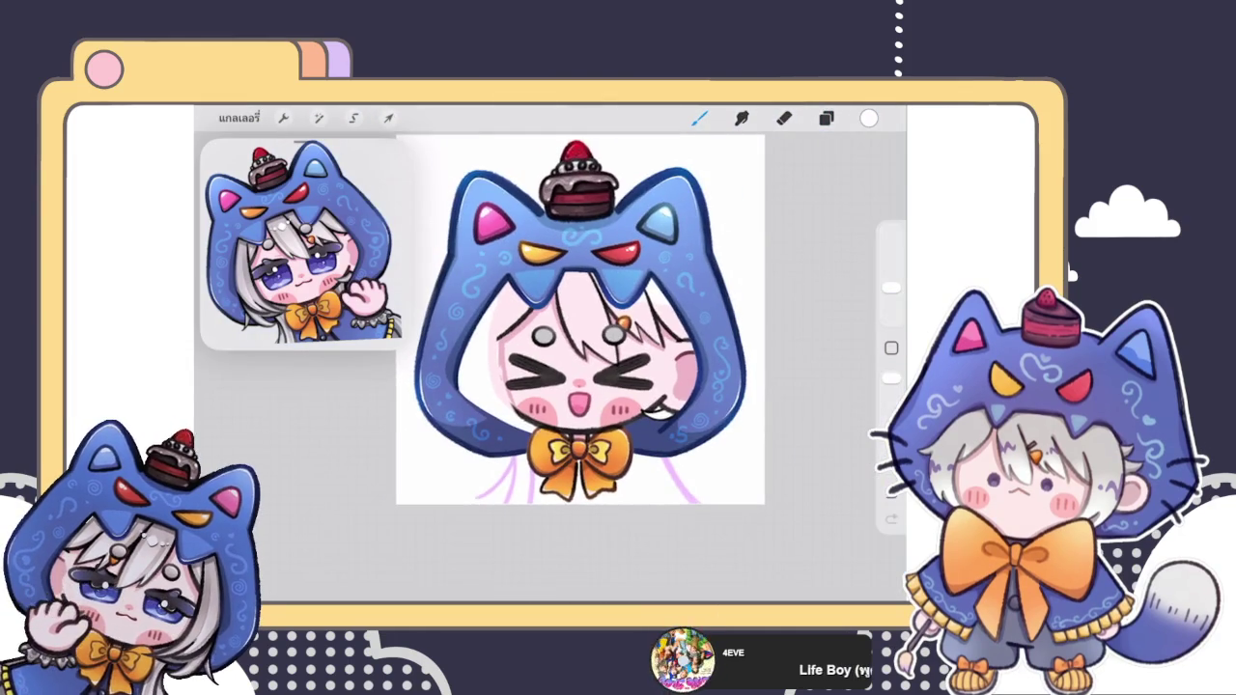
{"action": "left_click", "coordinate": [825, 118]}
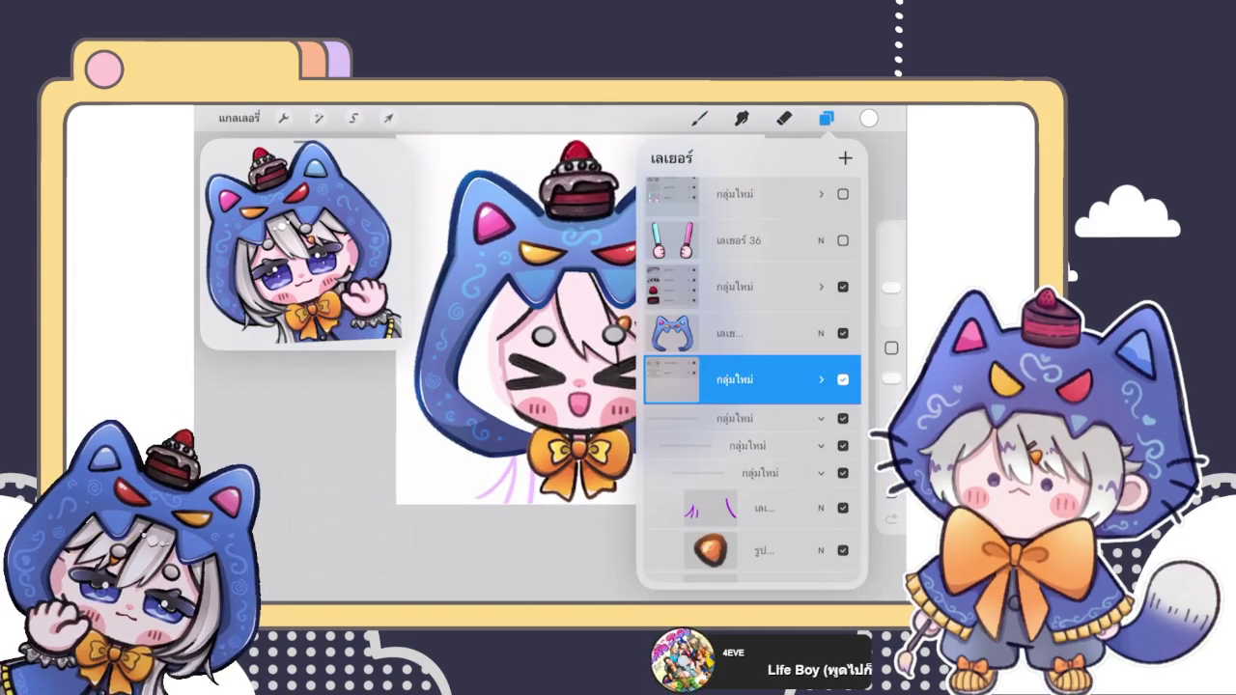
{"action": "scroll", "coordinate": [751, 386], "scroll_direction": "down", "scroll_amount": 4}
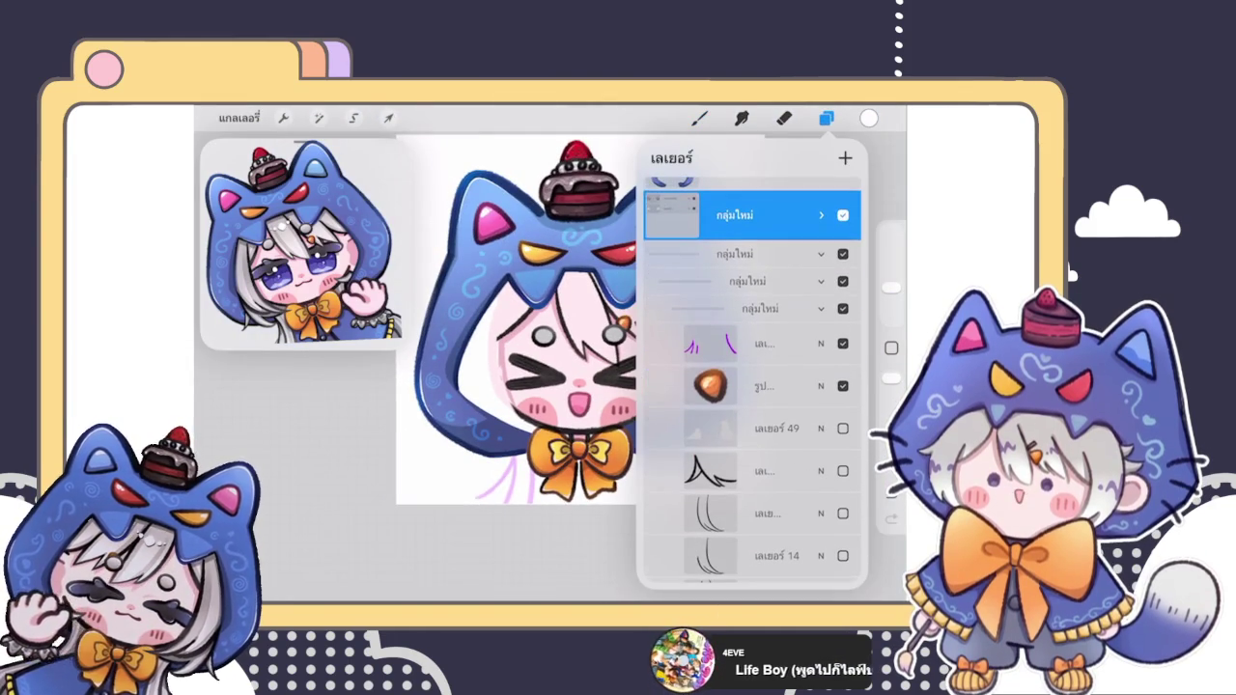
{"action": "scroll", "coordinate": [521, 328], "scroll_direction": "up", "scroll_amount": 3}
{"action": "left_click", "coordinate": [763, 386]}
{"action": "left_click", "coordinate": [843, 386]}
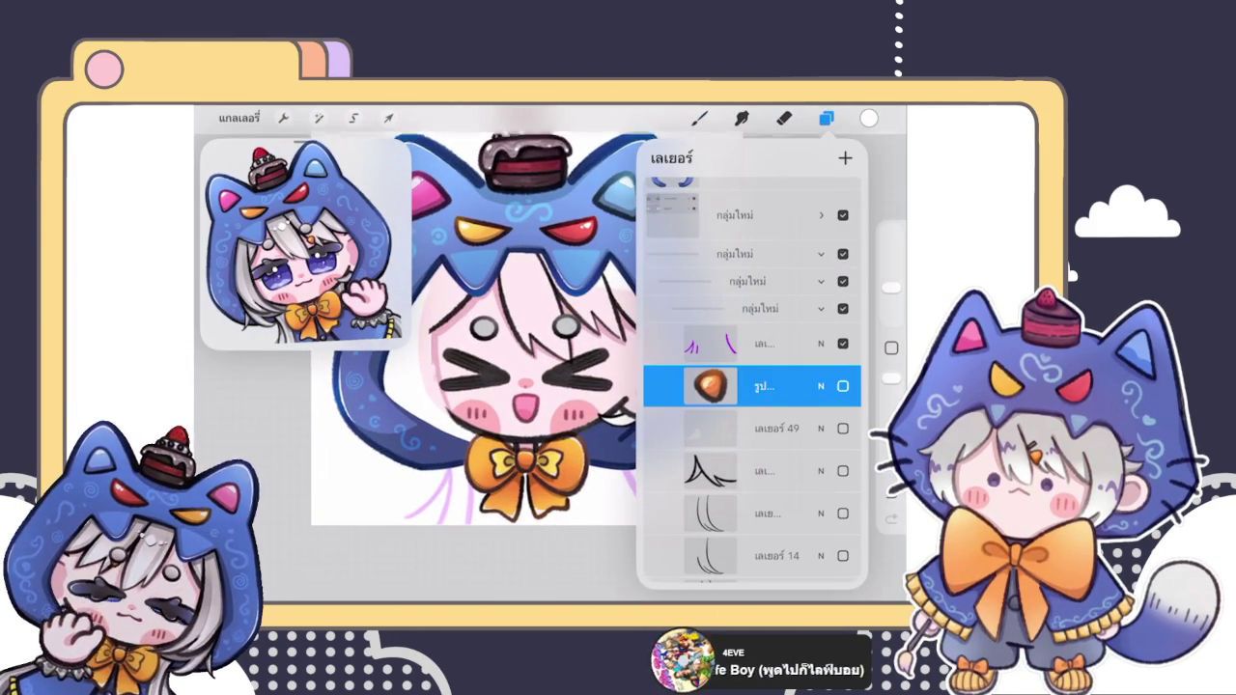
{"action": "left_click", "coordinate": [842, 386]}
{"action": "scroll", "coordinate": [751, 386], "scroll_direction": "down", "scroll_amount": 3}
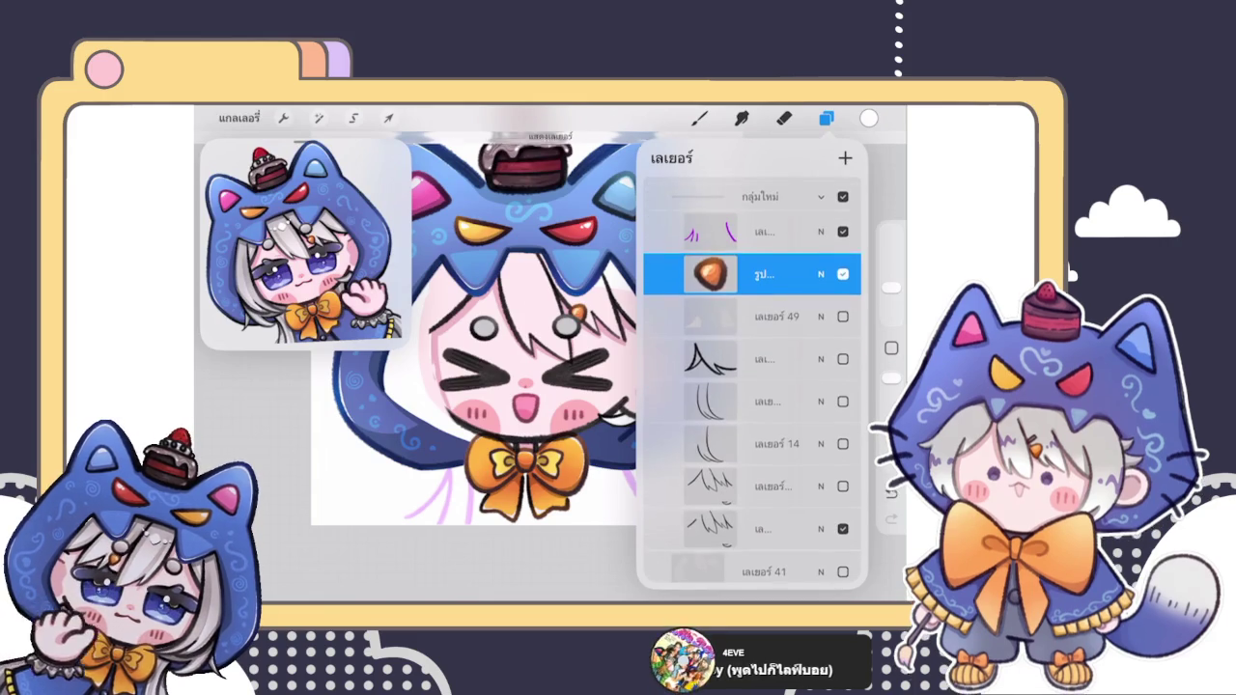
{"action": "left_click", "coordinate": [843, 316]}
{"action": "left_click", "coordinate": [843, 316]}
Step: Put the hair line-art layer into a new group and move it higher in the stack
{"action": "scroll", "coordinate": [751, 386], "scroll_direction": "down", "scroll_amount": 2}
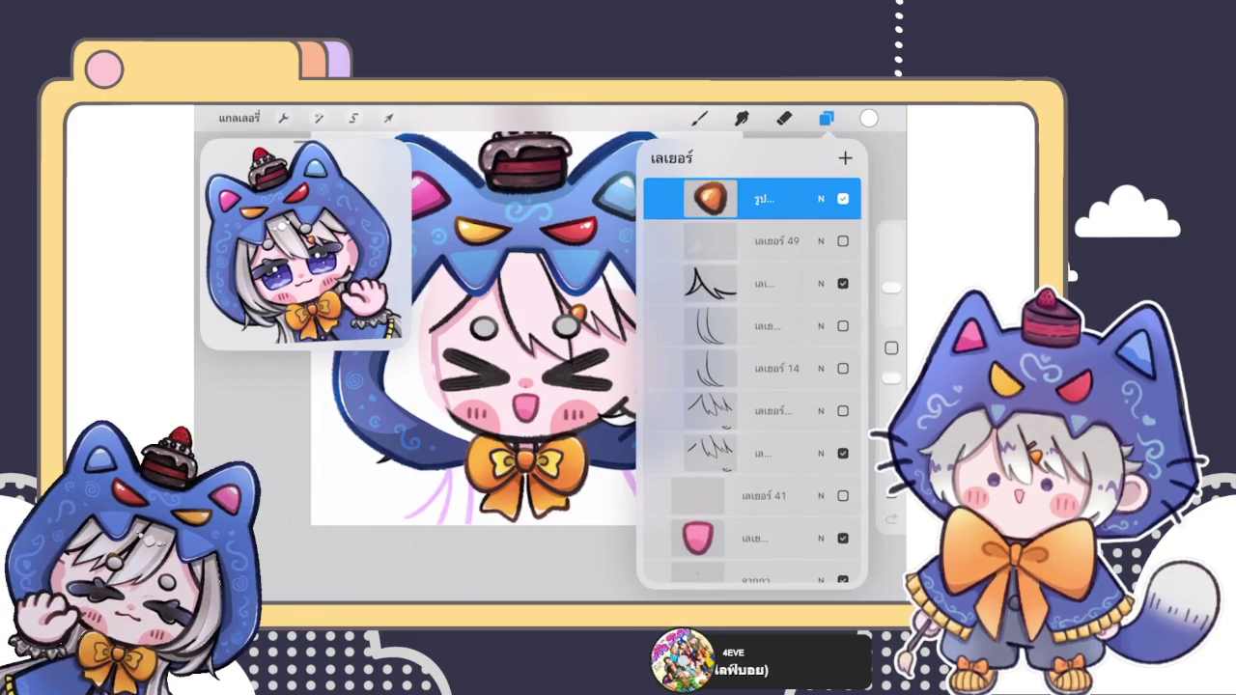
{"action": "scroll", "coordinate": [751, 387], "scroll_direction": "up", "scroll_amount": 3}
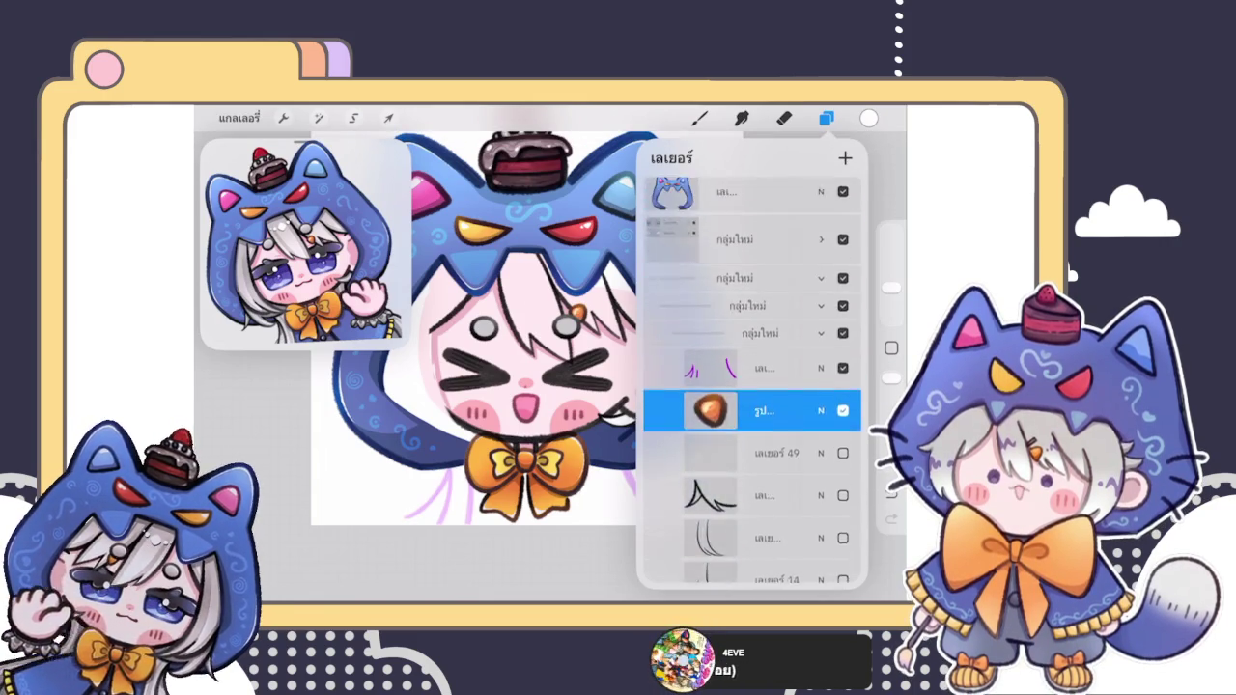
{"action": "scroll", "coordinate": [751, 386], "scroll_direction": "up", "scroll_amount": 2}
{"action": "scroll", "coordinate": [752, 379], "scroll_direction": "down", "scroll_amount": 2}
{"action": "scroll", "coordinate": [752, 379], "scroll_direction": "down", "scroll_amount": 3}
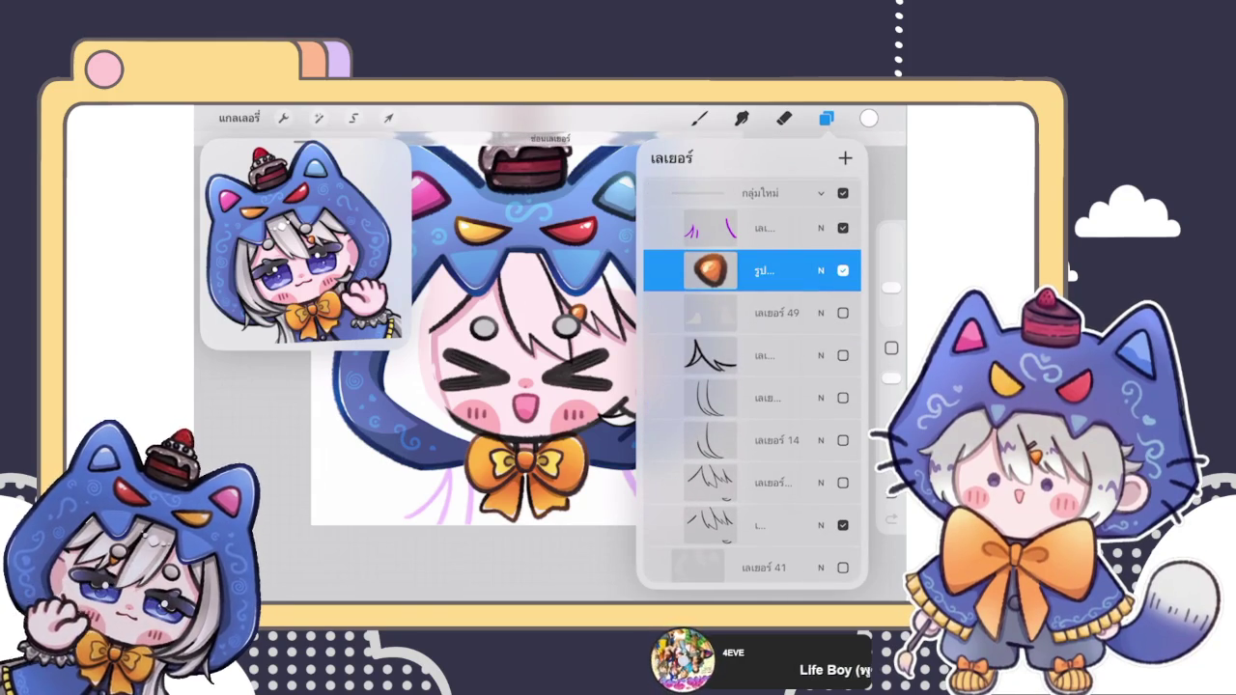
{"action": "left_click", "coordinate": [753, 356]}
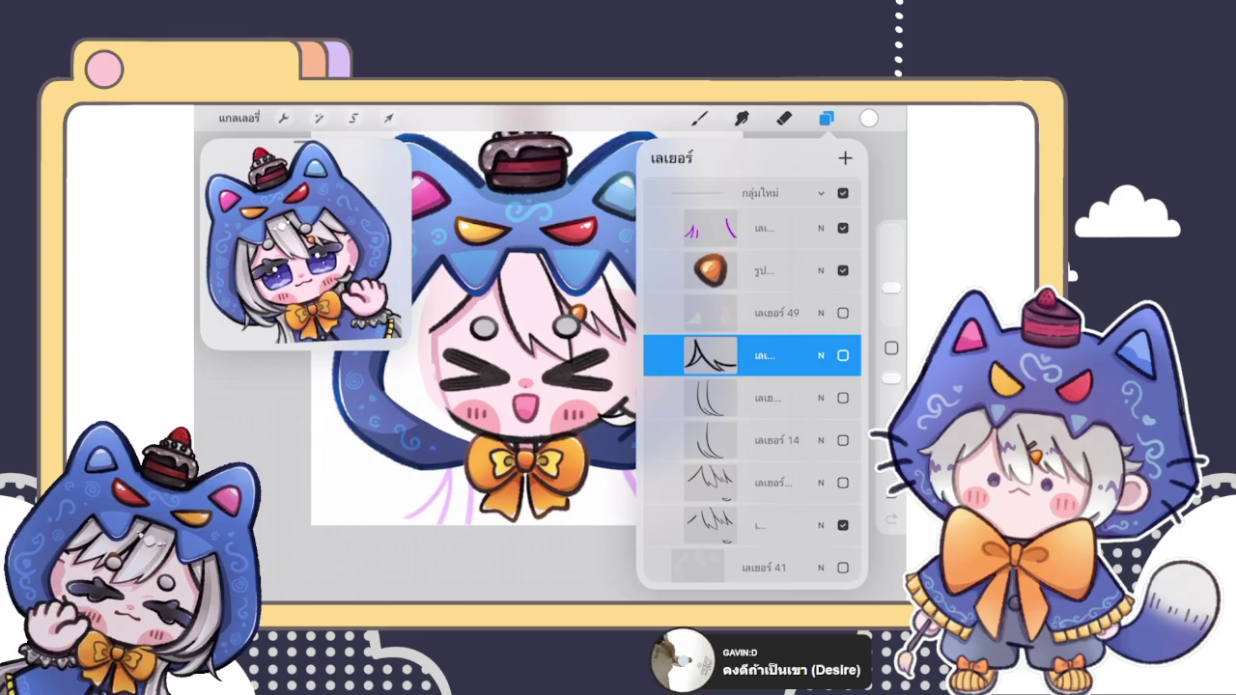
{"action": "mouse_move", "coordinate": [675, 398]}
{"action": "left_mouse_down"}
{"action": "mouse_move", "coordinate": [772, 398]}
{"action": "mouse_move", "coordinate": [786, 189]}
{"action": "left_mouse_up"}
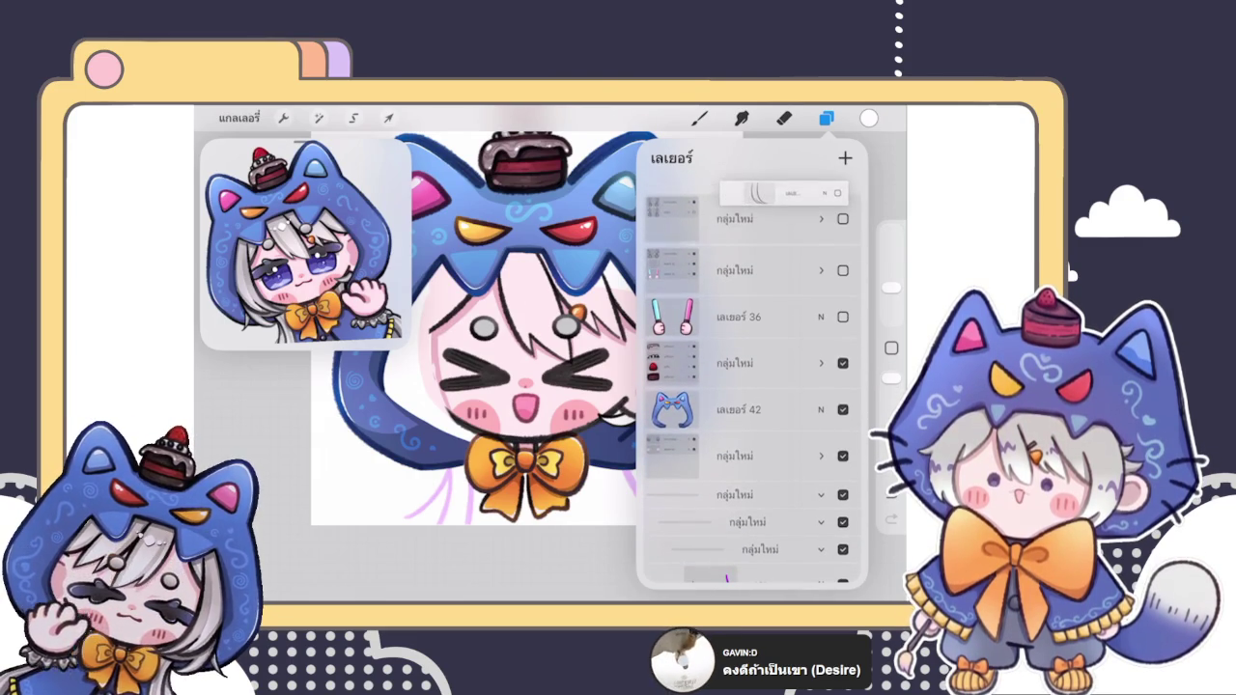
{"action": "left_click_drag", "start_coordinate": [787, 189], "coordinate": [753, 434]}
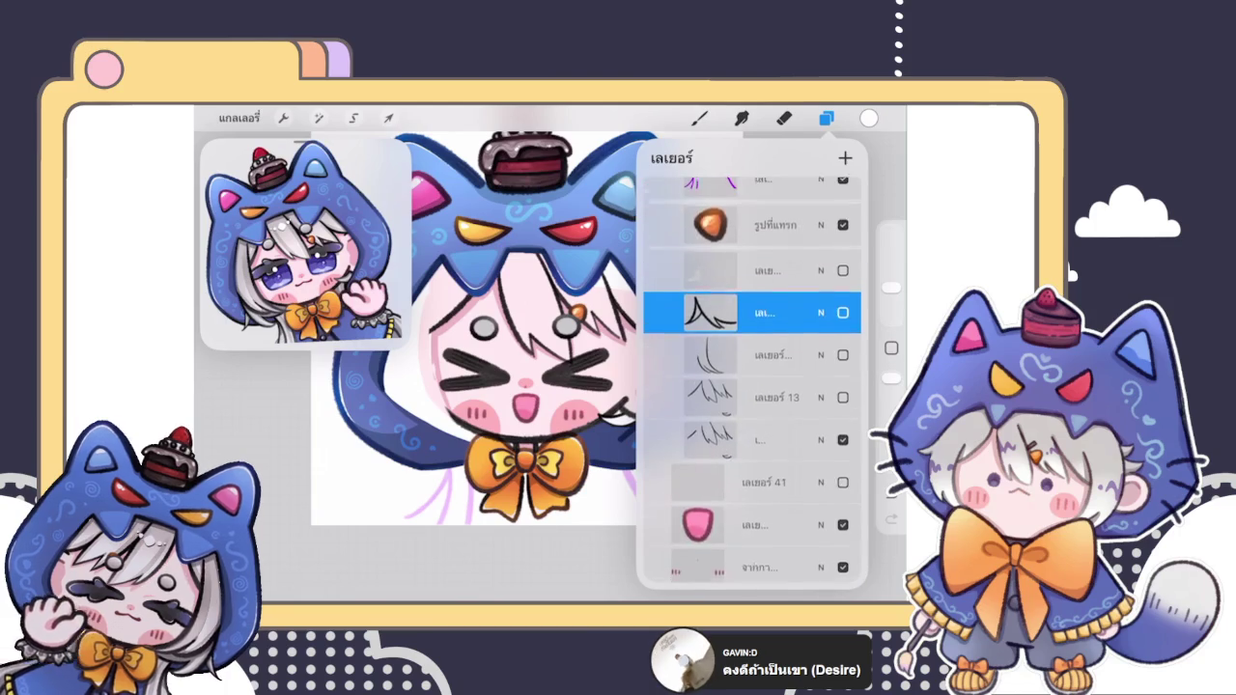
Step: Reselect the A-shaped hair stroke layer and toggle a layer's visibility to compare
{"action": "left_click", "coordinate": [753, 351]}
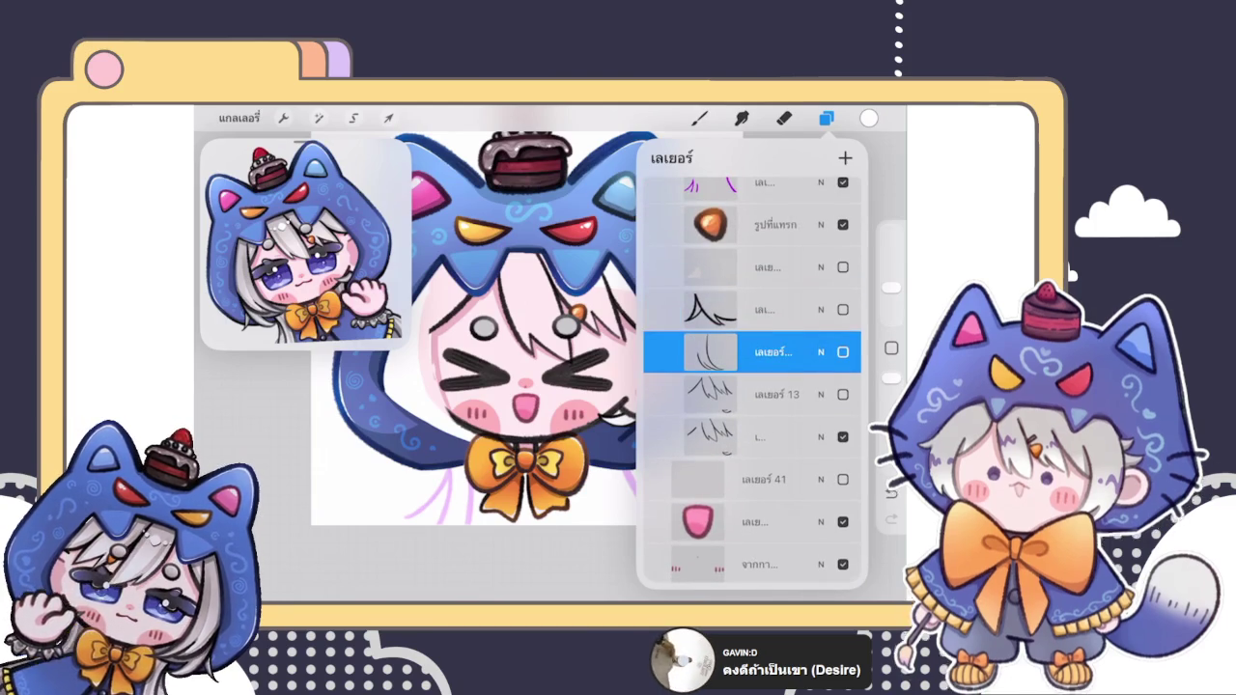
{"action": "left_click", "coordinate": [753, 309]}
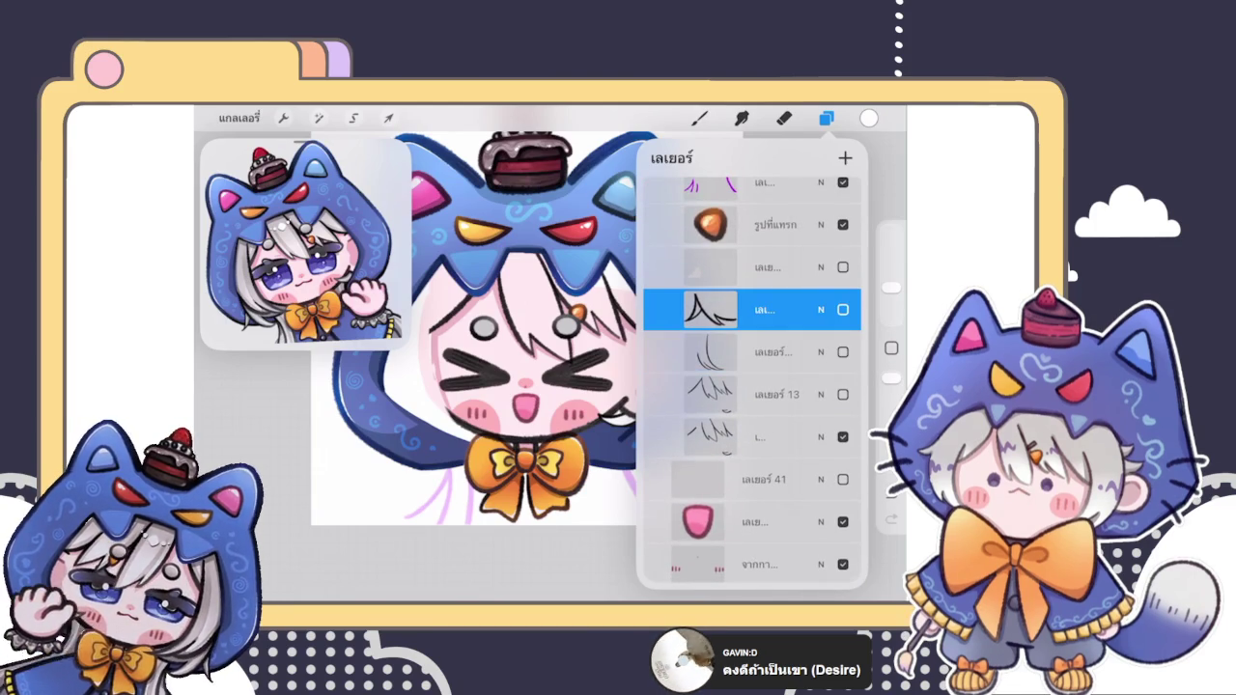
{"action": "scroll", "coordinate": [752, 380], "scroll_direction": "up", "scroll_amount": 2}
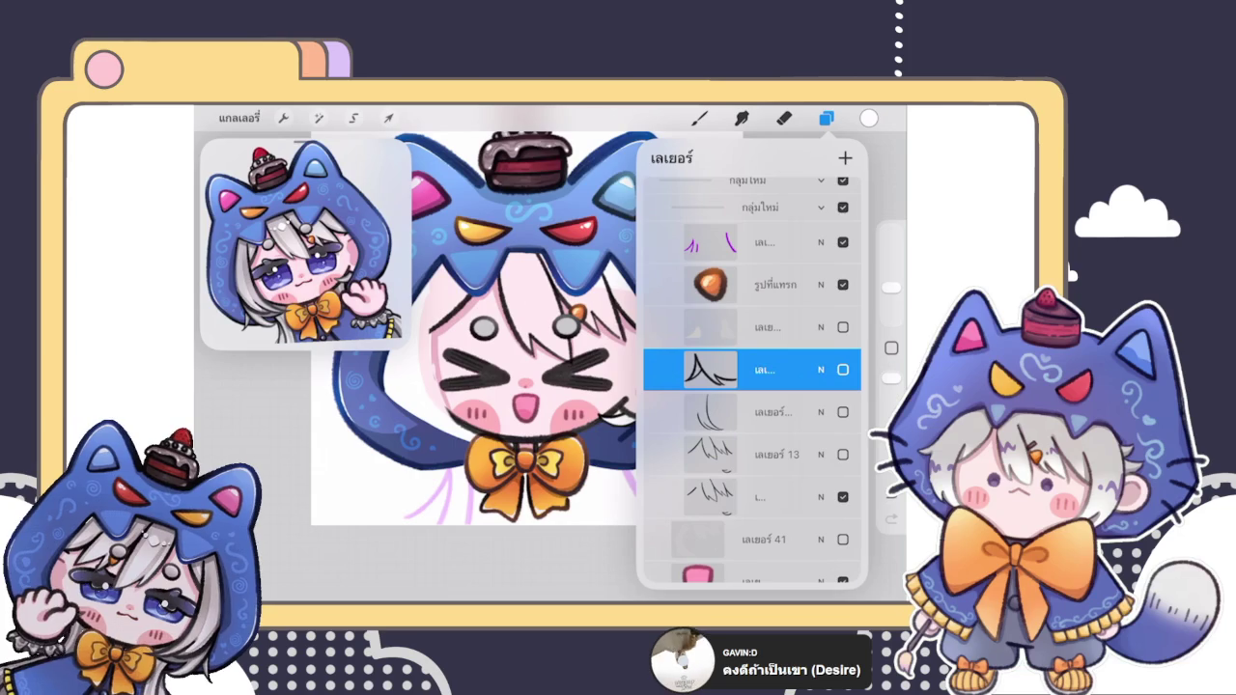
{"action": "left_click", "coordinate": [843, 497]}
{"action": "left_click", "coordinate": [843, 496]}
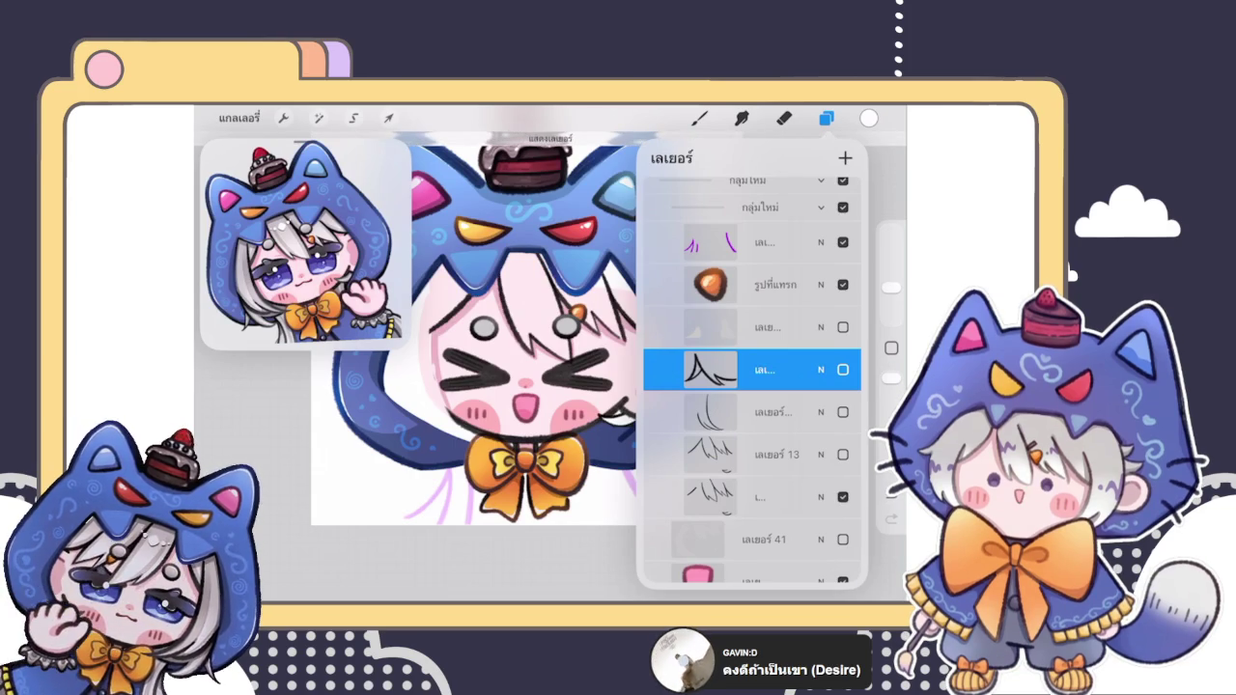
Step: Group layer 13 with two other hair layers and move the group above the hood
{"action": "left_click", "coordinate": [763, 454]}
{"action": "left_click_drag", "start_coordinate": [723, 411], "coordinate": [811, 412]}
{"action": "left_click_drag", "start_coordinate": [724, 370], "coordinate": [811, 369]}
{"action": "left_click", "coordinate": [801, 157]}
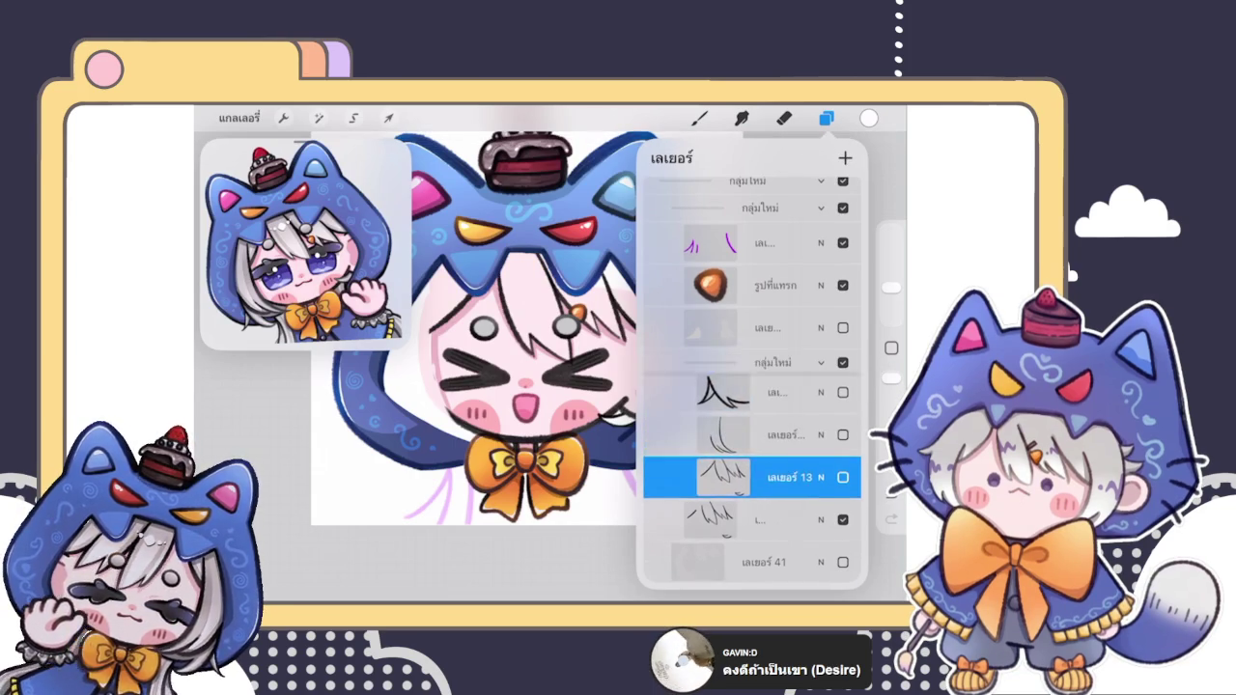
{"action": "left_click", "coordinate": [820, 362]}
{"action": "mouse_move", "coordinate": [763, 362]}
{"action": "left_mouse_down"}
{"action": "mouse_move", "coordinate": [792, 210]}
{"action": "mouse_move", "coordinate": [757, 331]}
{"action": "left_mouse_up"}
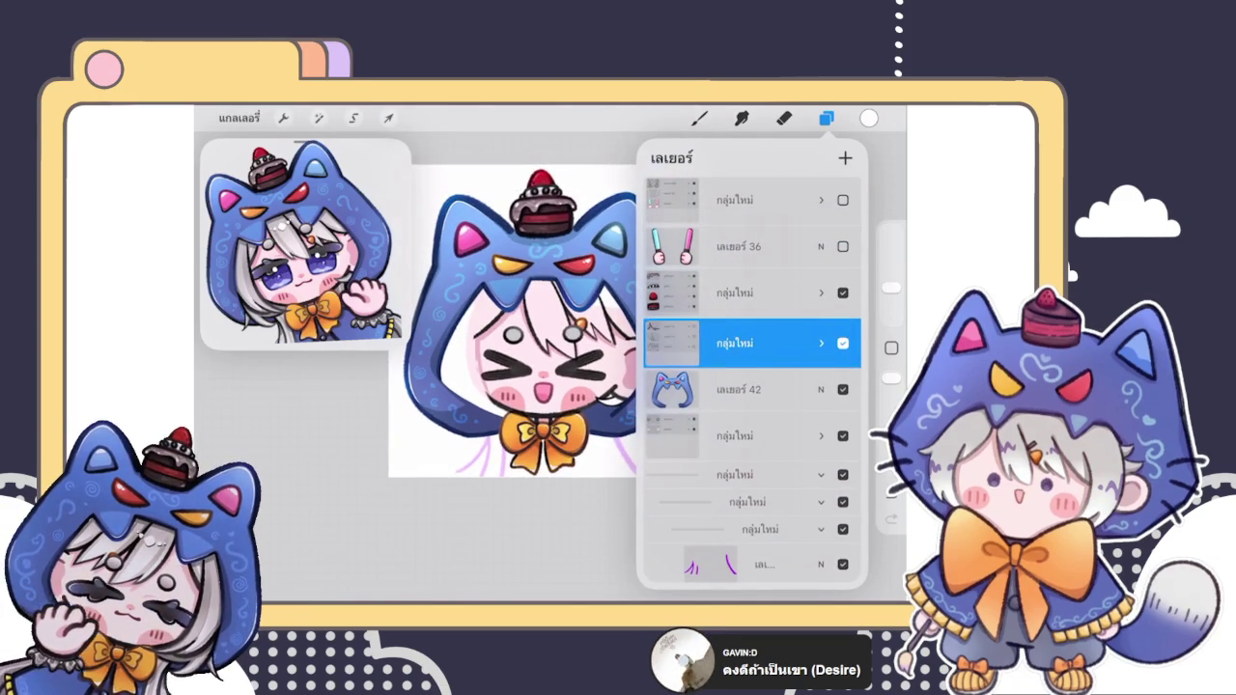
{"action": "left_click", "coordinate": [821, 331]}
Step: Ungroup the hair layers and make layer 24's strokes and the layers below visible
{"action": "left_click", "coordinate": [670, 331]}
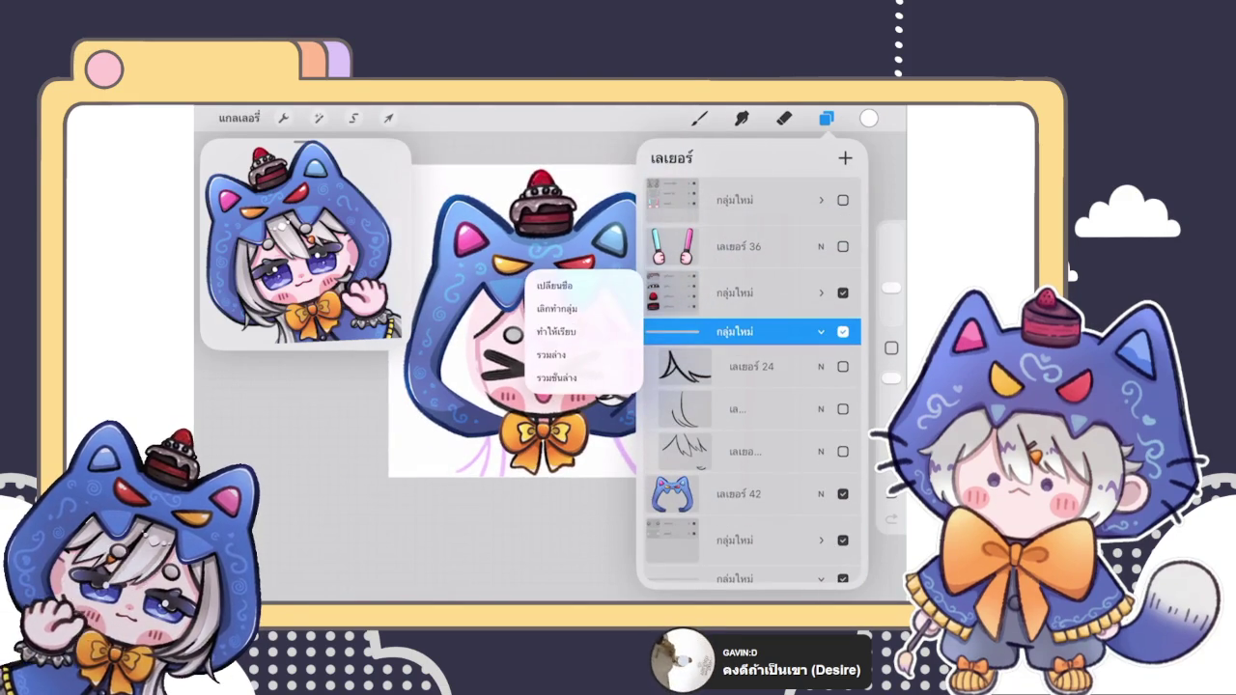
{"action": "left_click", "coordinate": [579, 391]}
{"action": "left_click", "coordinate": [843, 340]}
{"action": "left_click", "coordinate": [843, 382]}
{"action": "left_click", "coordinate": [843, 425]}
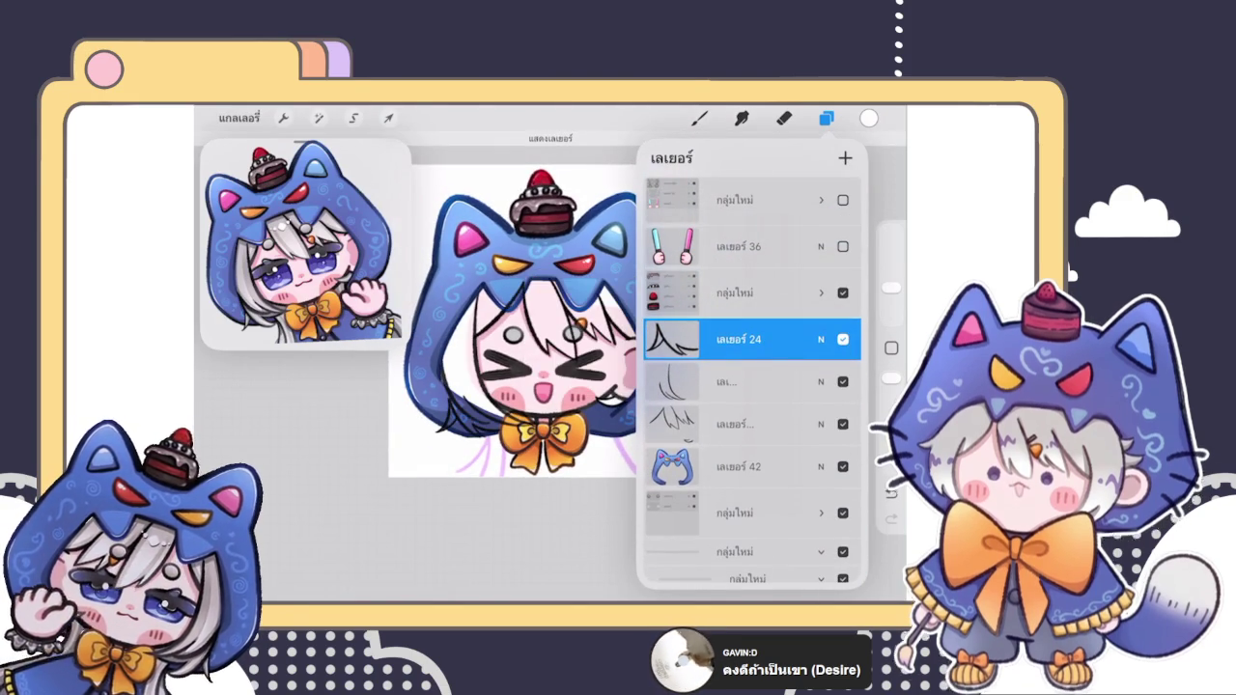
{"action": "scroll", "coordinate": [512, 319], "scroll_direction": "up", "scroll_amount": 3}
{"action": "left_click", "coordinate": [843, 424]}
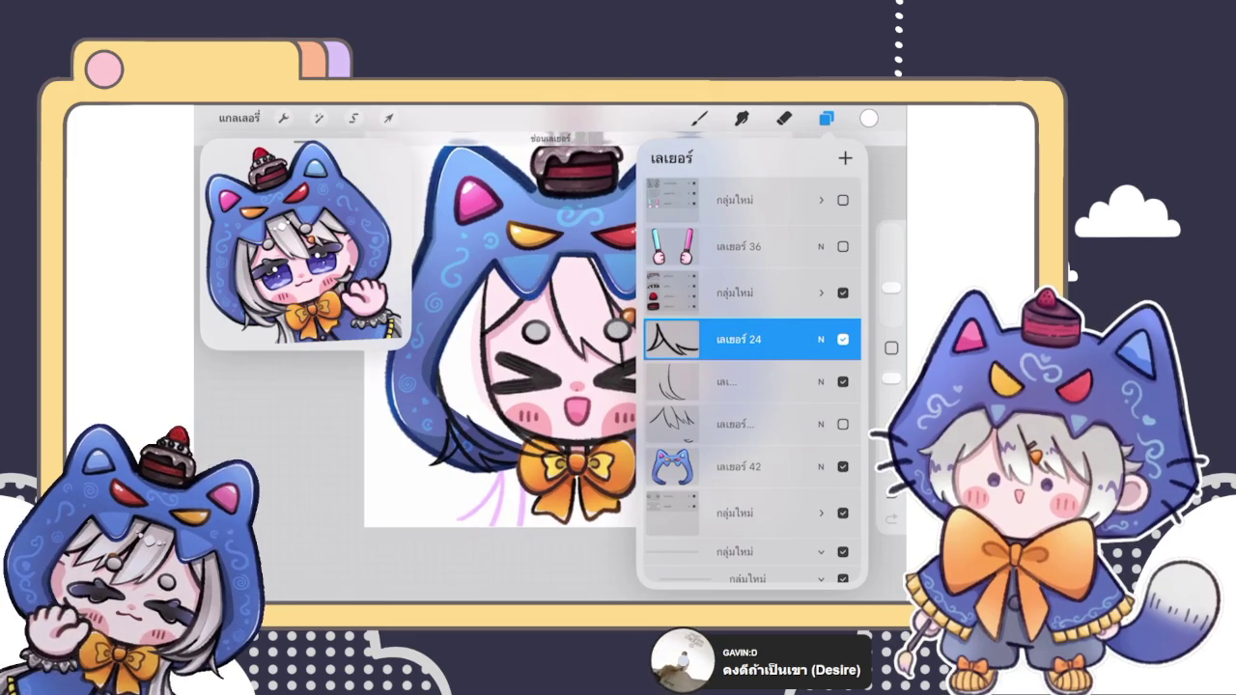
{"action": "mouse_move", "coordinate": [734, 425]}
{"action": "left_mouse_down"}
{"action": "mouse_move", "coordinate": [782, 184]}
{"action": "mouse_move", "coordinate": [753, 193]}
{"action": "left_mouse_up"}
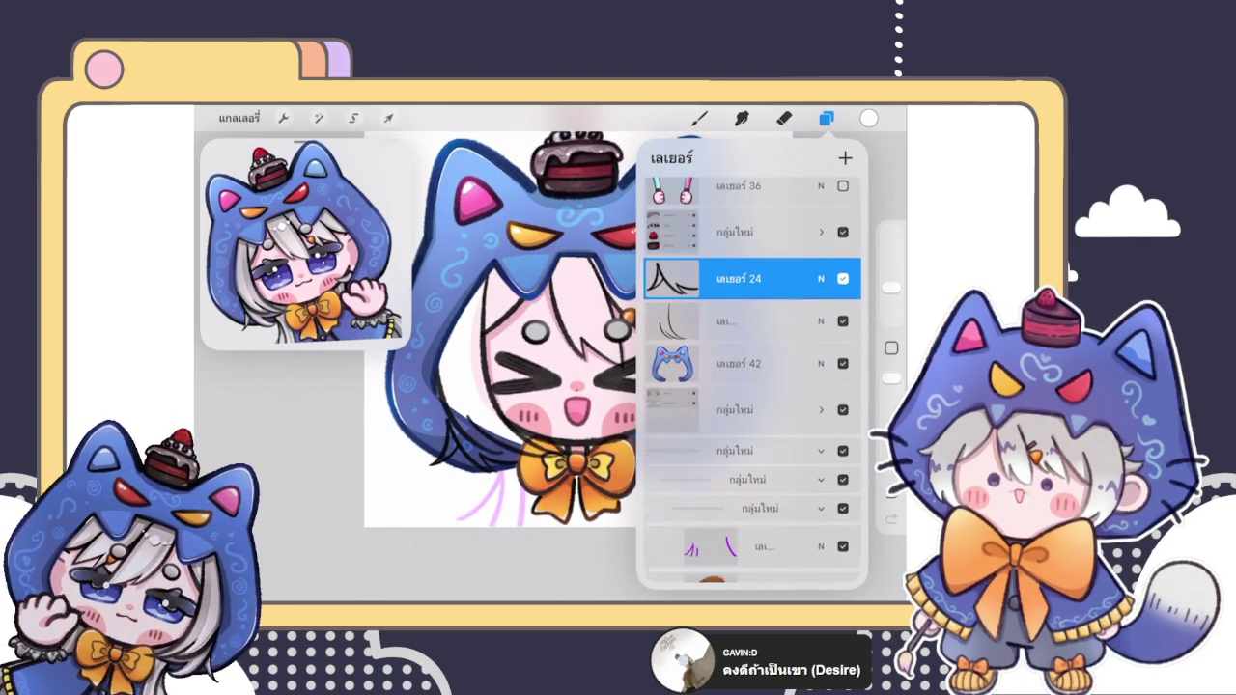
{"action": "scroll", "coordinate": [434, 386], "scroll_direction": "up", "scroll_amount": 3}
{"action": "scroll", "coordinate": [434, 387], "scroll_direction": "up", "scroll_amount": 3}
{"action": "scroll", "coordinate": [434, 386], "scroll_direction": "up", "scroll_amount": 3}
{"action": "scroll", "coordinate": [434, 386], "scroll_direction": "up", "scroll_amount": 3}
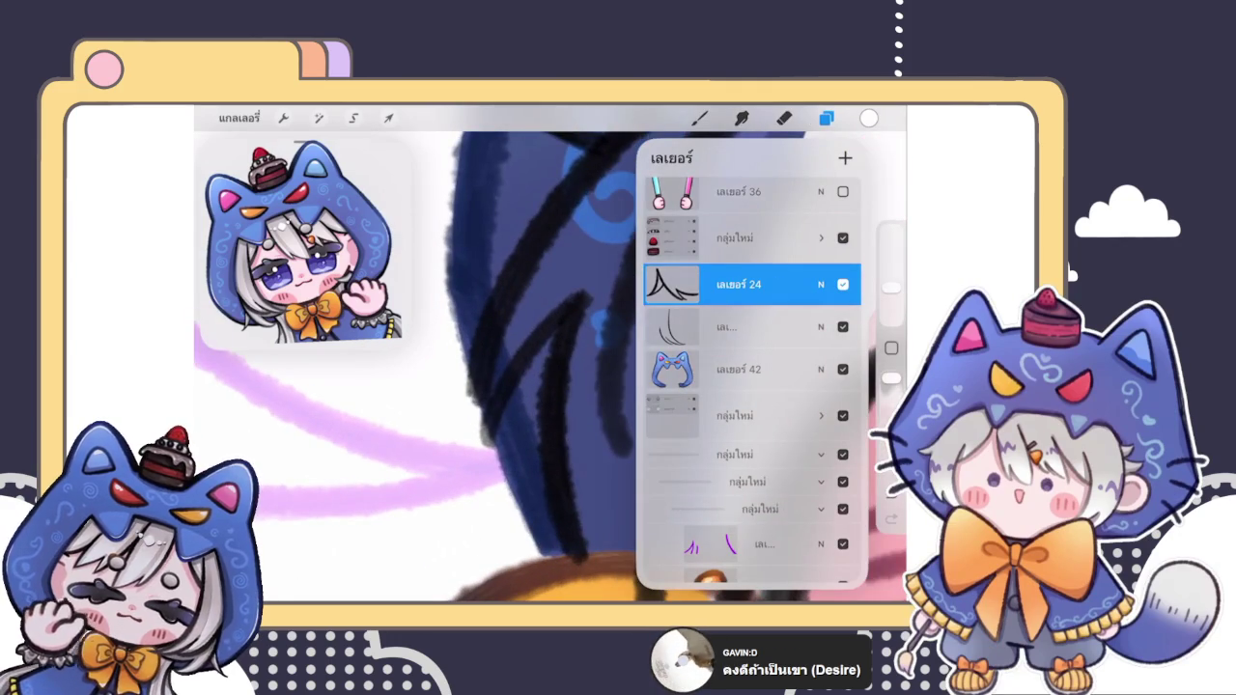
Step: Switch to a different sketching brush in black and undo the stray stroke
{"action": "left_click", "coordinate": [699, 117]}
{"action": "left_click", "coordinate": [748, 256]}
{"action": "left_click", "coordinate": [699, 117]}
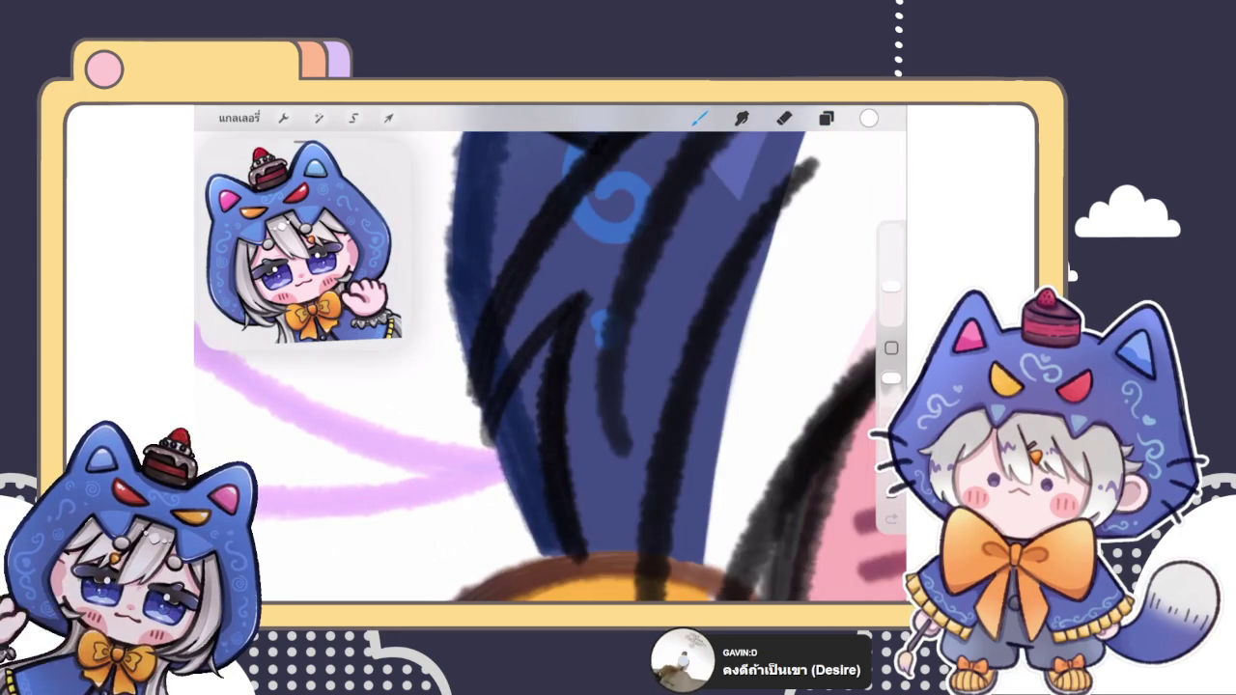
{"action": "left_click", "coordinate": [869, 117]}
{"action": "left_click", "coordinate": [693, 309]}
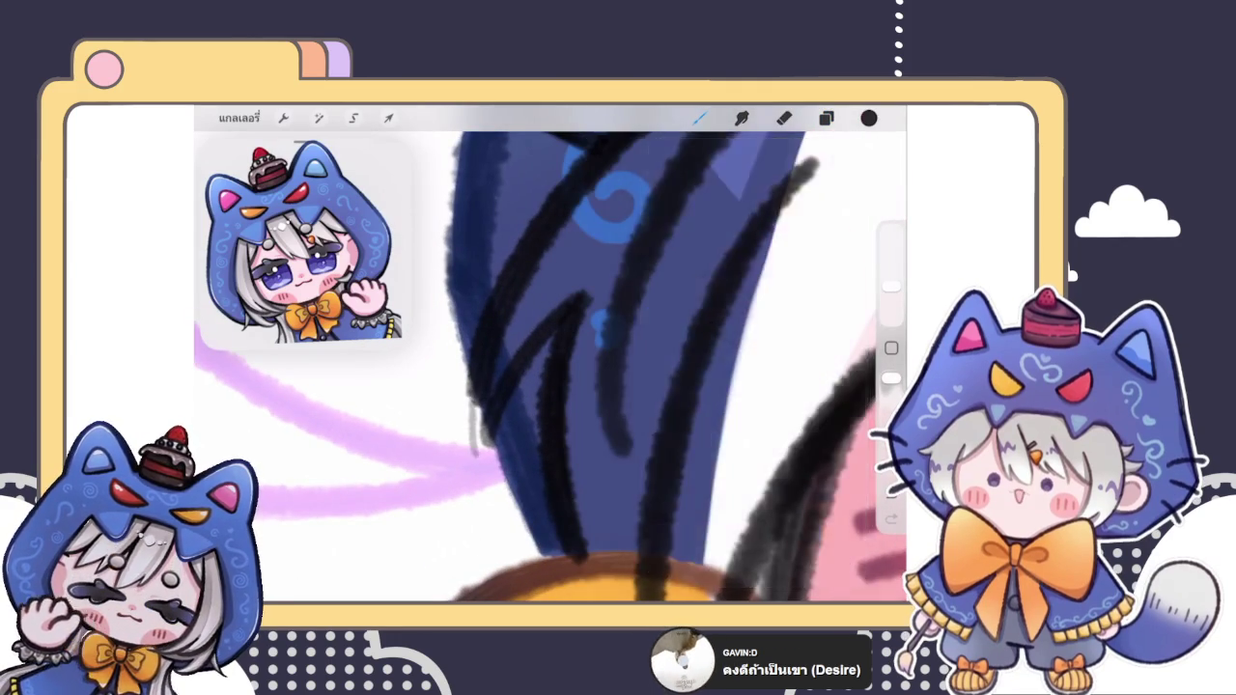
{"action": "scroll", "coordinate": [551, 367], "scroll_direction": "up", "scroll_amount": 3}
{"action": "key", "text": "ctrl+z"}
Step: Sketch dark hair strands falling over the hood's left edge
{"action": "left_click_drag", "start_coordinate": [482, 367], "coordinate": [487, 507]}
{"action": "left_click_drag", "start_coordinate": [495, 400], "coordinate": [493, 507]}
{"action": "left_click_drag", "start_coordinate": [500, 424], "coordinate": [497, 510]}
{"action": "left_click_drag", "start_coordinate": [480, 377], "coordinate": [487, 508]}
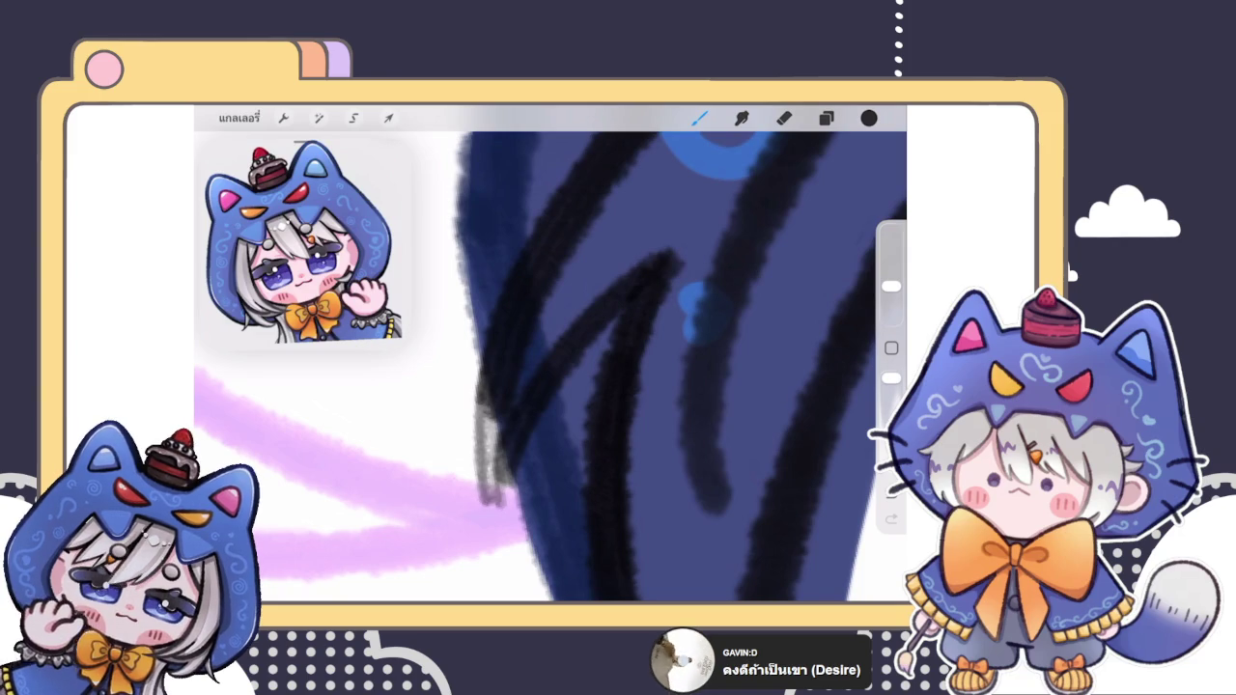
{"action": "left_click_drag", "start_coordinate": [494, 407], "coordinate": [492, 512]}
{"action": "left_click_drag", "start_coordinate": [511, 460], "coordinate": [494, 515]}
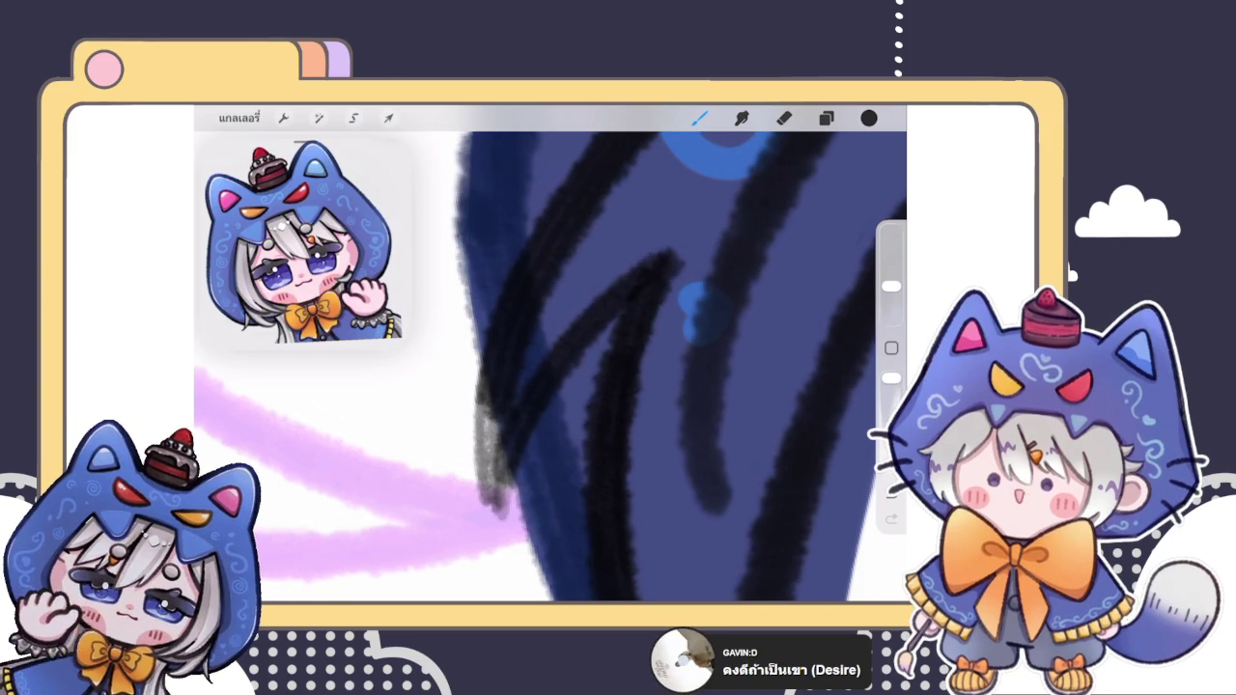
{"action": "mouse_move", "coordinate": [483, 391]}
{"action": "left_mouse_down"}
{"action": "mouse_move", "coordinate": [487, 526]}
{"action": "mouse_move", "coordinate": [492, 509]}
{"action": "left_mouse_up"}
{"action": "scroll", "coordinate": [598, 367], "scroll_direction": "down", "scroll_amount": 2}
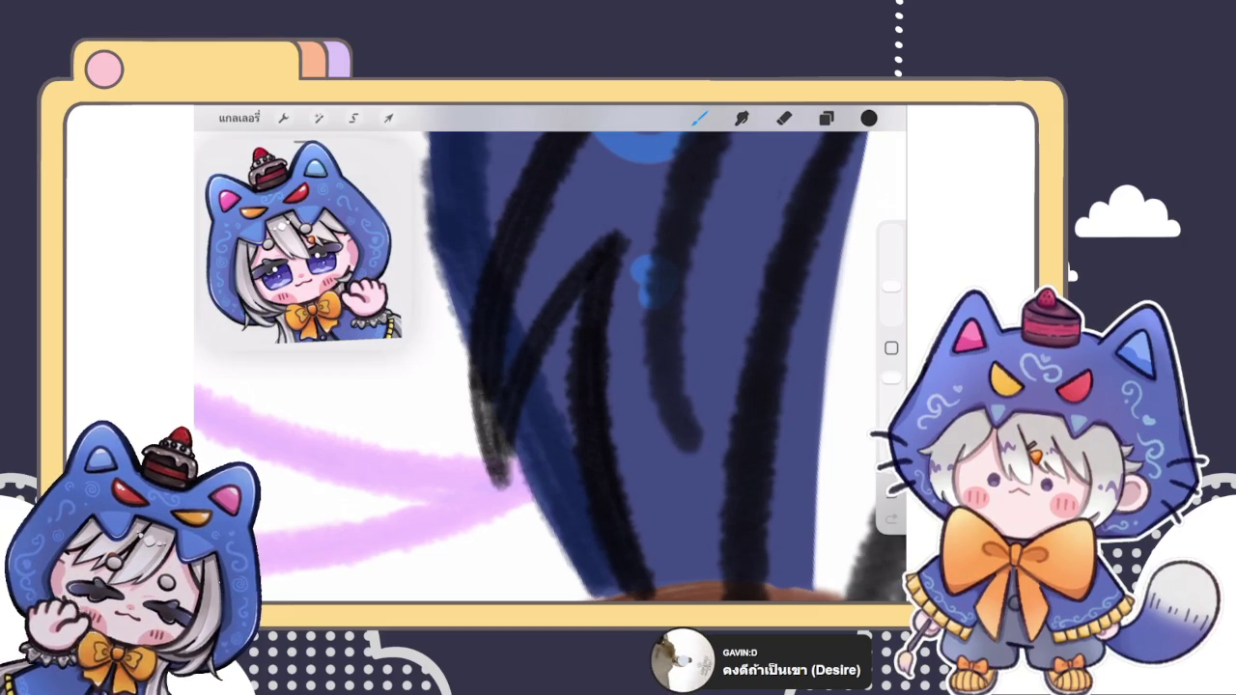
{"action": "left_click_drag", "start_coordinate": [473, 377], "coordinate": [488, 468]}
{"action": "left_click_drag", "start_coordinate": [487, 404], "coordinate": [494, 455]}
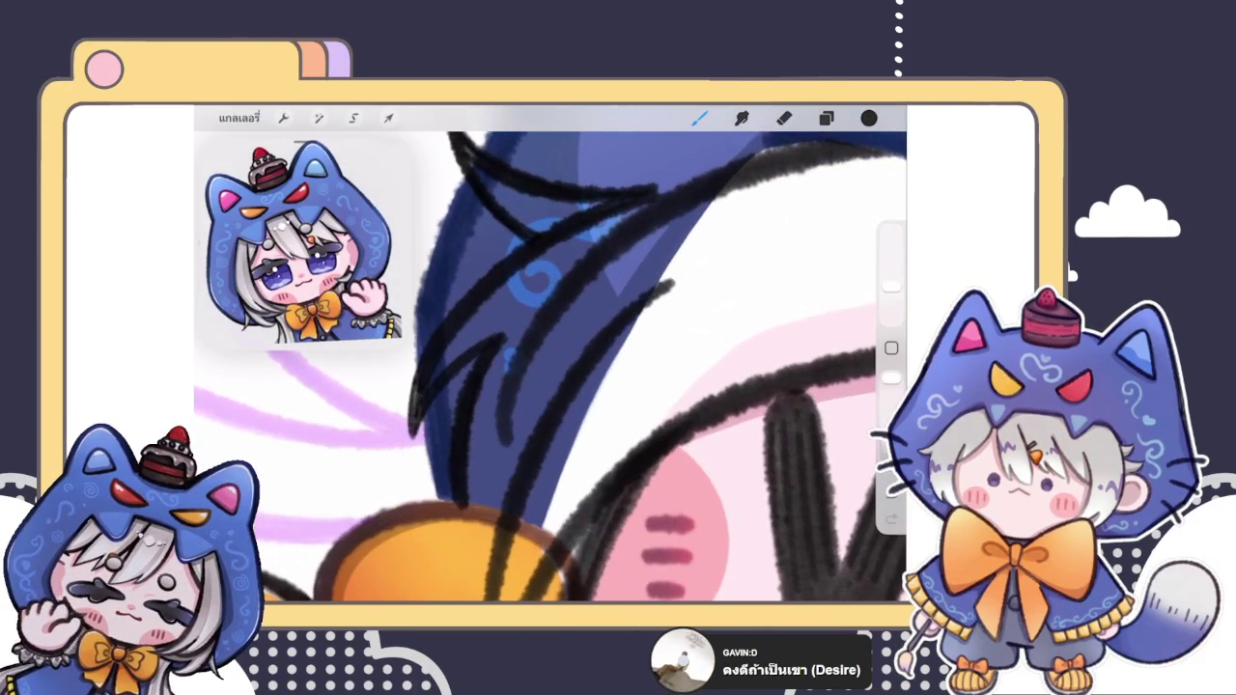
Step: Select layer 14 in the layer list
{"action": "left_click", "coordinate": [826, 117]}
{"action": "left_click", "coordinate": [738, 421]}
{"action": "left_click", "coordinate": [699, 118]}
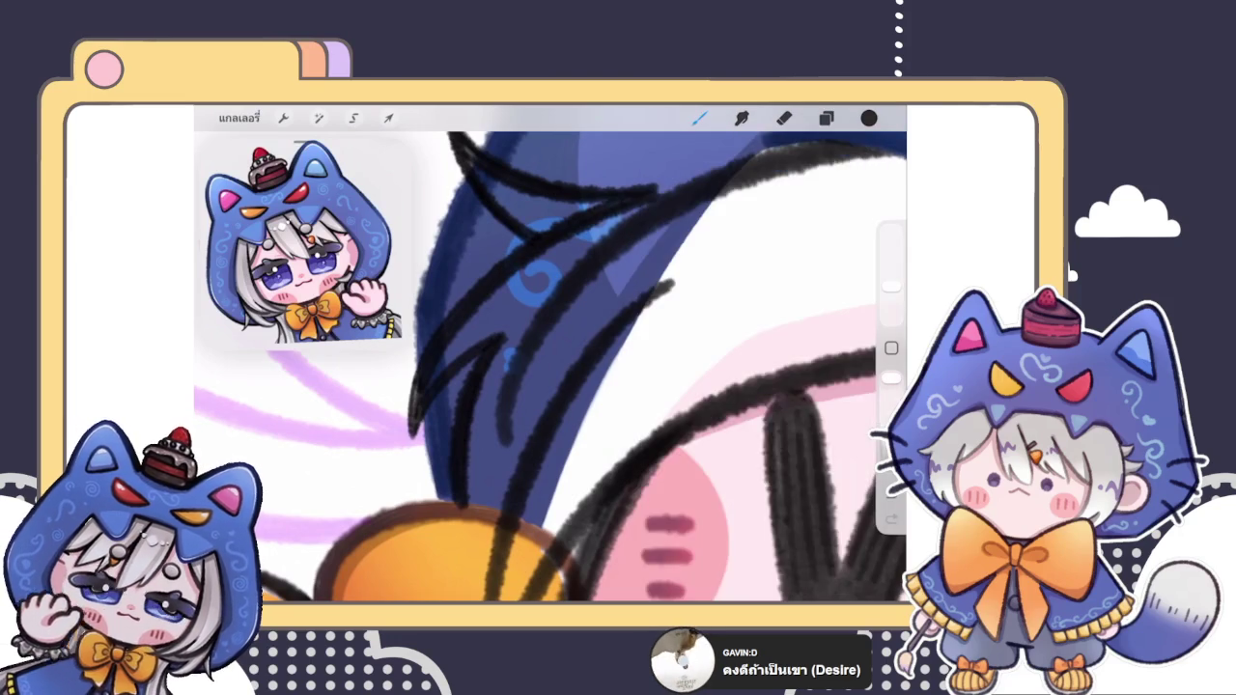
{"action": "left_click", "coordinate": [826, 117]}
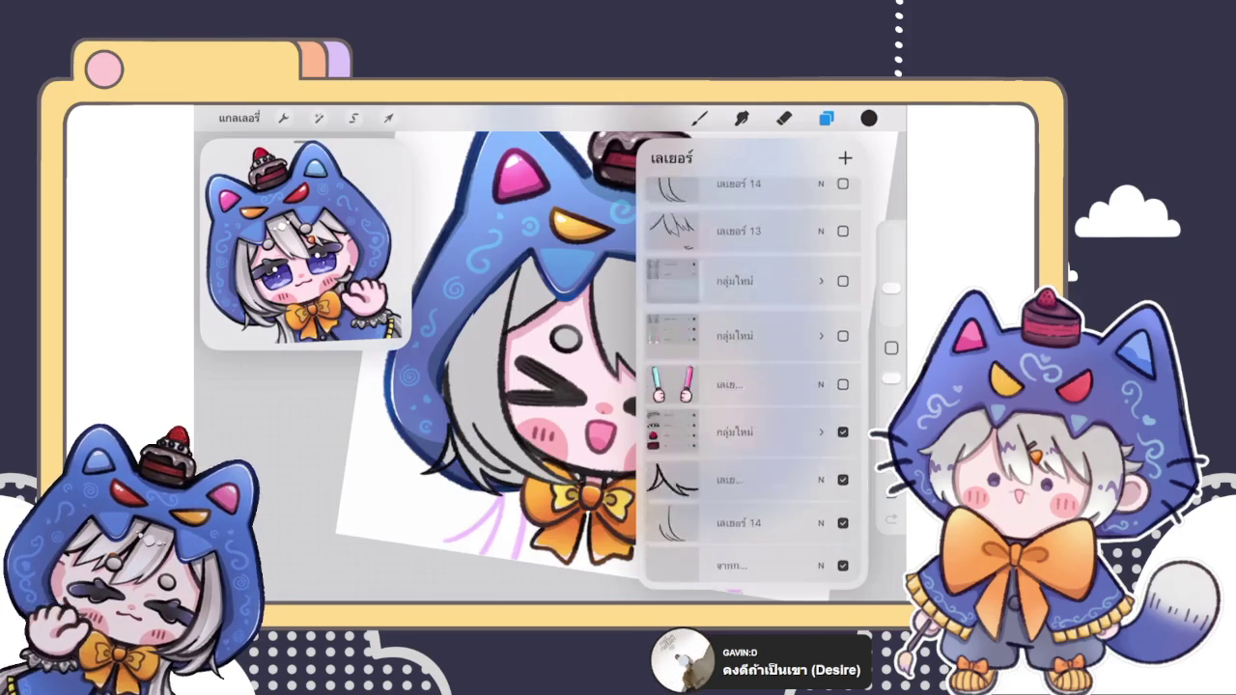
Step: Close the low-opacity layer's blend settings and switch to a soft airbrush eraser
{"action": "scroll", "coordinate": [753, 386], "scroll_direction": "up", "scroll_amount": 5}
{"action": "left_click", "coordinate": [730, 471]}
{"action": "left_click", "coordinate": [821, 471]}
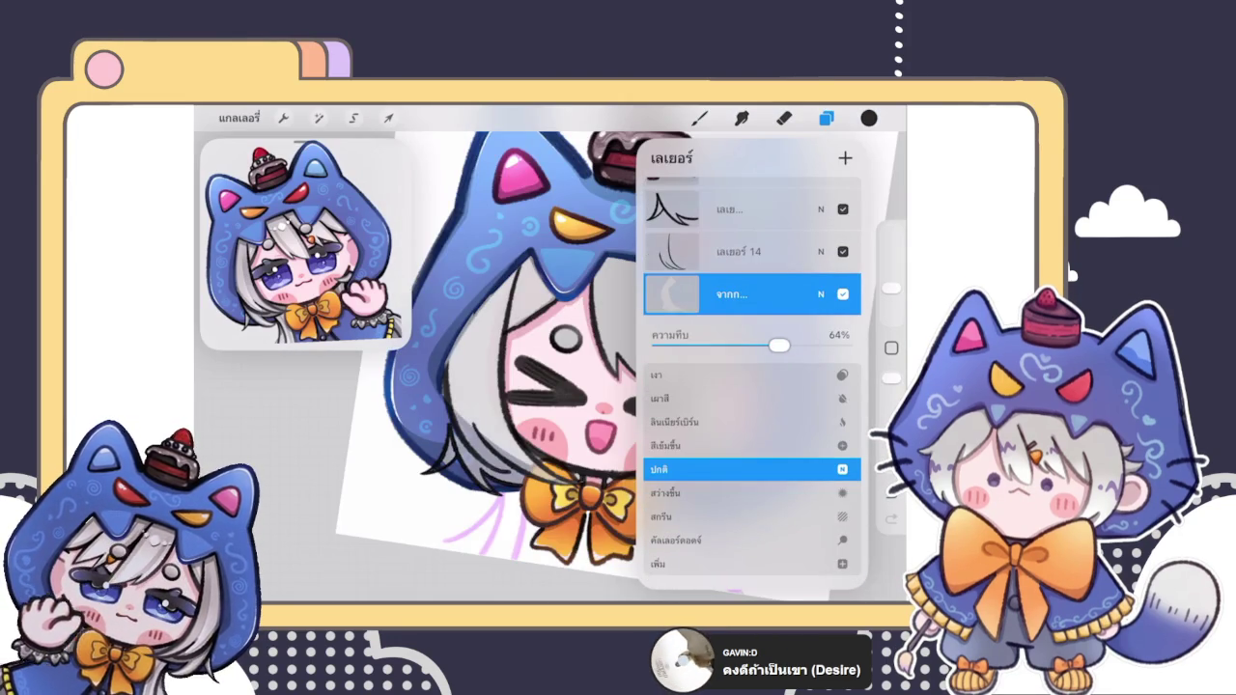
{"action": "left_click", "coordinate": [820, 294]}
{"action": "left_click", "coordinate": [783, 118]}
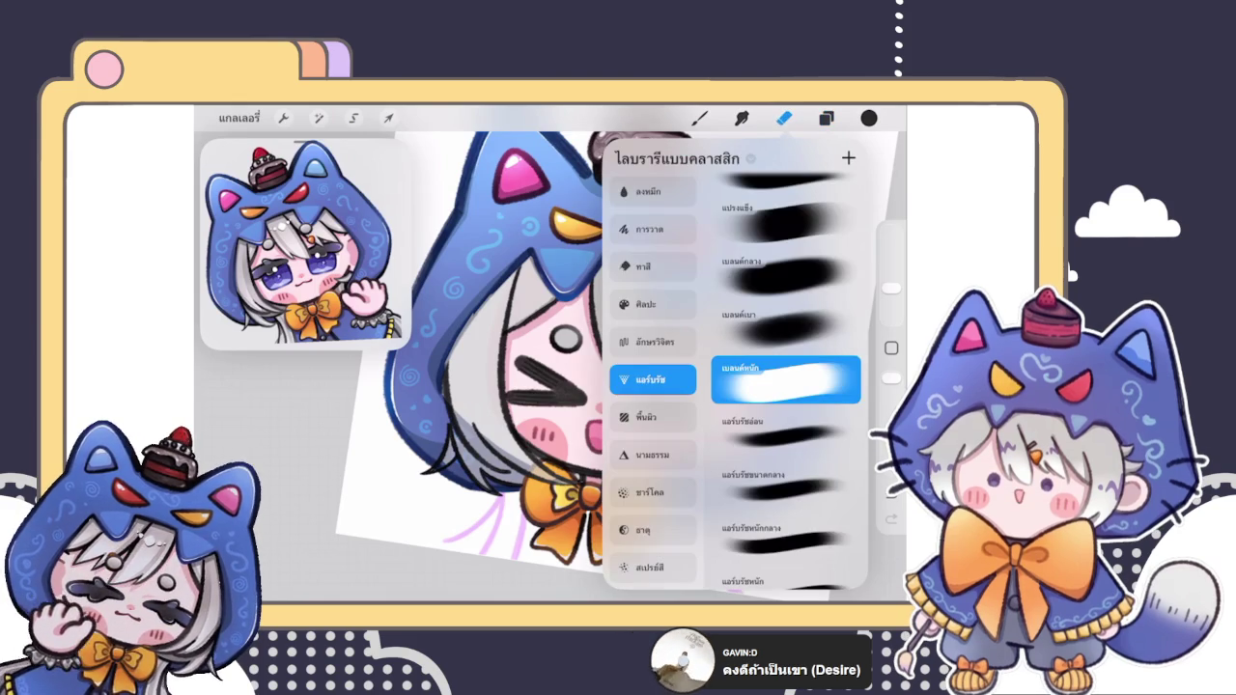
{"action": "scroll", "coordinate": [550, 367], "scroll_direction": "down", "scroll_amount": 2}
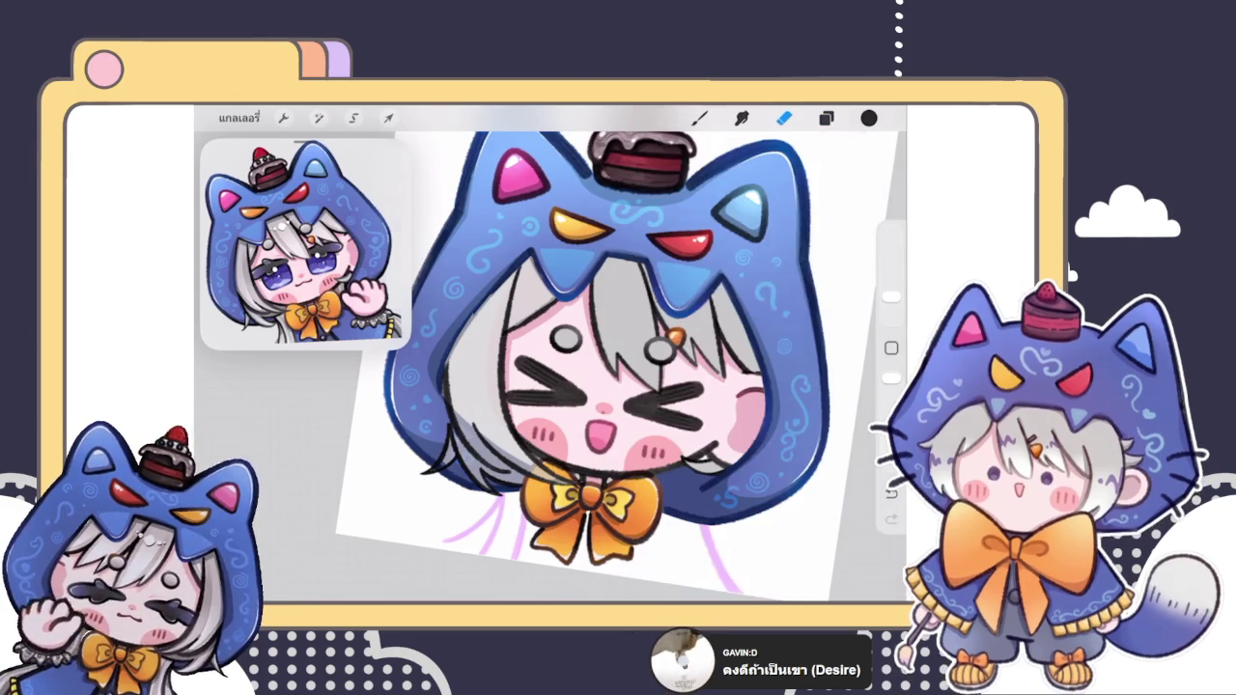
Step: Lower the eraser opacity slightly and soften the upper edge of the blue outline
{"action": "scroll", "coordinate": [551, 290], "scroll_direction": "up", "scroll_amount": 5}
{"action": "scroll", "coordinate": [550, 290], "scroll_direction": "up", "scroll_amount": 5}
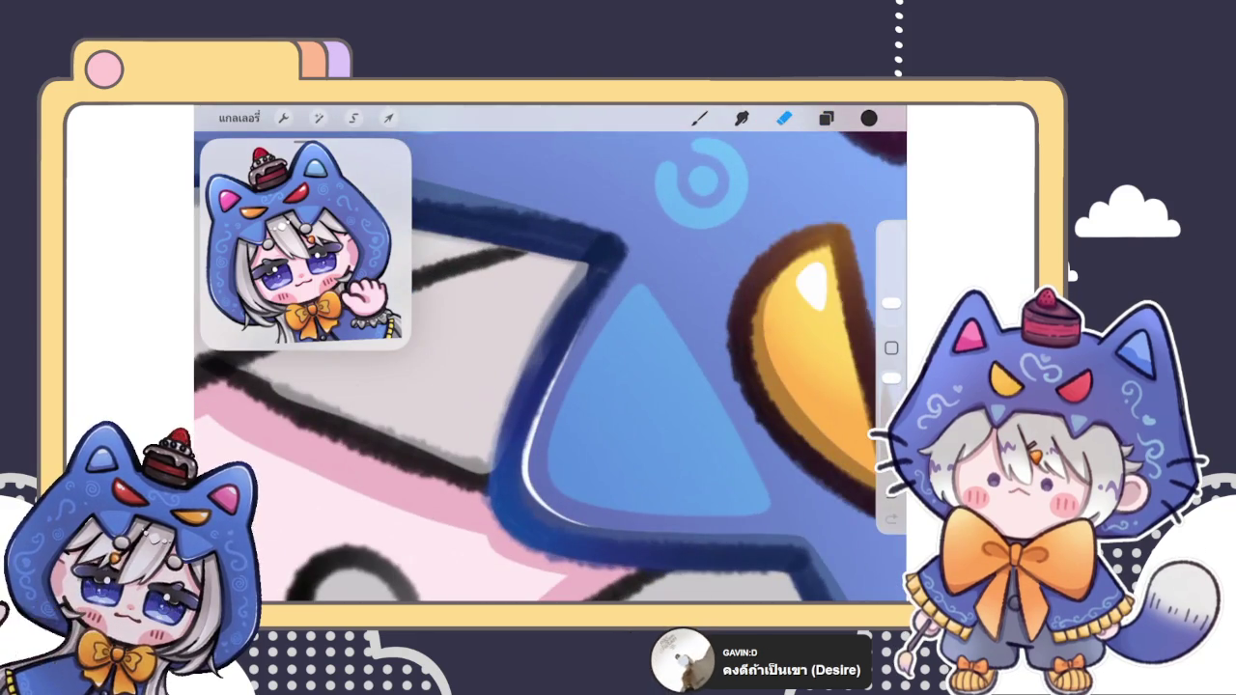
{"action": "scroll", "coordinate": [550, 367], "scroll_direction": "up", "scroll_amount": 2}
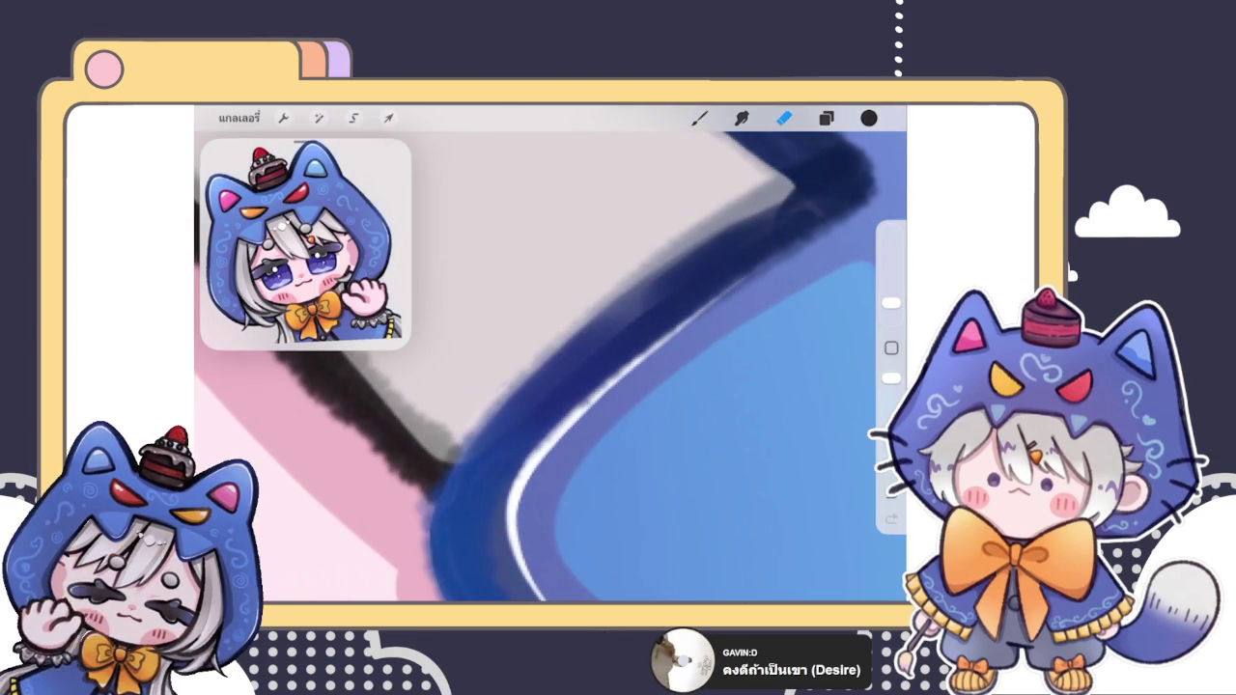
{"action": "key", "text": "ctrl+z"}
{"action": "left_click_drag", "start_coordinate": [890, 302], "coordinate": [890, 310]}
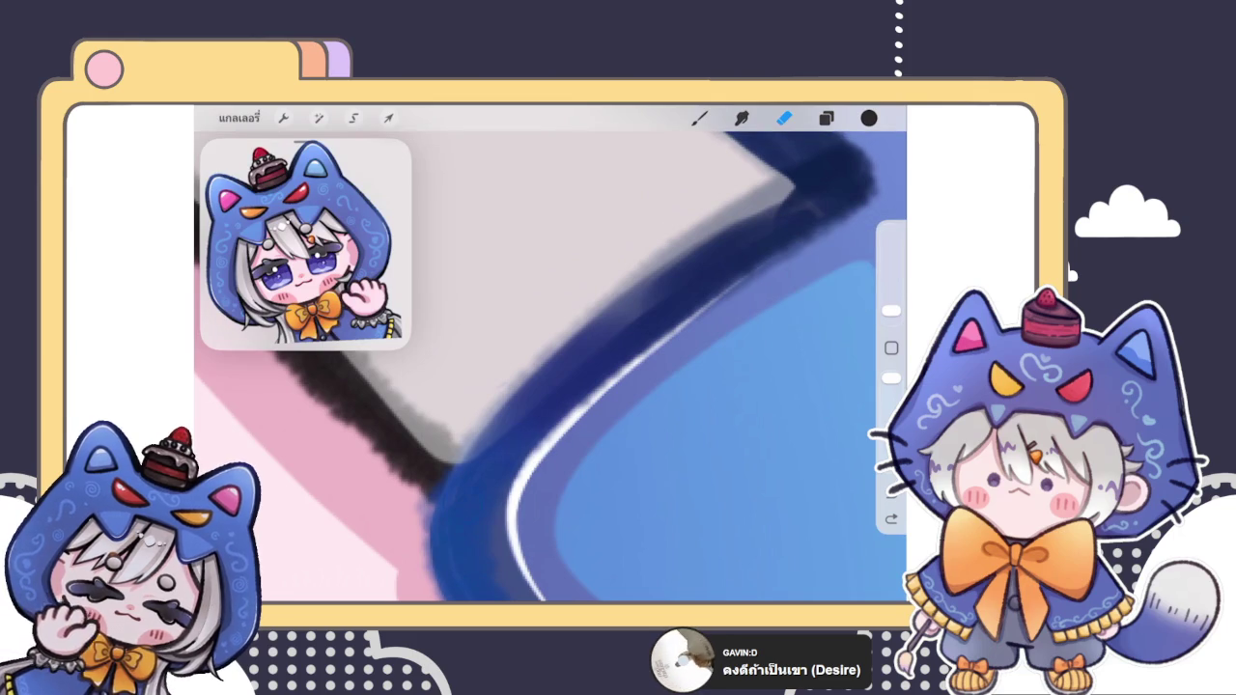
{"action": "left_click_drag", "start_coordinate": [483, 430], "coordinate": [753, 222]}
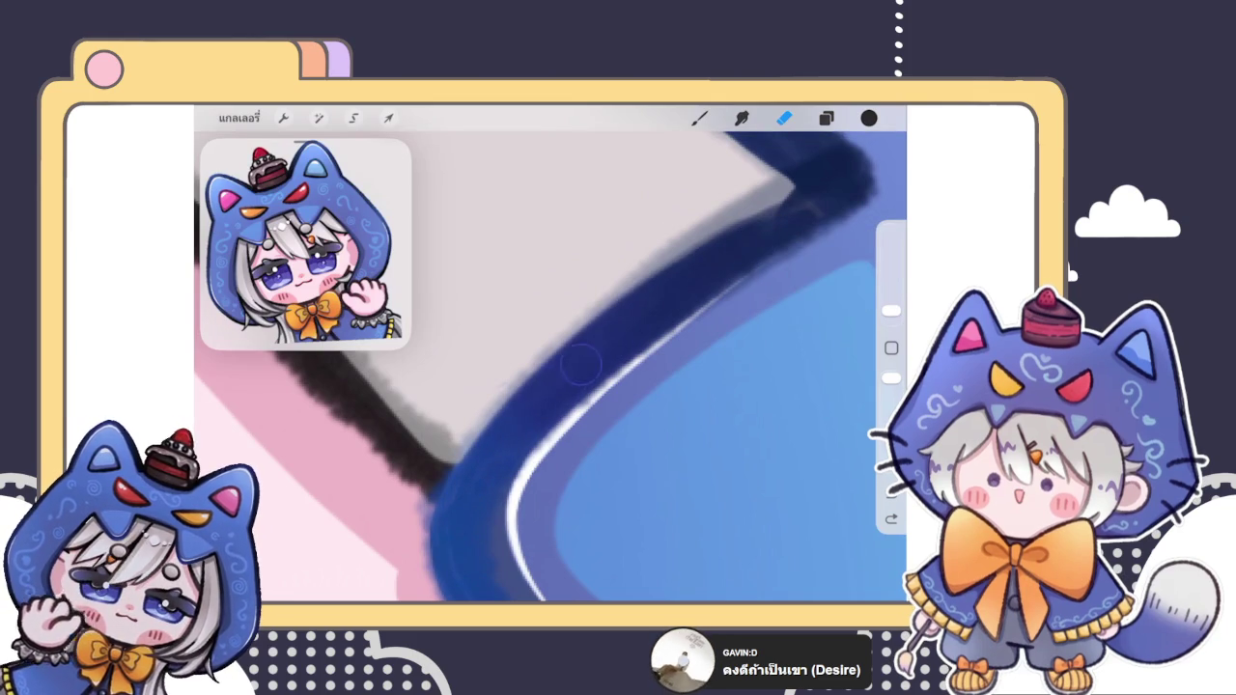
{"action": "left_click_drag", "start_coordinate": [627, 330], "coordinate": [684, 289]}
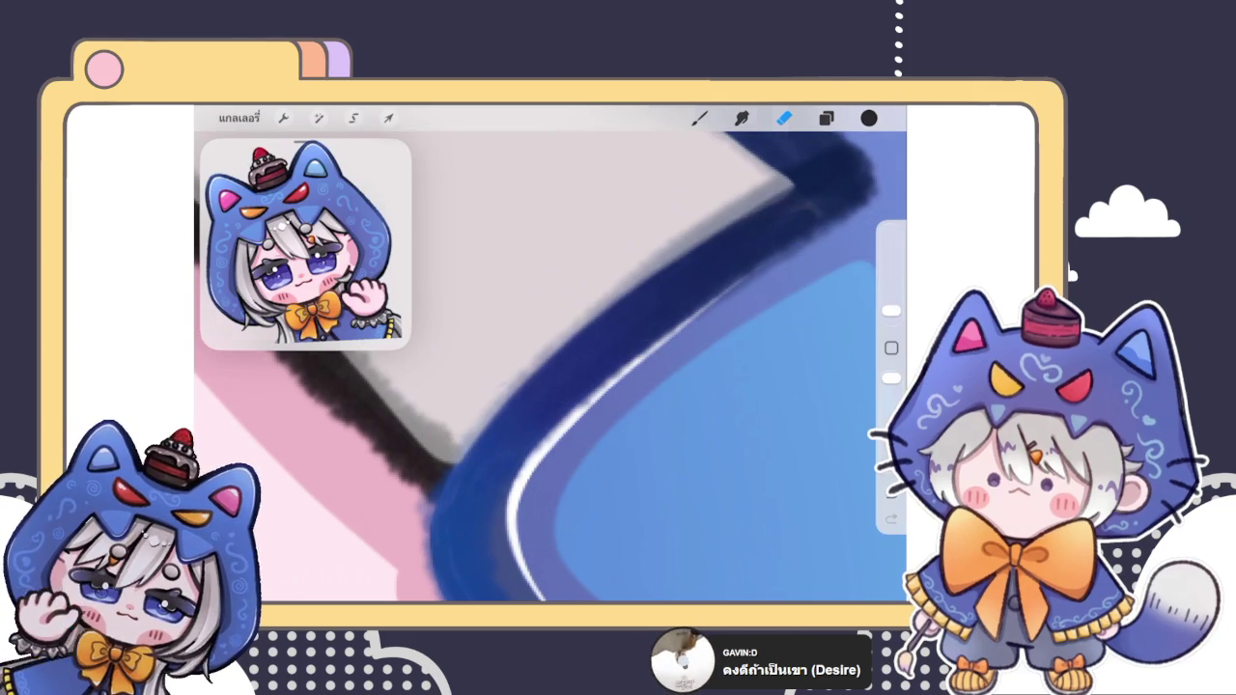
Step: Show the hidden layer again and erase the white highlight along the blue stroke
{"action": "scroll", "coordinate": [550, 367], "scroll_direction": "down", "scroll_amount": 3}
{"action": "left_click", "coordinate": [825, 118]}
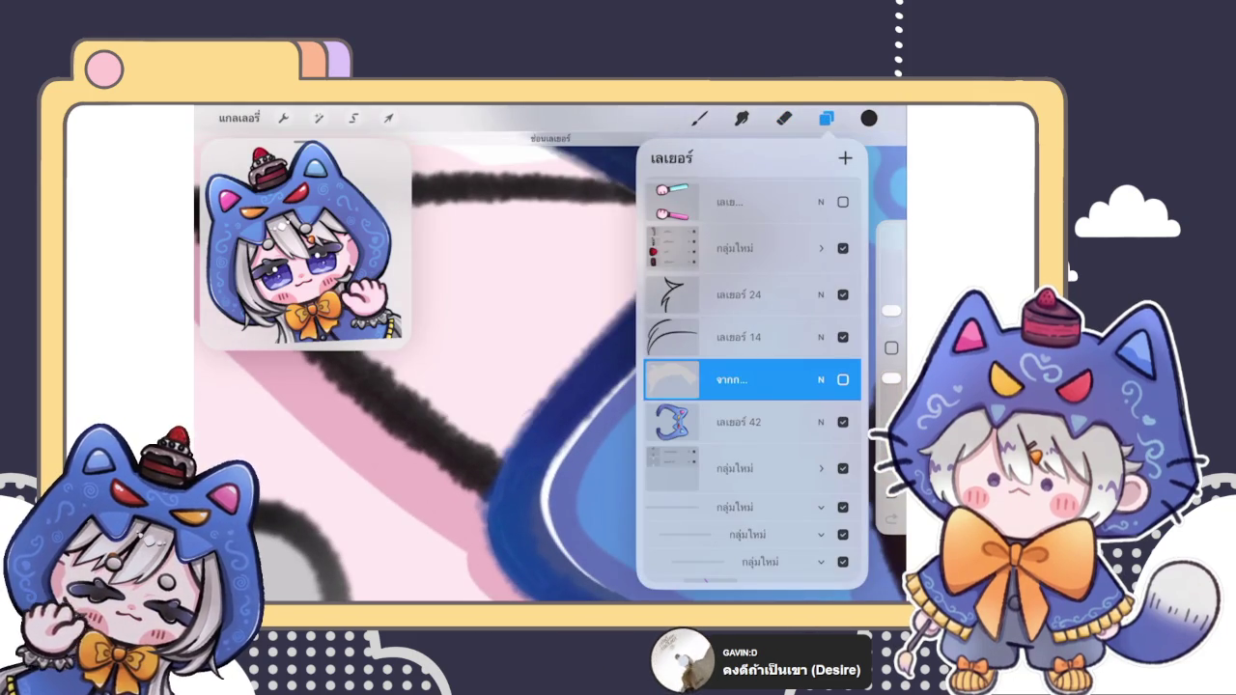
{"action": "left_click", "coordinate": [843, 379]}
{"action": "left_click", "coordinate": [783, 117]}
{"action": "left_click_drag", "start_coordinate": [579, 405], "coordinate": [676, 287]}
{"action": "mouse_move", "coordinate": [618, 328]}
{"action": "left_mouse_down"}
{"action": "mouse_move", "coordinate": [719, 241]}
{"action": "mouse_move", "coordinate": [565, 411]}
{"action": "left_mouse_up"}
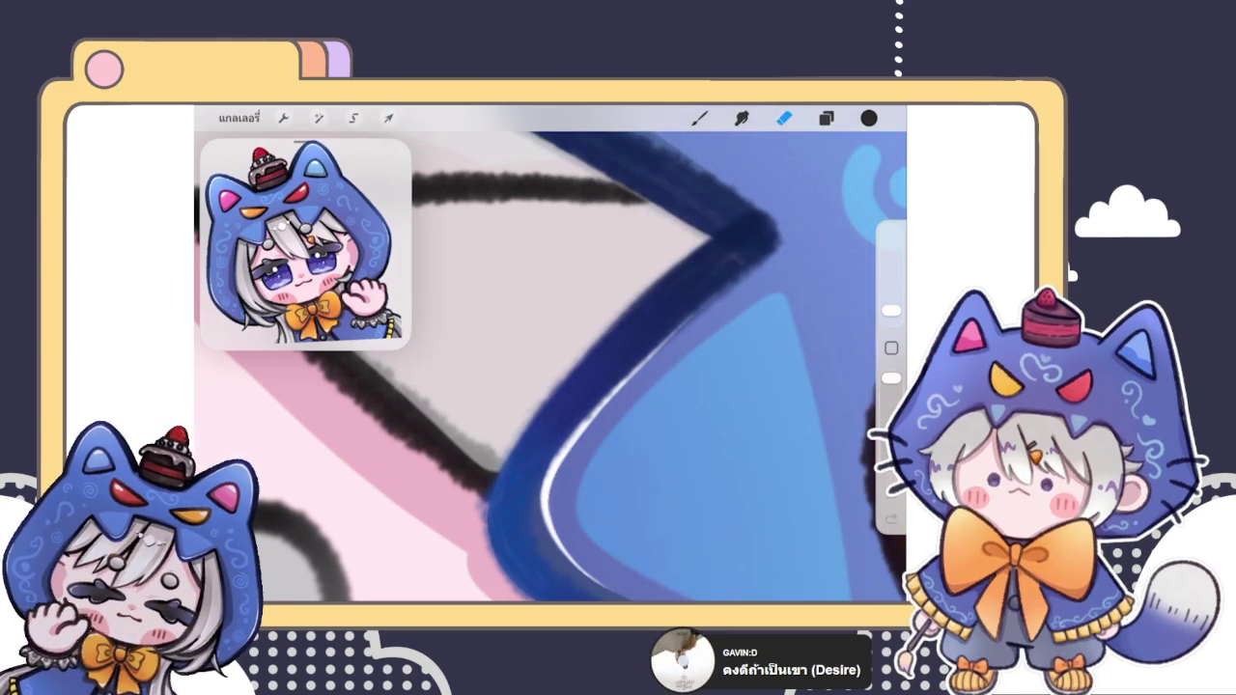
Step: Soften the dark blue stroke's edge, undoing the strokes that went wrong
{"action": "scroll", "coordinate": [550, 366], "scroll_direction": "up", "scroll_amount": 5}
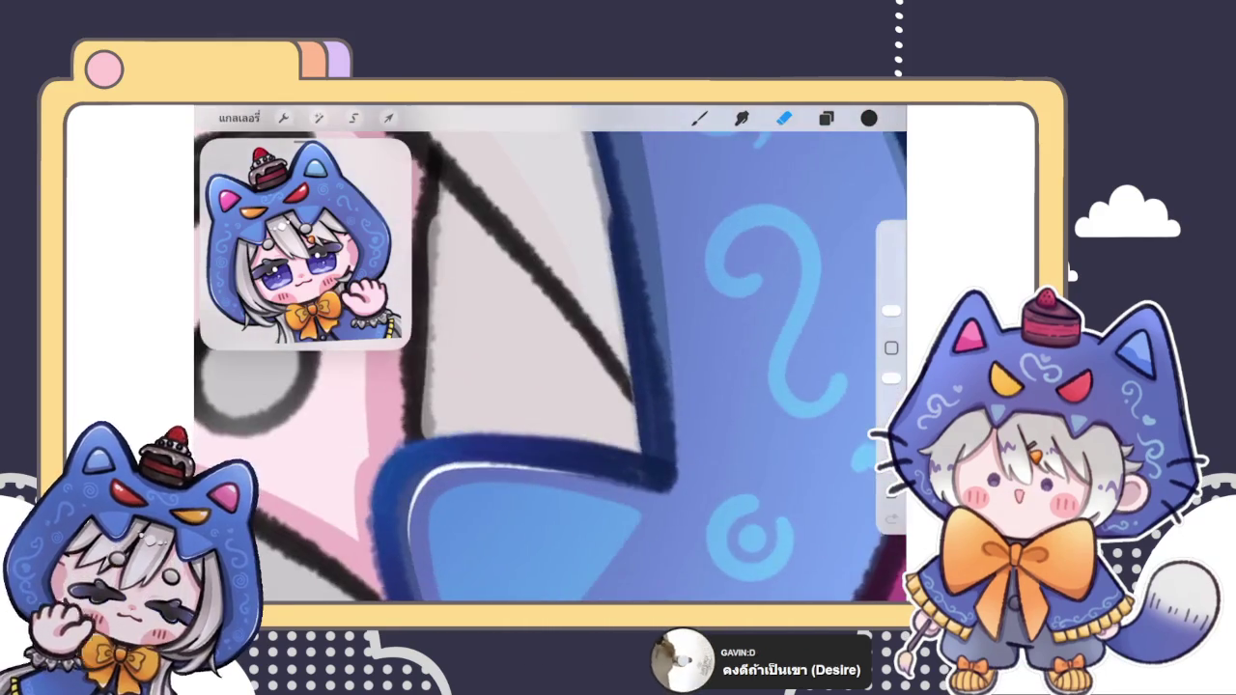
{"action": "scroll", "coordinate": [550, 367], "scroll_direction": "up", "scroll_amount": 3}
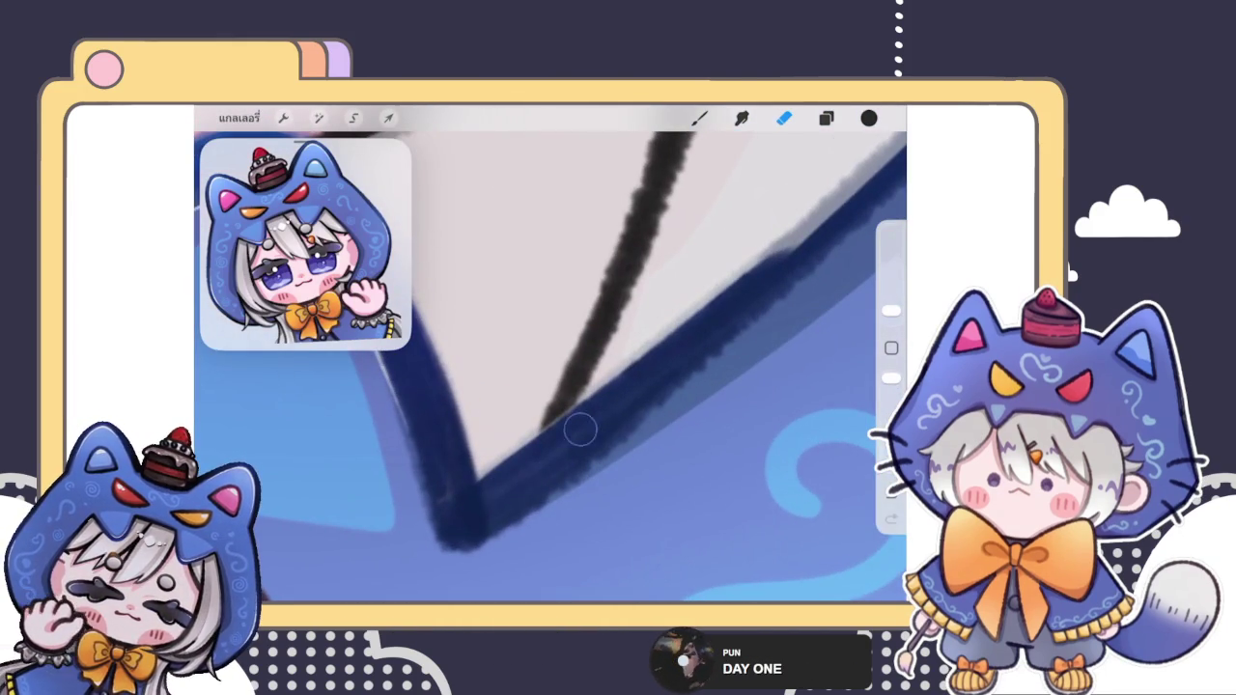
{"action": "left_click_drag", "start_coordinate": [471, 500], "coordinate": [642, 367]}
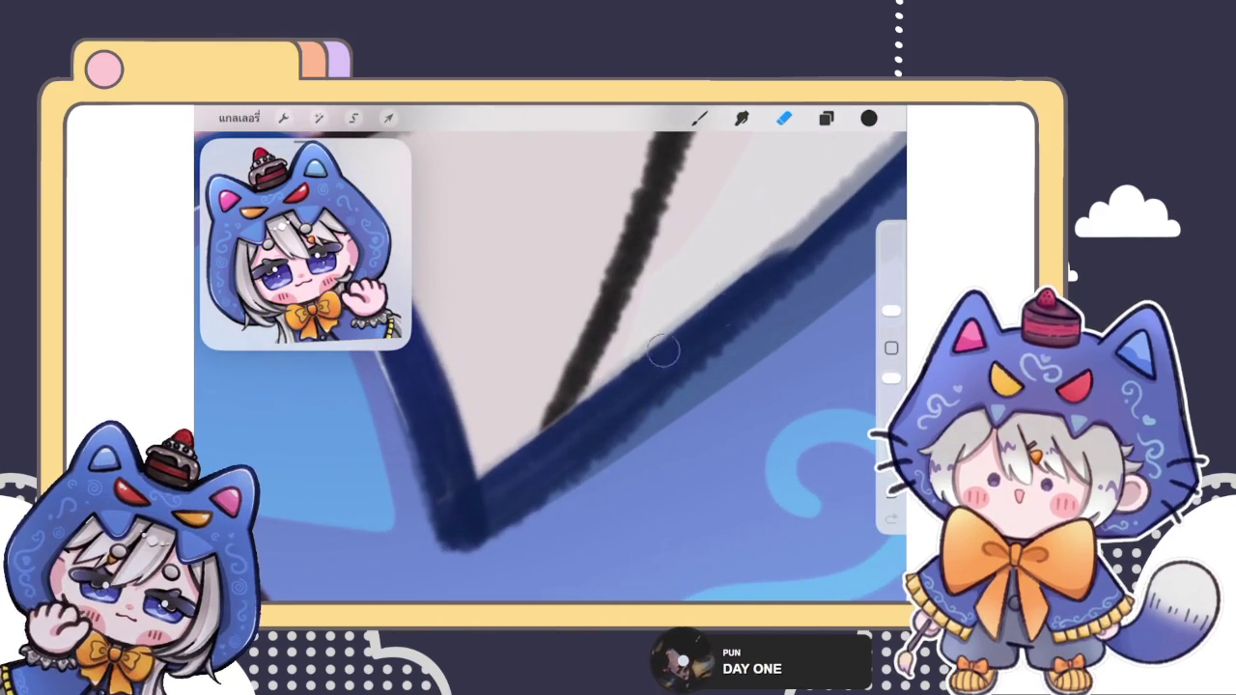
{"action": "left_click_drag", "start_coordinate": [773, 272], "coordinate": [820, 227]}
{"action": "scroll", "coordinate": [550, 367], "scroll_direction": "up", "scroll_amount": 3}
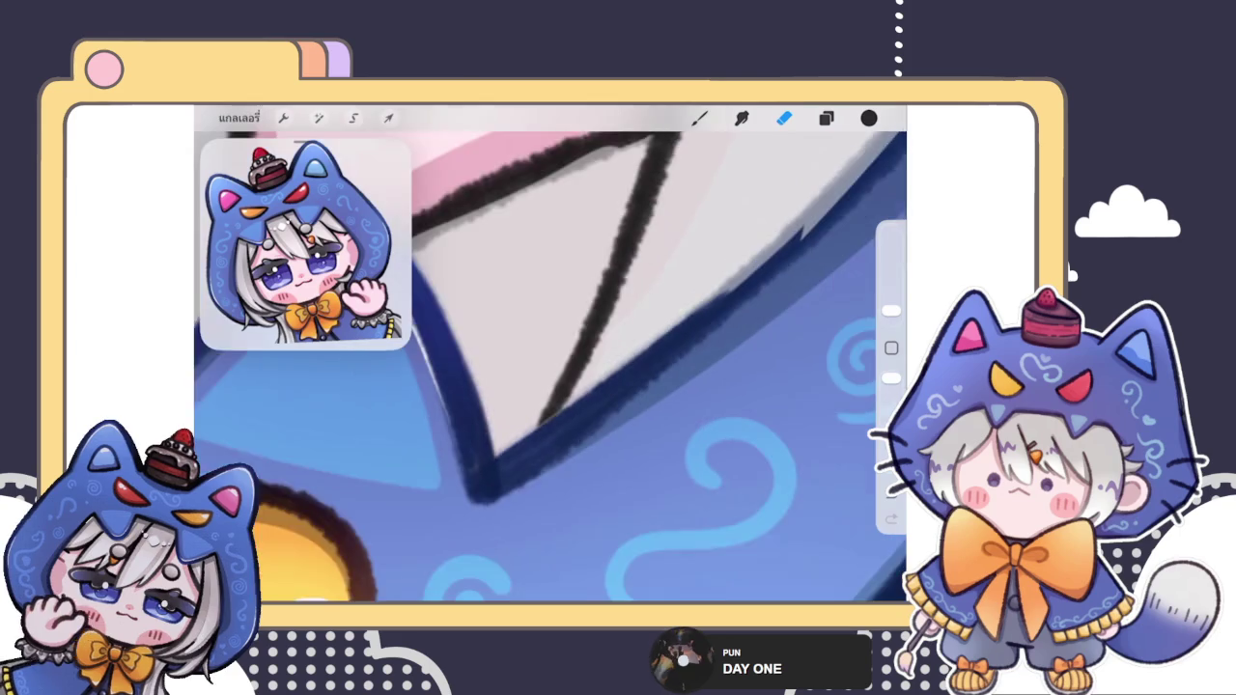
{"action": "left_click_drag", "start_coordinate": [587, 388], "coordinate": [585, 348]}
{"action": "key", "text": "ctrl+z"}
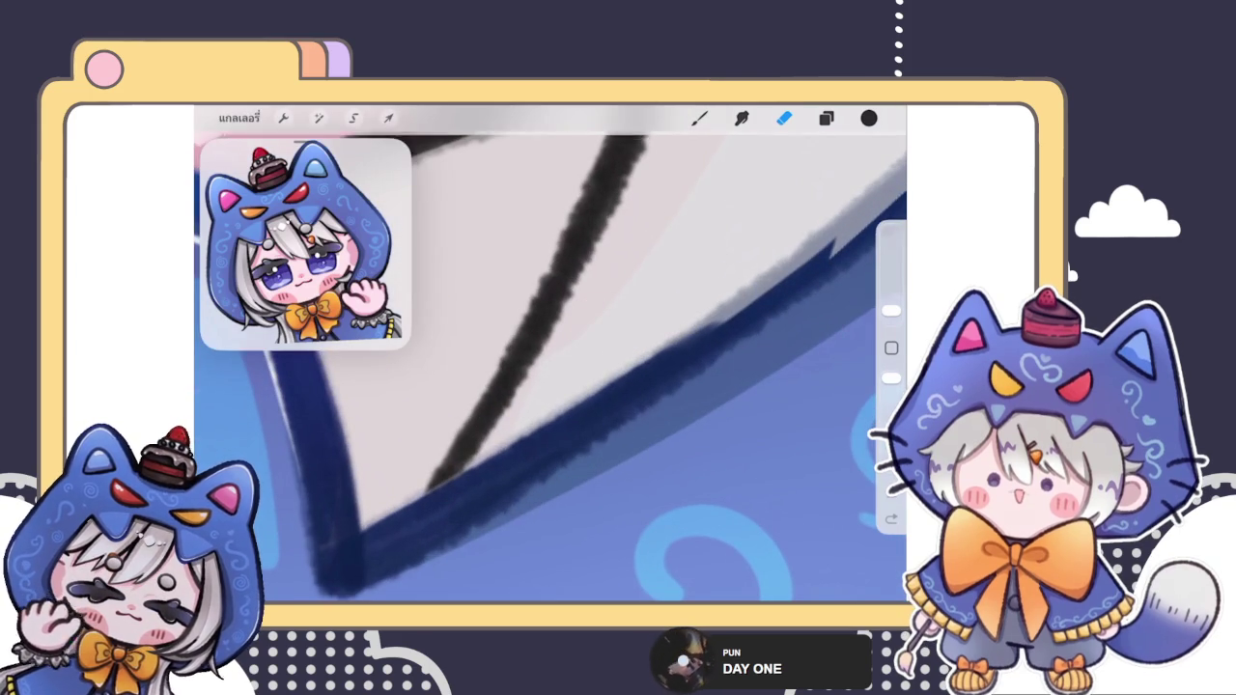
{"action": "scroll", "coordinate": [550, 366], "scroll_direction": "up", "scroll_amount": 2}
{"action": "scroll", "coordinate": [550, 367], "scroll_direction": "up", "scroll_amount": 2}
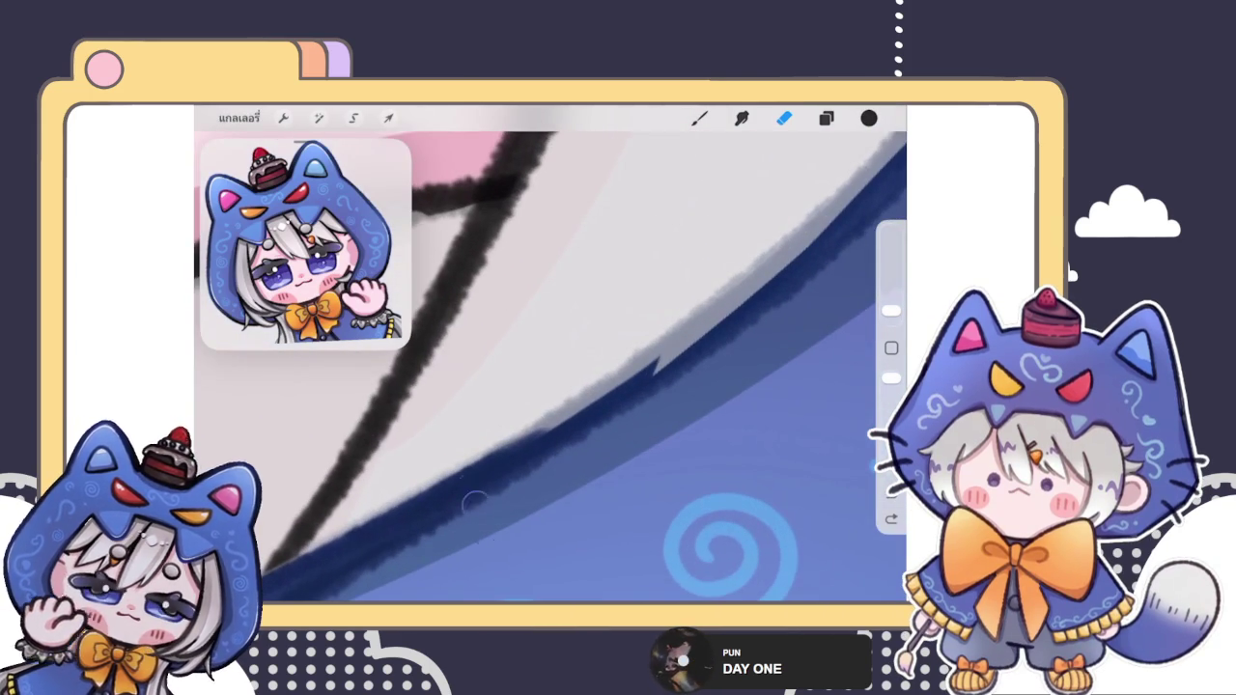
{"action": "left_click_drag", "start_coordinate": [442, 329], "coordinate": [465, 456]}
{"action": "key", "text": "ctrl+z"}
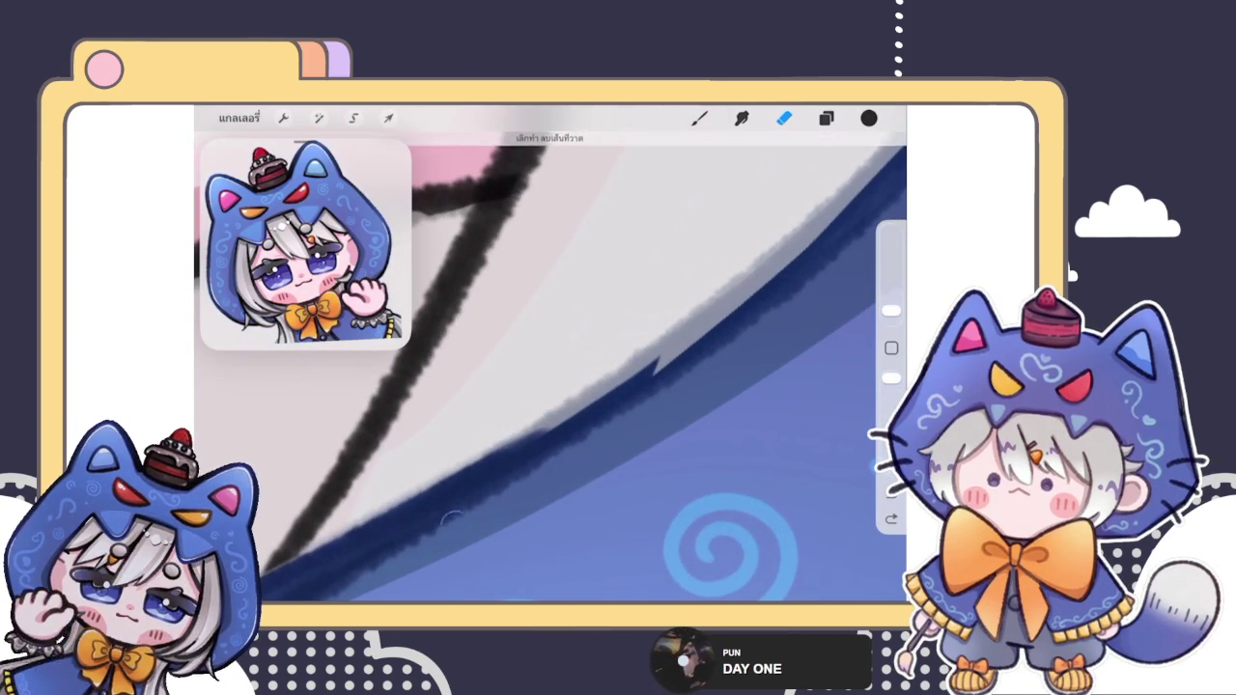
Step: Smooth the dark blue edge along the hair, removing the white spike and light gap
{"action": "left_click_drag", "start_coordinate": [676, 360], "coordinate": [485, 489]}
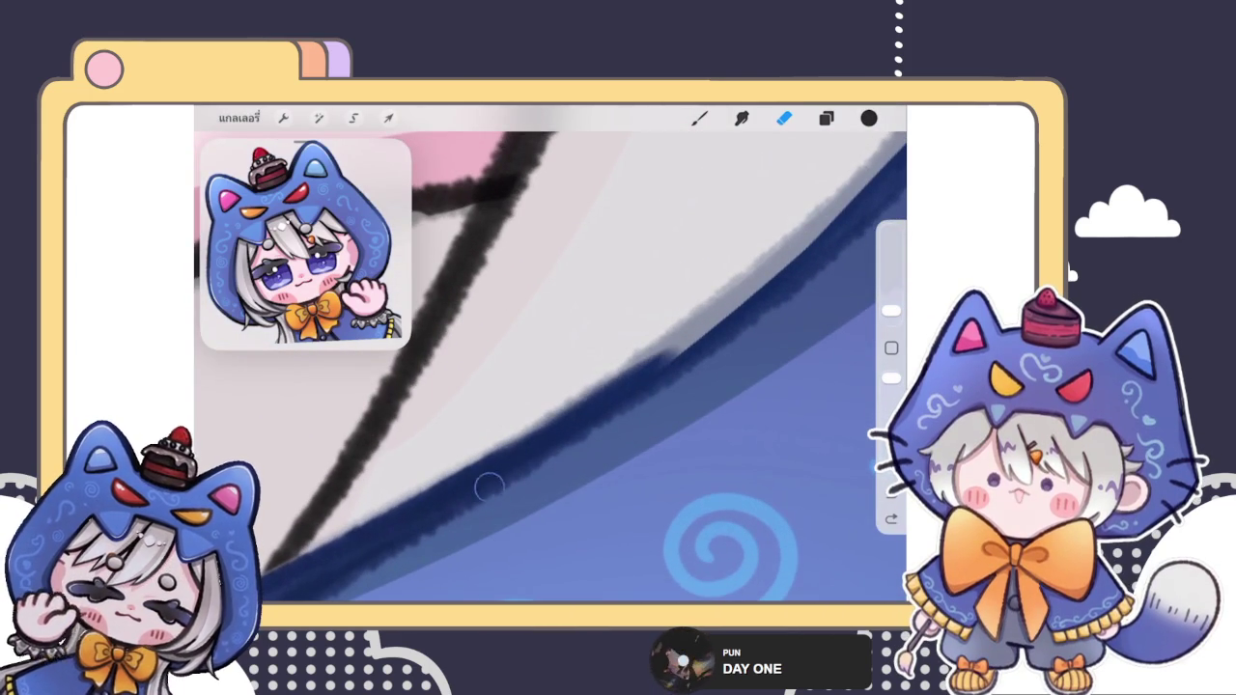
{"action": "left_click_drag", "start_coordinate": [593, 406], "coordinate": [777, 285]}
{"action": "left_click_drag", "start_coordinate": [550, 367], "coordinate": [589, 338]}
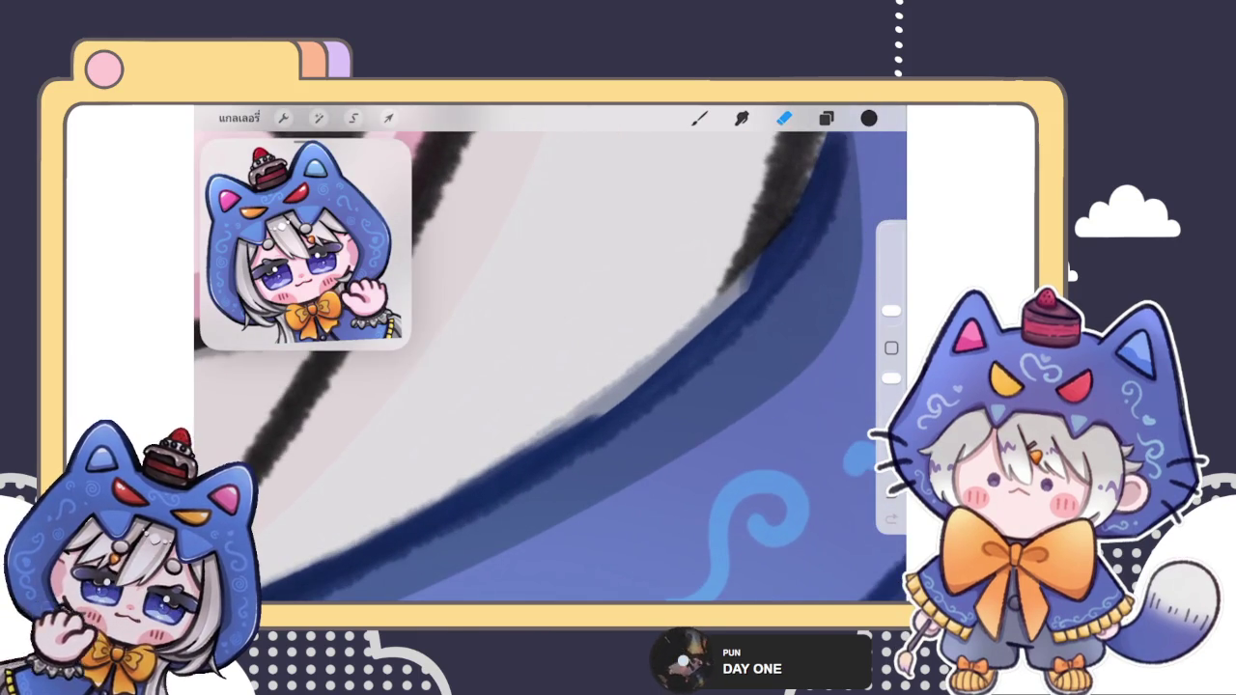
{"action": "left_click_drag", "start_coordinate": [478, 506], "coordinate": [608, 410]}
{"action": "left_click_drag", "start_coordinate": [522, 459], "coordinate": [714, 318]}
{"action": "left_click_drag", "start_coordinate": [608, 396], "coordinate": [733, 299]}
{"action": "left_click_drag", "start_coordinate": [650, 375], "coordinate": [740, 303]}
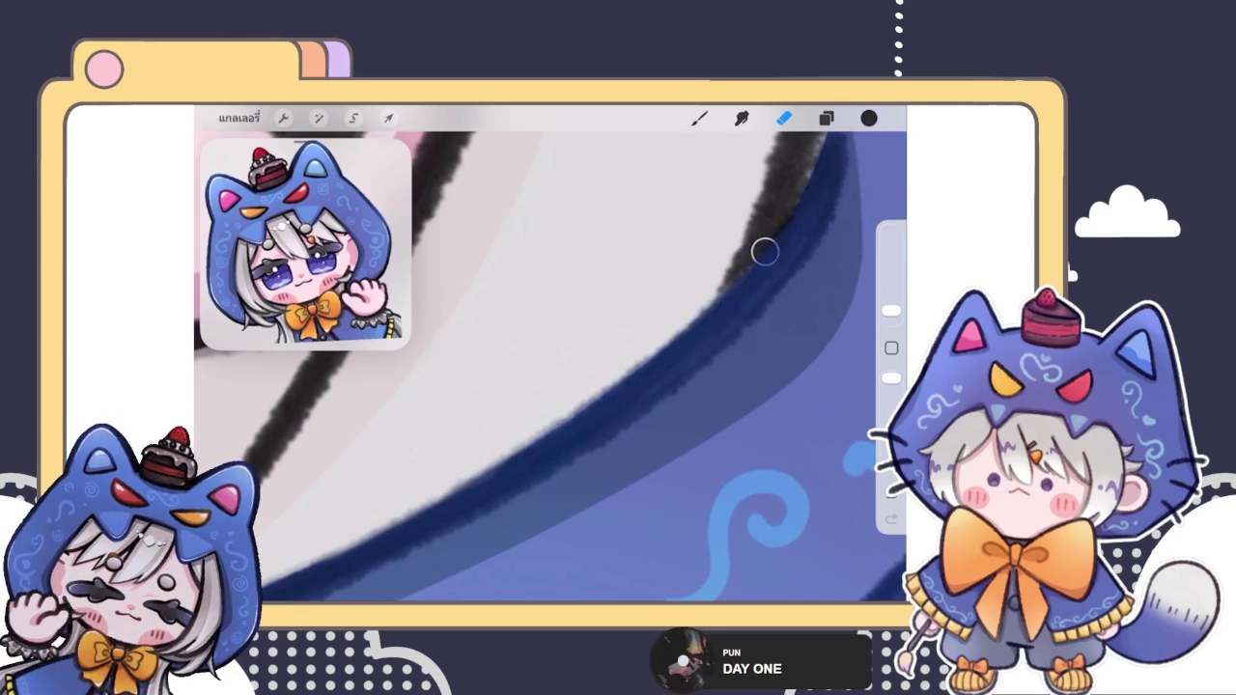
Step: Zoom out to view the whole sticker, look over the layers, and return to the brush
{"action": "scroll", "coordinate": [550, 367], "scroll_direction": "down", "scroll_amount": 2}
{"action": "scroll", "coordinate": [551, 367], "scroll_direction": "down", "scroll_amount": 2}
{"action": "scroll", "coordinate": [551, 366], "scroll_direction": "down", "scroll_amount": 2}
{"action": "scroll", "coordinate": [550, 367], "scroll_direction": "down", "scroll_amount": 2}
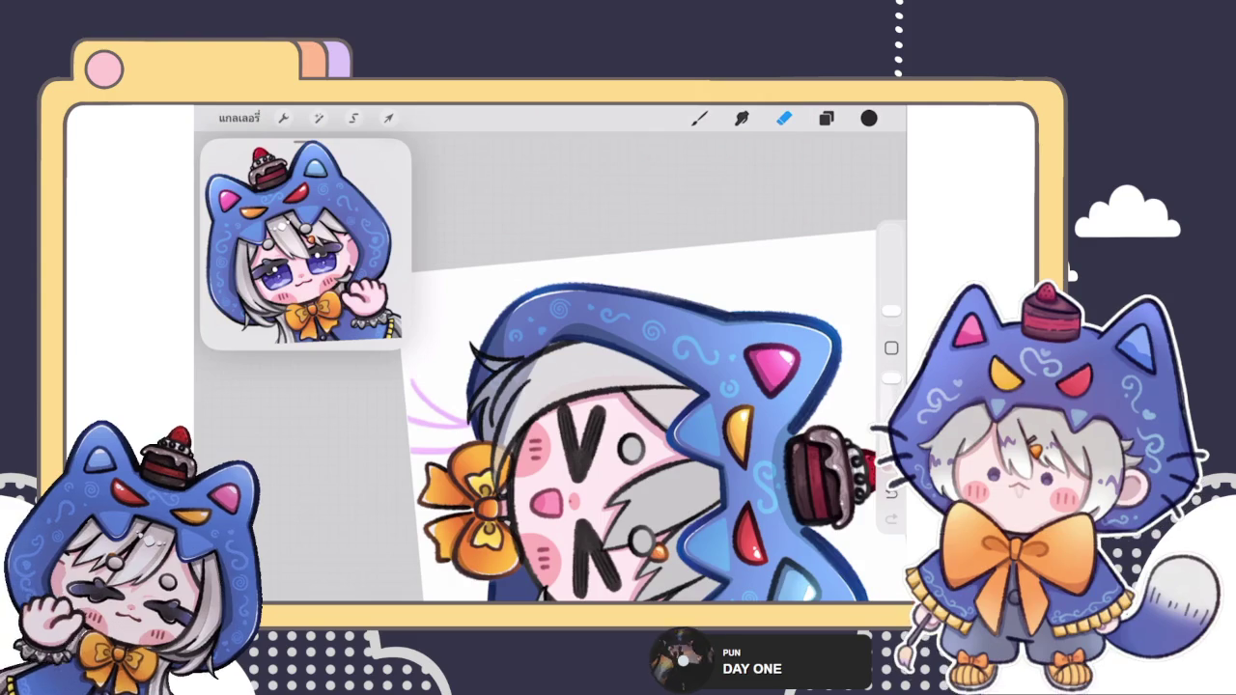
{"action": "scroll", "coordinate": [652, 415], "scroll_direction": "down", "scroll_amount": 5}
{"action": "scroll", "coordinate": [576, 351], "scroll_direction": "up", "scroll_amount": 3}
{"action": "left_click", "coordinate": [826, 118]}
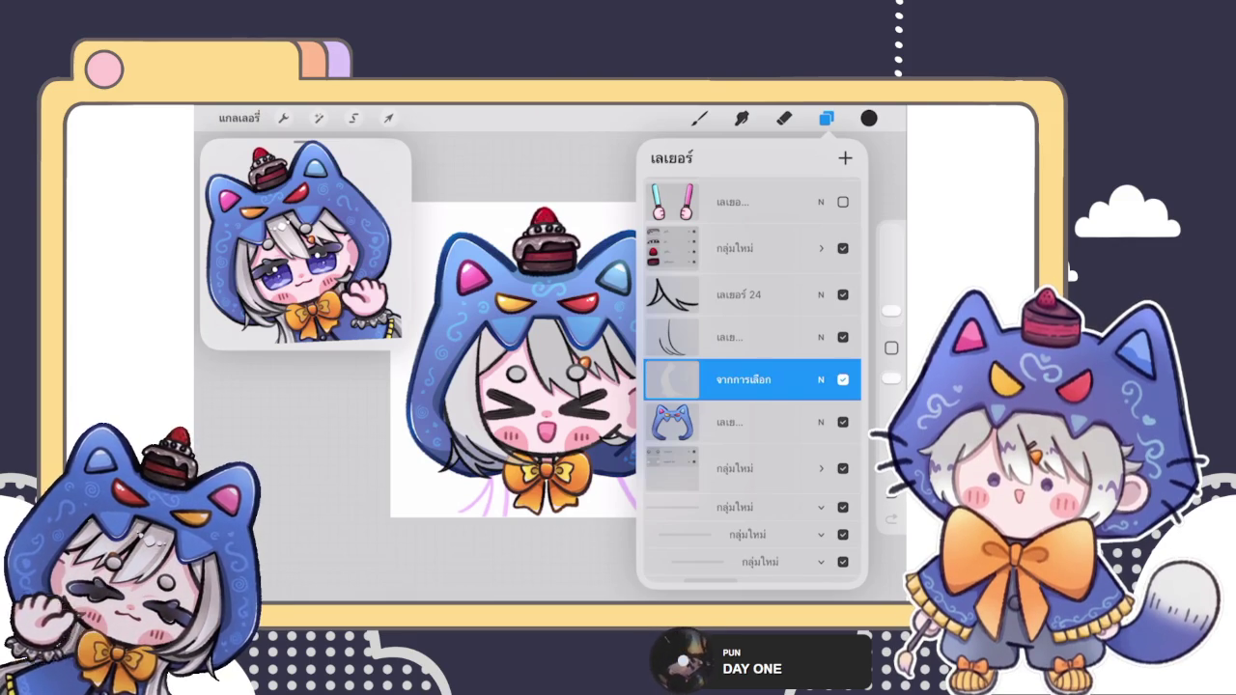
{"action": "left_click", "coordinate": [698, 117]}
{"action": "left_click", "coordinate": [825, 117]}
{"action": "left_click", "coordinate": [825, 118]}
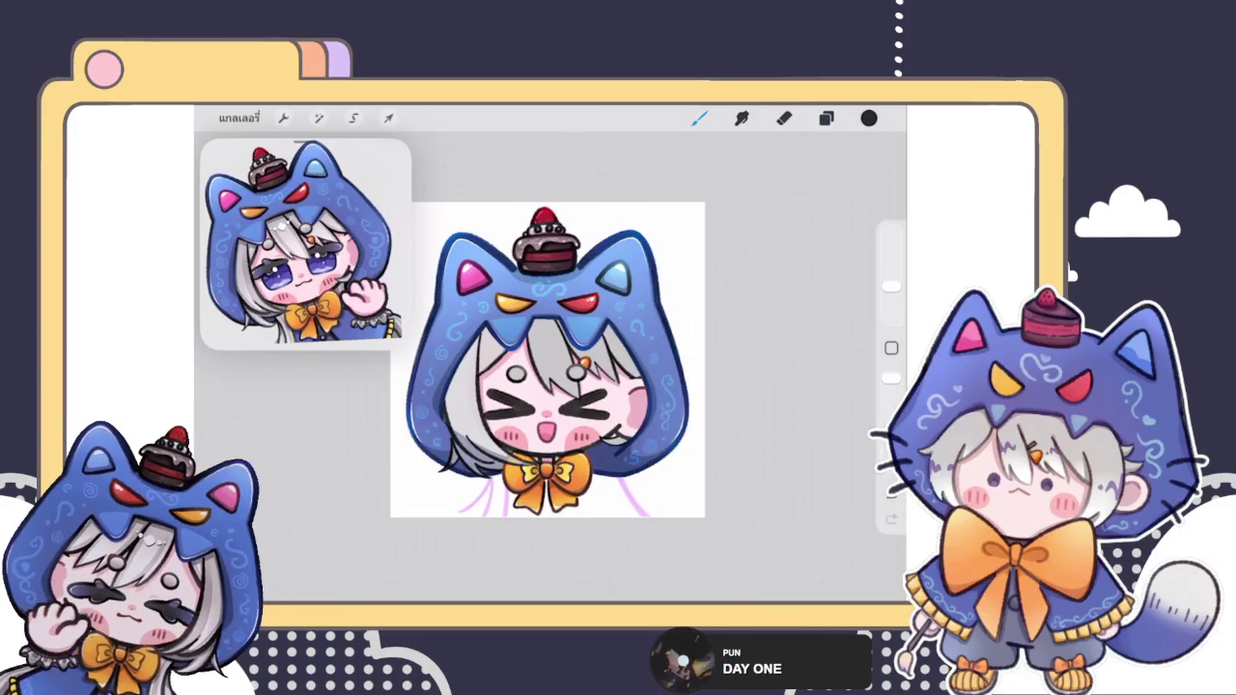
{"action": "scroll", "coordinate": [541, 367], "scroll_direction": "up", "scroll_amount": 5}
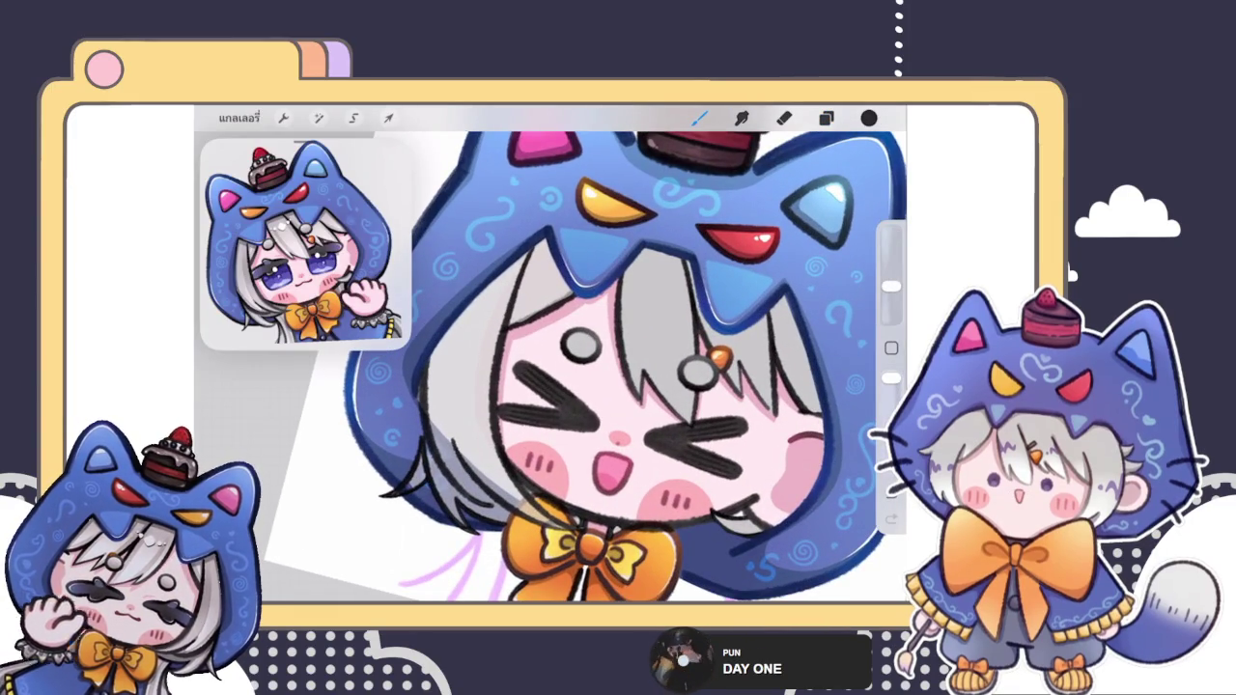
{"action": "scroll", "coordinate": [550, 367], "scroll_direction": "down", "scroll_amount": 3}
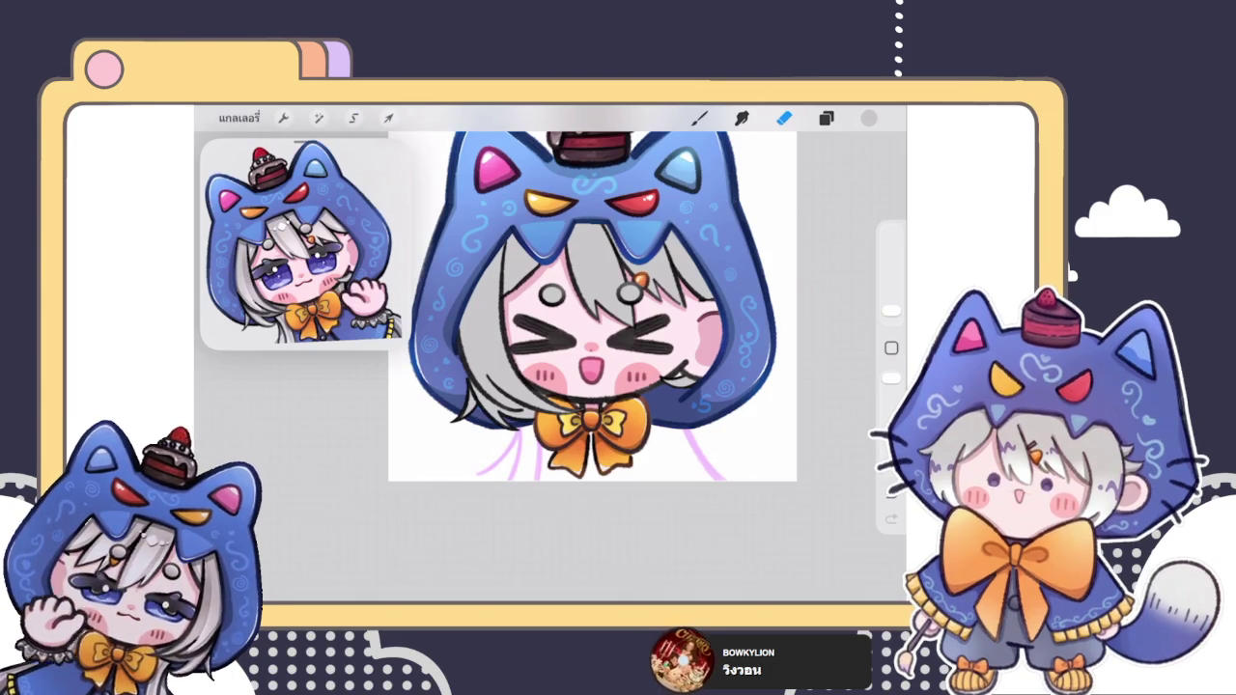
Step: Switch back to the Eraser tool in the top toolbar
{"action": "scroll", "coordinate": [591, 309], "scroll_direction": "up", "scroll_amount": 5}
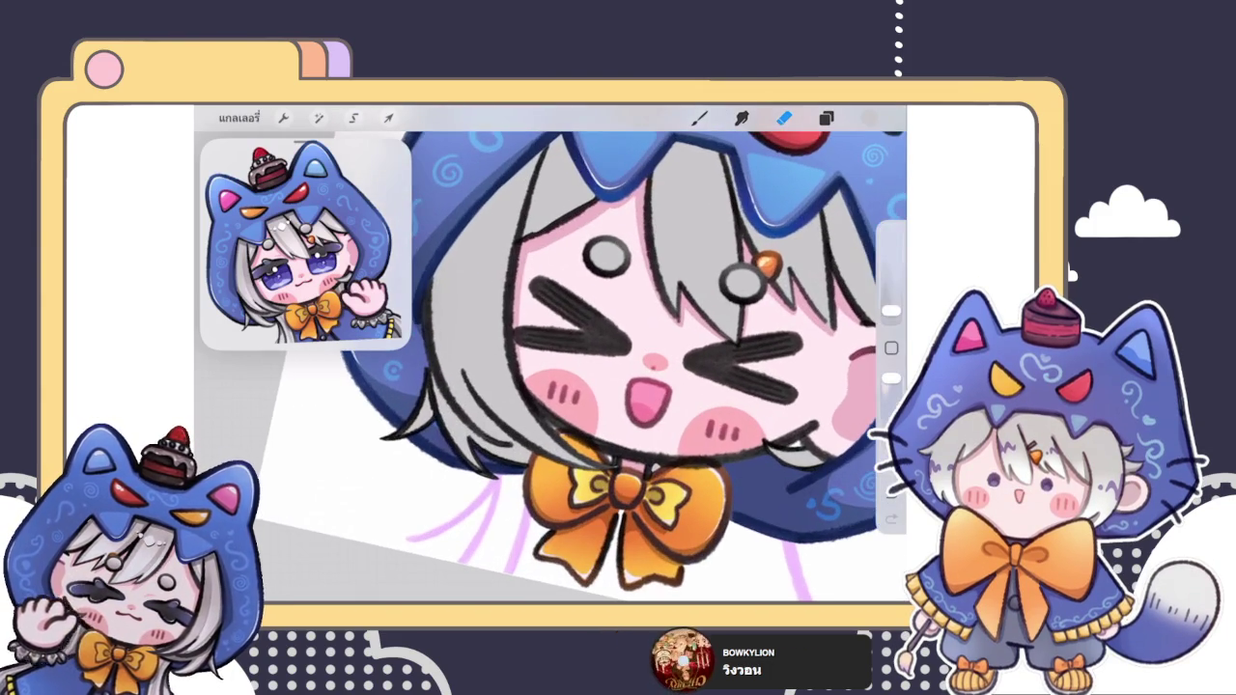
Step: Scroll through the layer stack and select the hair line-art layer
{"action": "left_click", "coordinate": [825, 118]}
{"action": "left_click", "coordinate": [825, 117]}
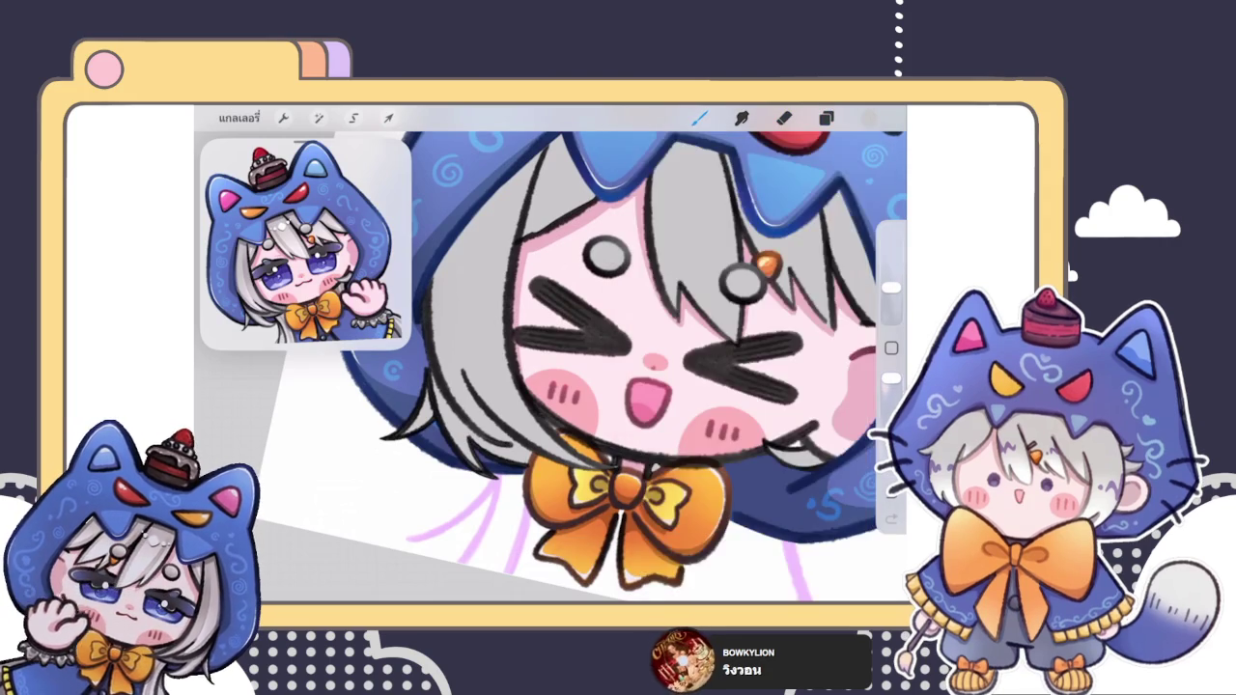
{"action": "scroll", "coordinate": [634, 353], "scroll_direction": "down", "scroll_amount": 3}
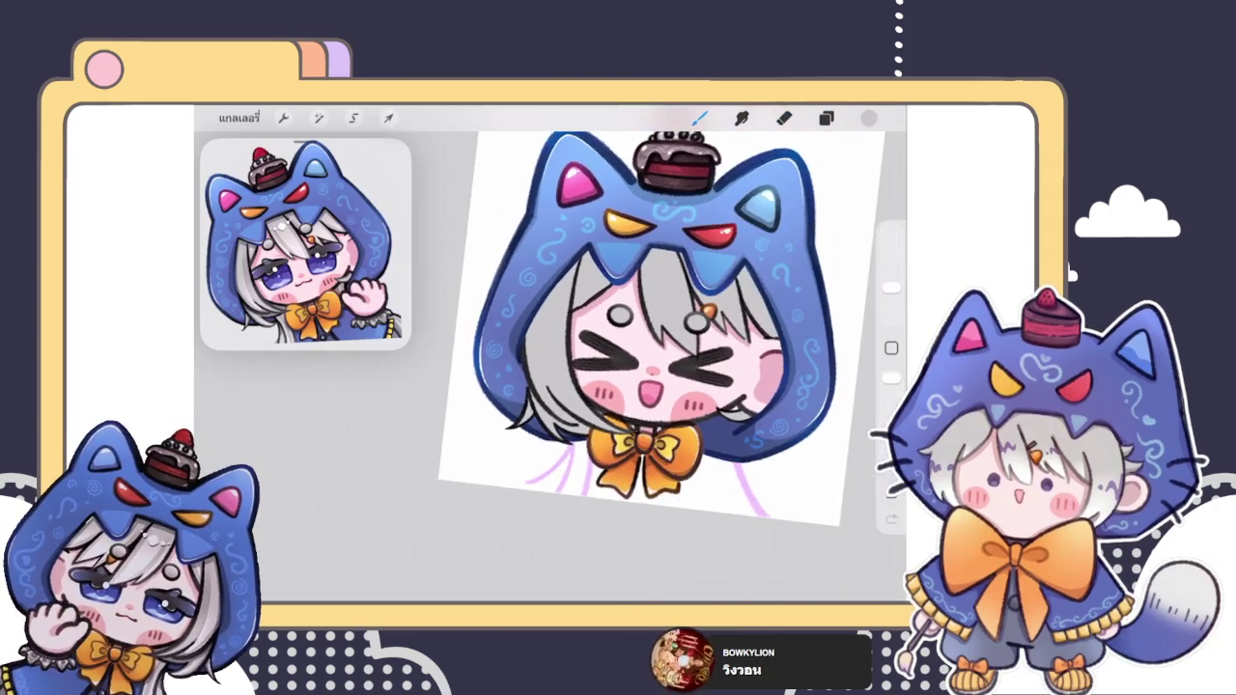
{"action": "scroll", "coordinate": [657, 367], "scroll_direction": "up", "scroll_amount": 5}
{"action": "left_click", "coordinate": [825, 118]}
{"action": "scroll", "coordinate": [483, 366], "scroll_direction": "down", "scroll_amount": 2}
{"action": "scroll", "coordinate": [483, 366], "scroll_direction": "down", "scroll_amount": 2}
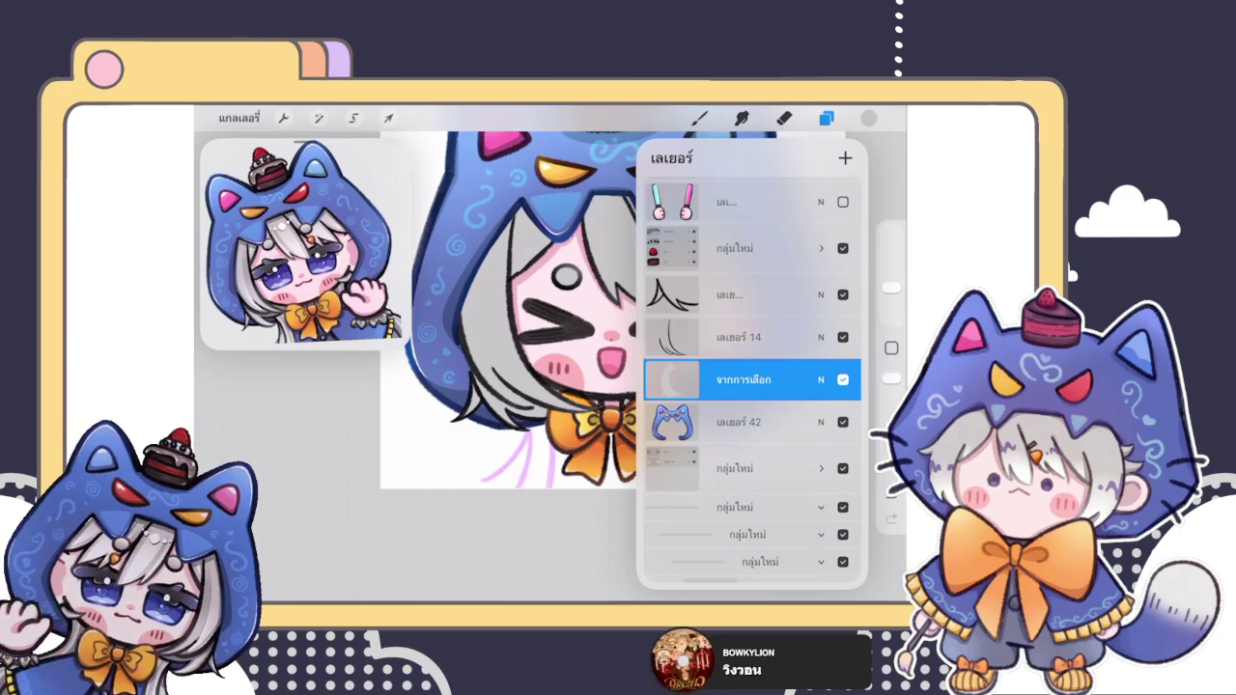
{"action": "scroll", "coordinate": [540, 366], "scroll_direction": "up", "scroll_amount": 3}
{"action": "scroll", "coordinate": [541, 367], "scroll_direction": "up", "scroll_amount": 2}
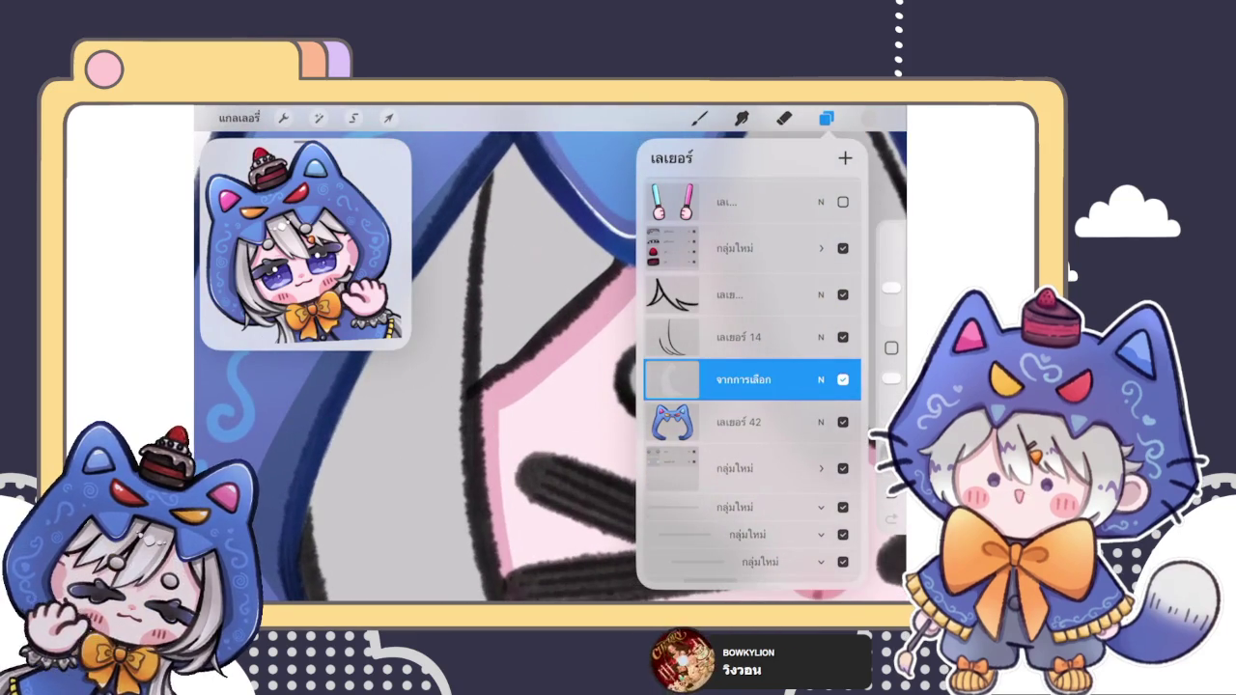
{"action": "scroll", "coordinate": [434, 367], "scroll_direction": "down", "scroll_amount": 3}
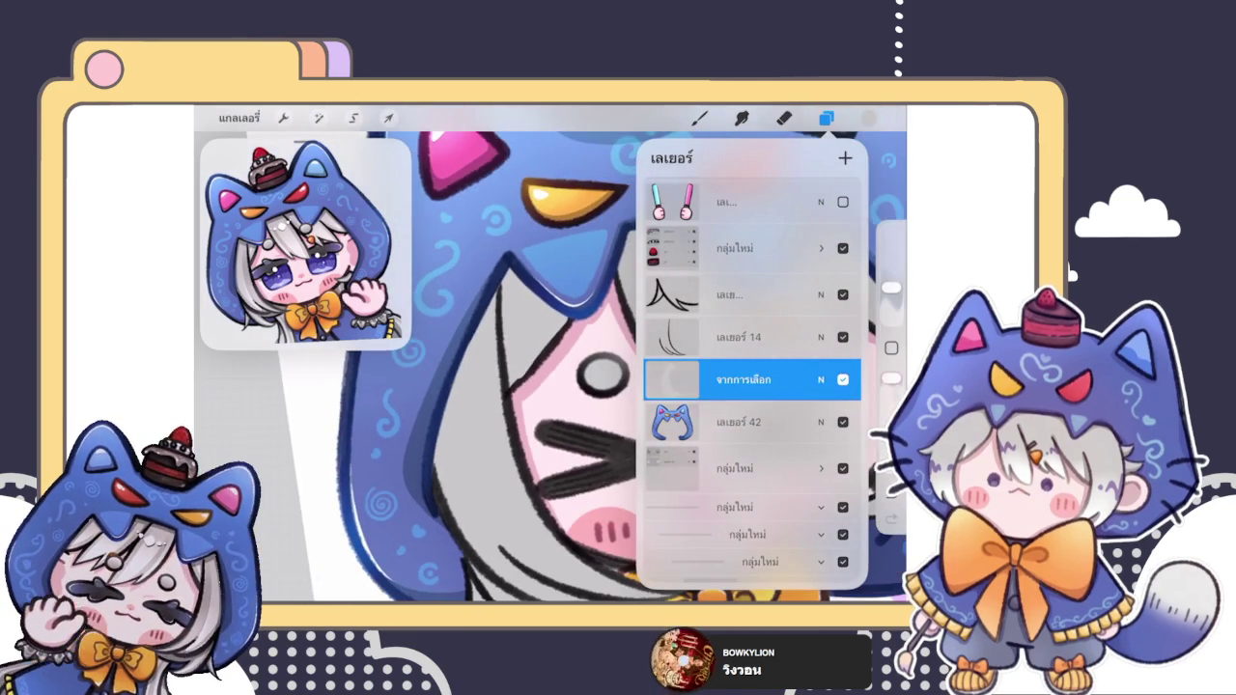
{"action": "scroll", "coordinate": [751, 387], "scroll_direction": "up", "scroll_amount": 4}
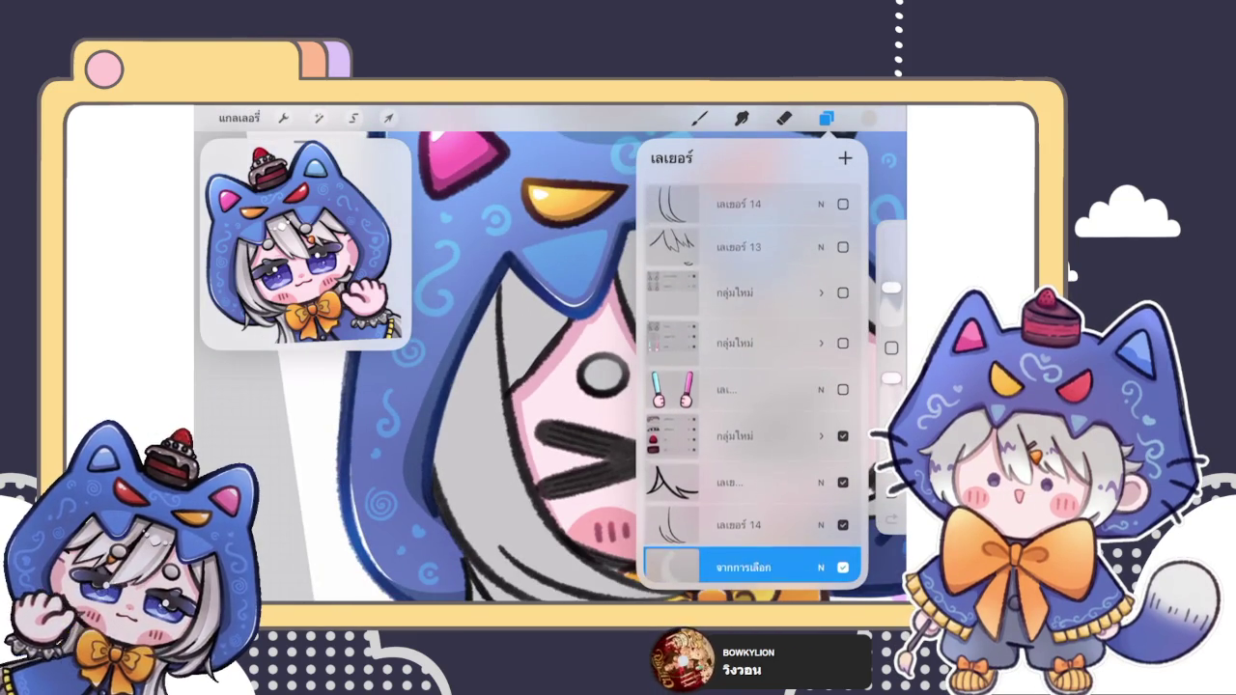
{"action": "scroll", "coordinate": [751, 386], "scroll_direction": "down", "scroll_amount": 3}
{"action": "scroll", "coordinate": [751, 387], "scroll_direction": "down", "scroll_amount": 3}
{"action": "scroll", "coordinate": [751, 386], "scroll_direction": "down", "scroll_amount": 3}
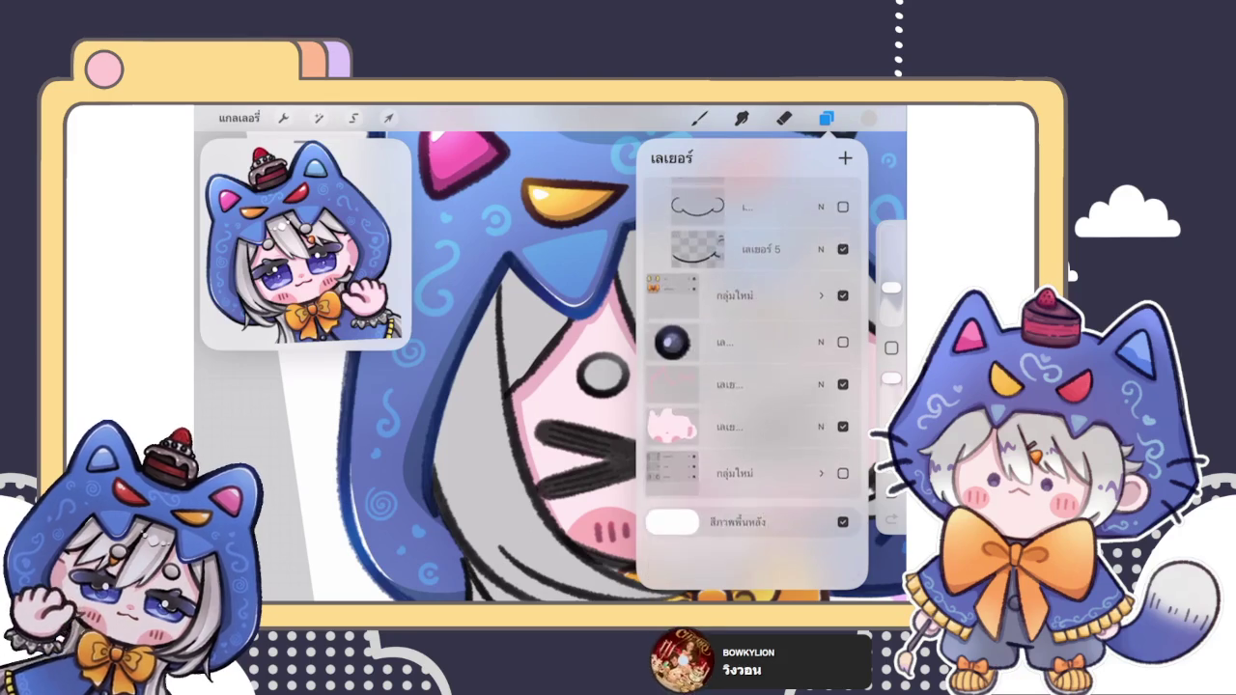
{"action": "scroll", "coordinate": [751, 386], "scroll_direction": "up", "scroll_amount": 8}
{"action": "left_click", "coordinate": [753, 348]}
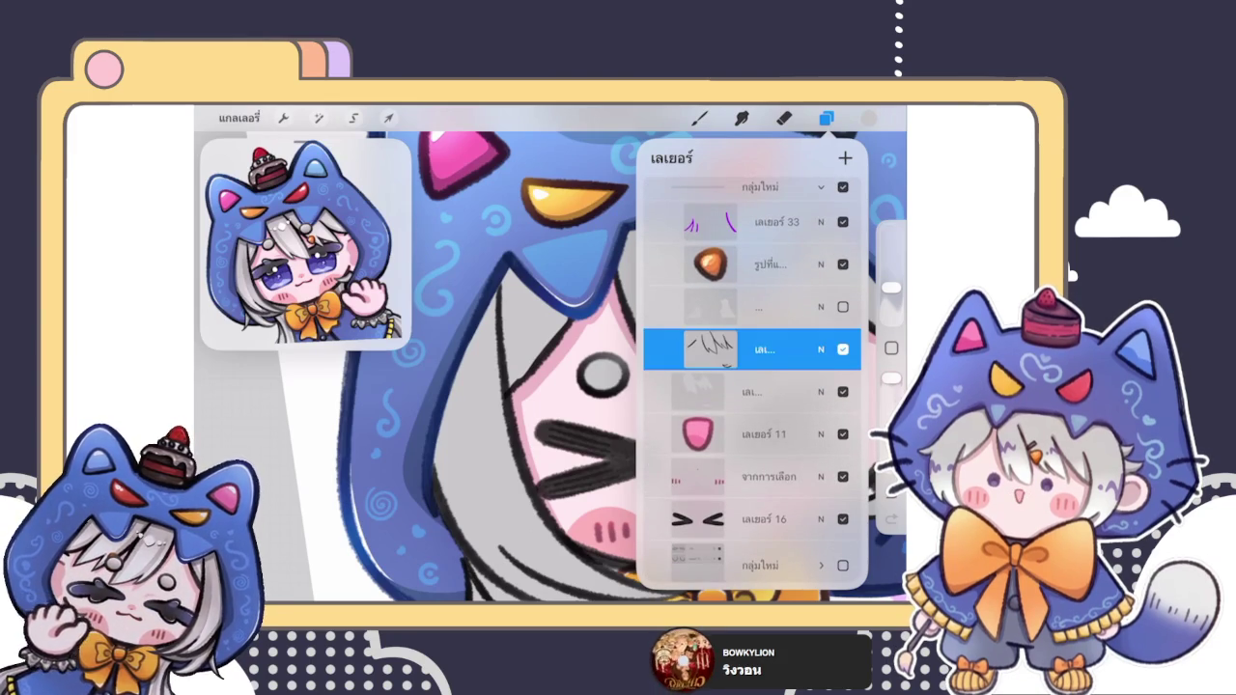
{"action": "scroll", "coordinate": [550, 367], "scroll_direction": "up", "scroll_amount": 3}
Step: Lasso the hair strand above the left eye and copy it onto a new layer
{"action": "left_click", "coordinate": [354, 118]}
{"action": "left_click_drag", "start_coordinate": [533, 226], "coordinate": [565, 241]}
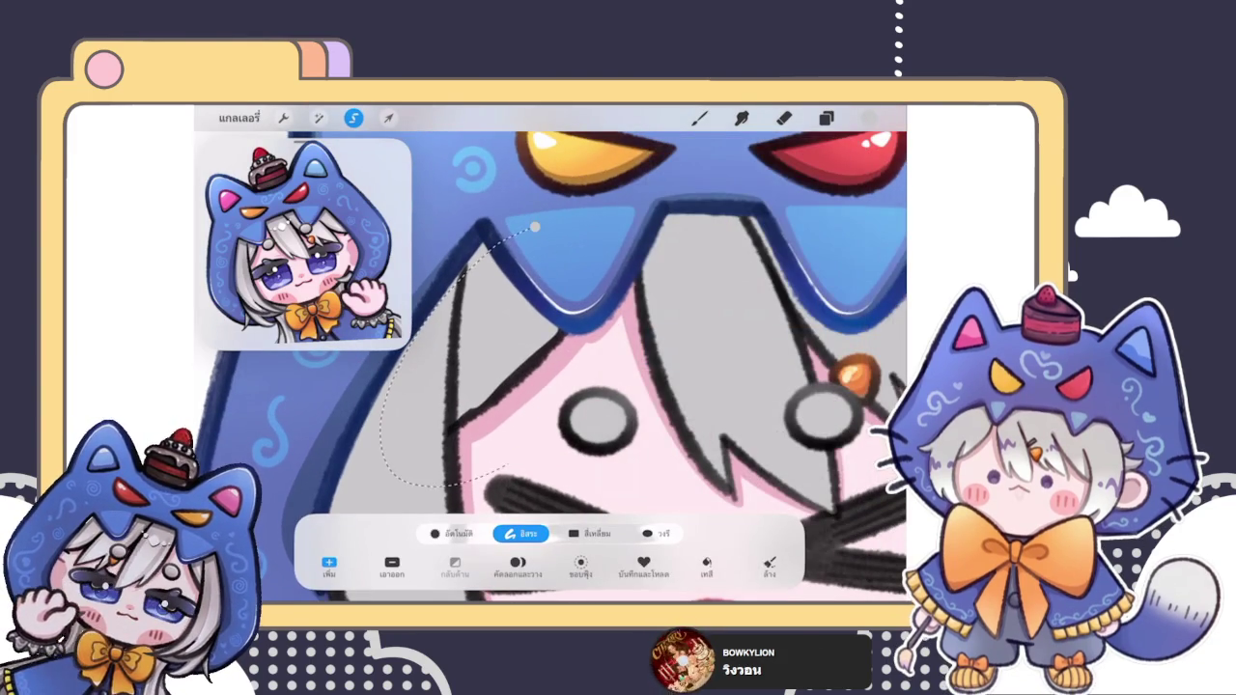
{"action": "left_click", "coordinate": [580, 564]}
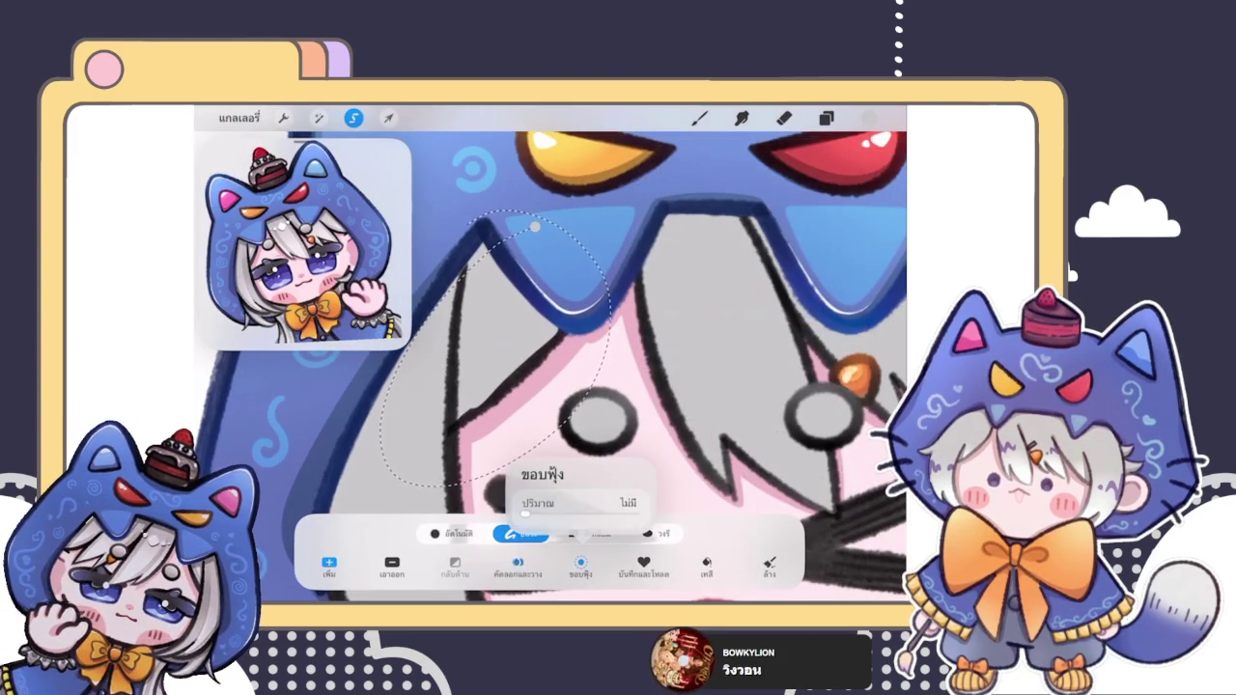
{"action": "left_click", "coordinate": [353, 118]}
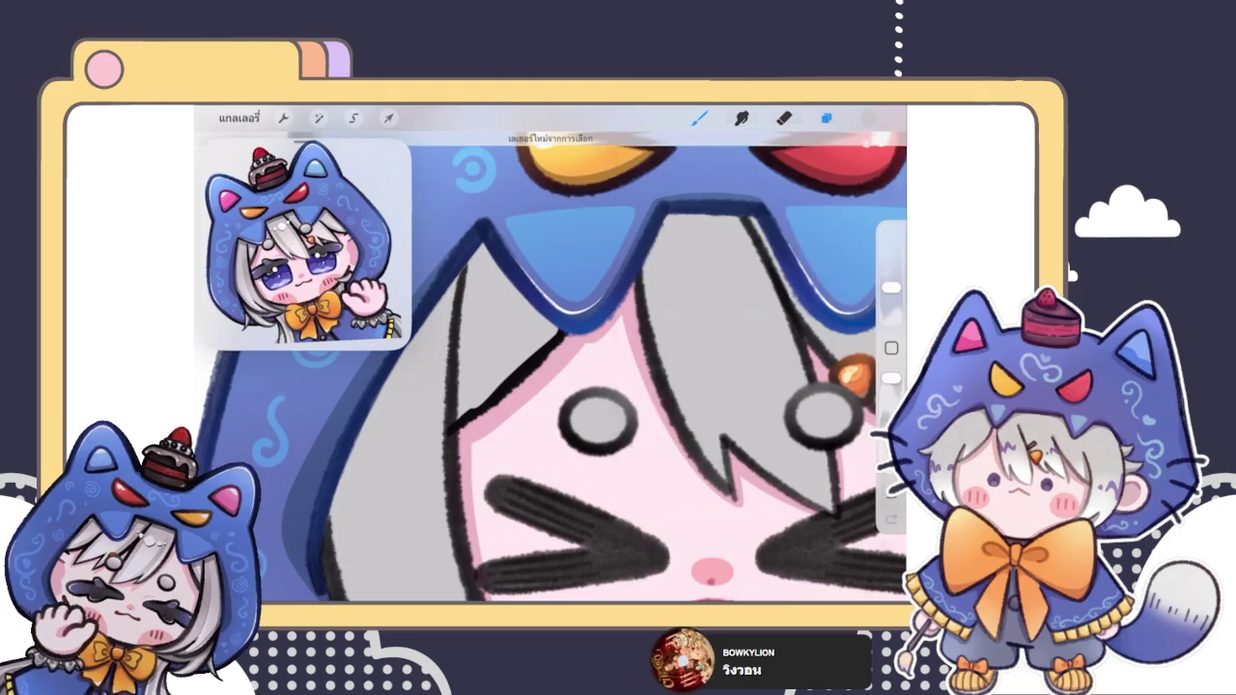
{"action": "left_click", "coordinate": [826, 118]}
{"action": "left_click", "coordinate": [753, 421]}
Step: Erase along the diagonal hair line above the left eye to thin it
{"action": "left_click", "coordinate": [783, 117]}
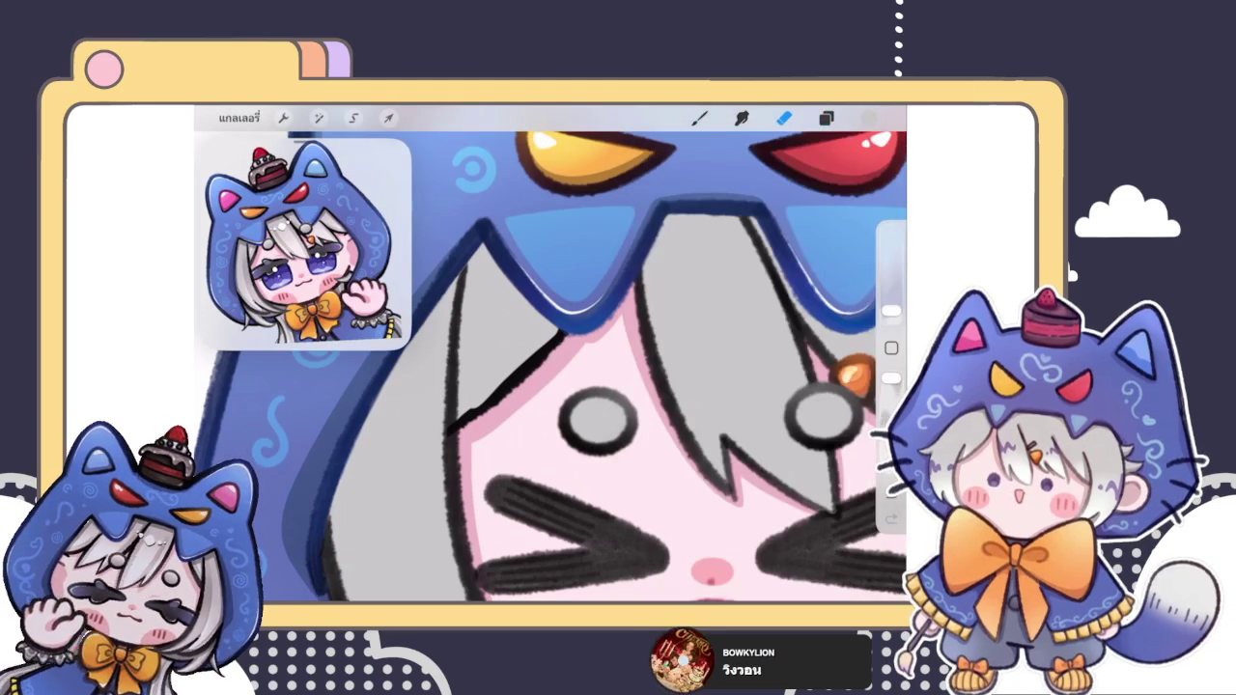
{"action": "mouse_move", "coordinate": [565, 333]}
{"action": "left_mouse_down"}
{"action": "mouse_move", "coordinate": [463, 425]}
{"action": "mouse_move", "coordinate": [513, 371]}
{"action": "left_mouse_up"}
{"action": "mouse_move", "coordinate": [450, 435]}
{"action": "left_mouse_down"}
{"action": "mouse_move", "coordinate": [402, 469]}
{"action": "mouse_move", "coordinate": [546, 354]}
{"action": "left_mouse_up"}
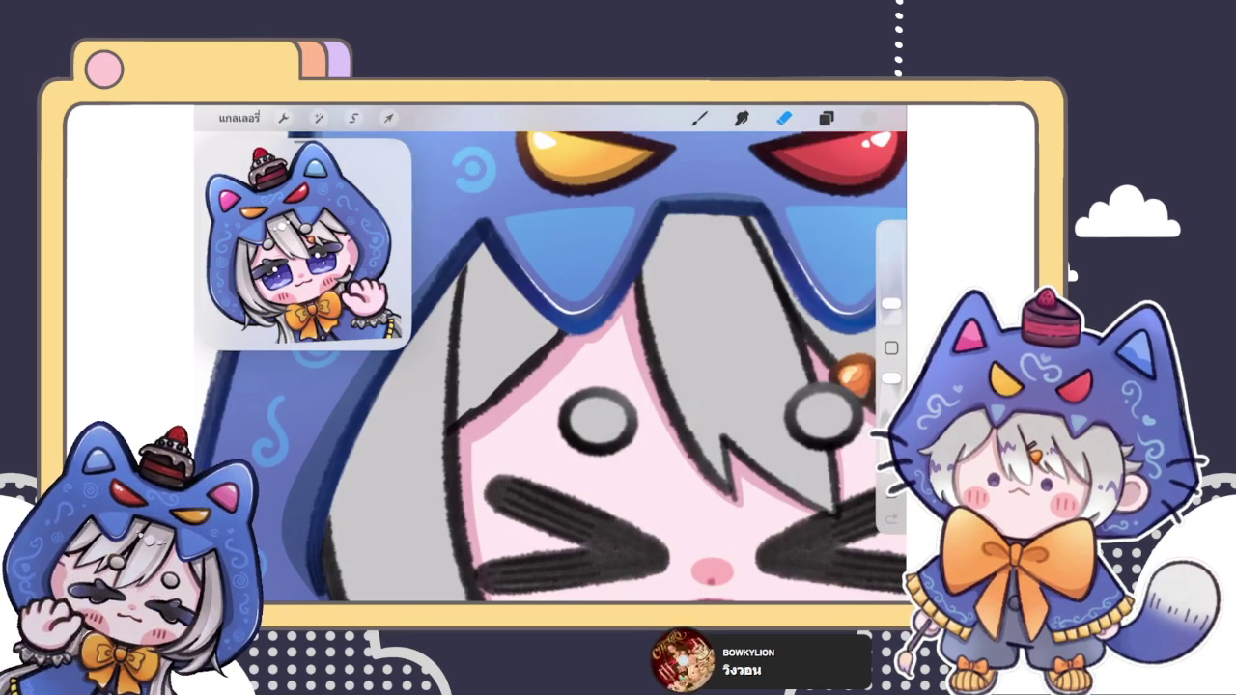
{"action": "left_click", "coordinate": [826, 118]}
{"action": "left_click", "coordinate": [762, 337]}
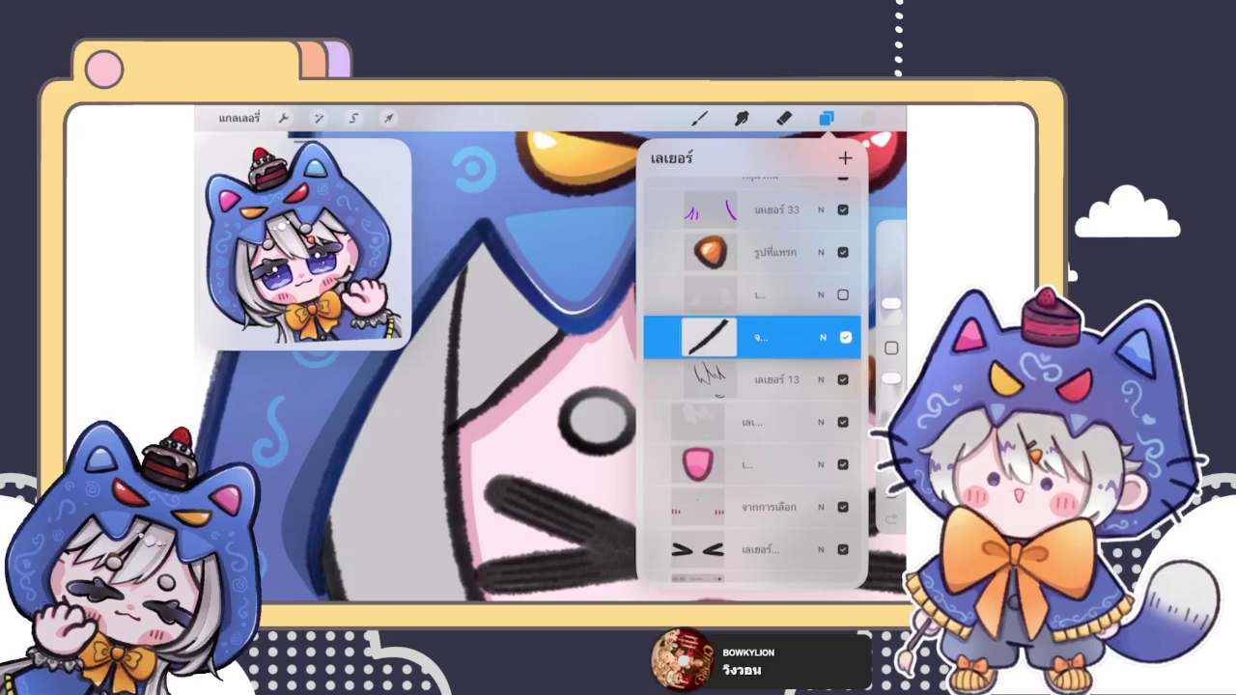
Step: Drag the thinned stroke layer up and Merge Down into the hair line-art layer
{"action": "mouse_move", "coordinate": [763, 337]}
{"action": "left_mouse_down"}
{"action": "mouse_move", "coordinate": [786, 184]}
{"action": "mouse_move", "coordinate": [773, 171]}
{"action": "mouse_move", "coordinate": [772, 322]}
{"action": "mouse_move", "coordinate": [743, 502]}
{"action": "left_mouse_up"}
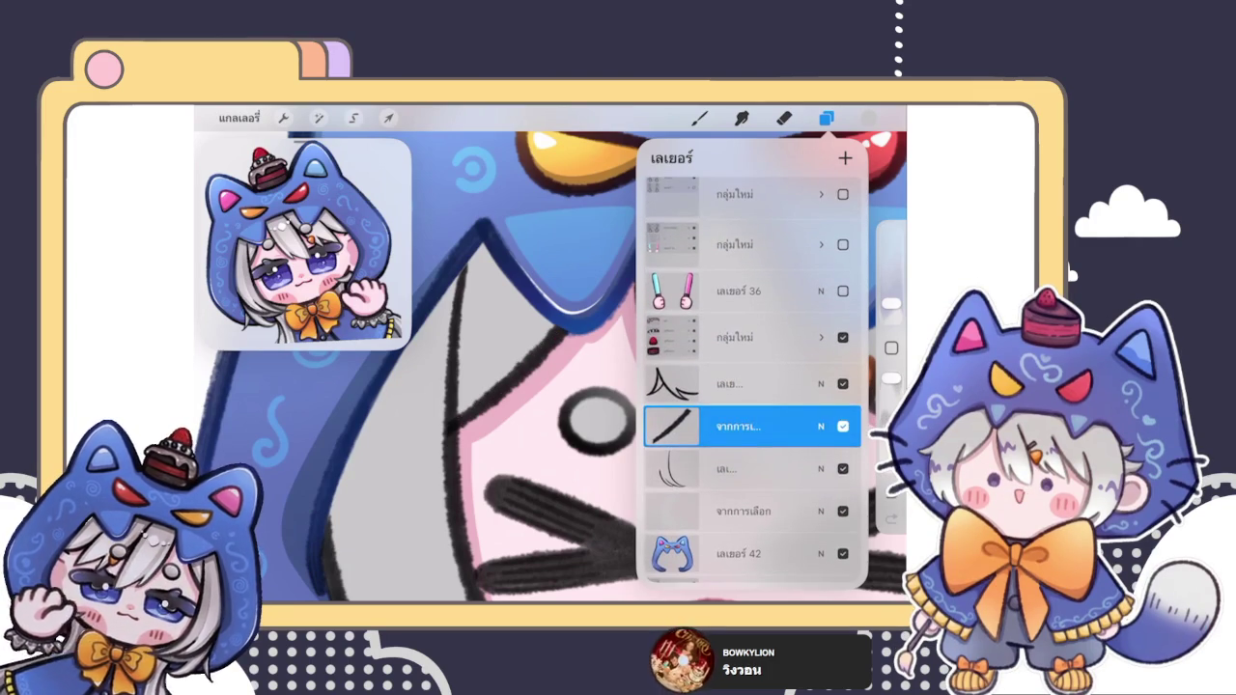
{"action": "left_click", "coordinate": [726, 426]}
{"action": "left_click", "coordinate": [598, 530]}
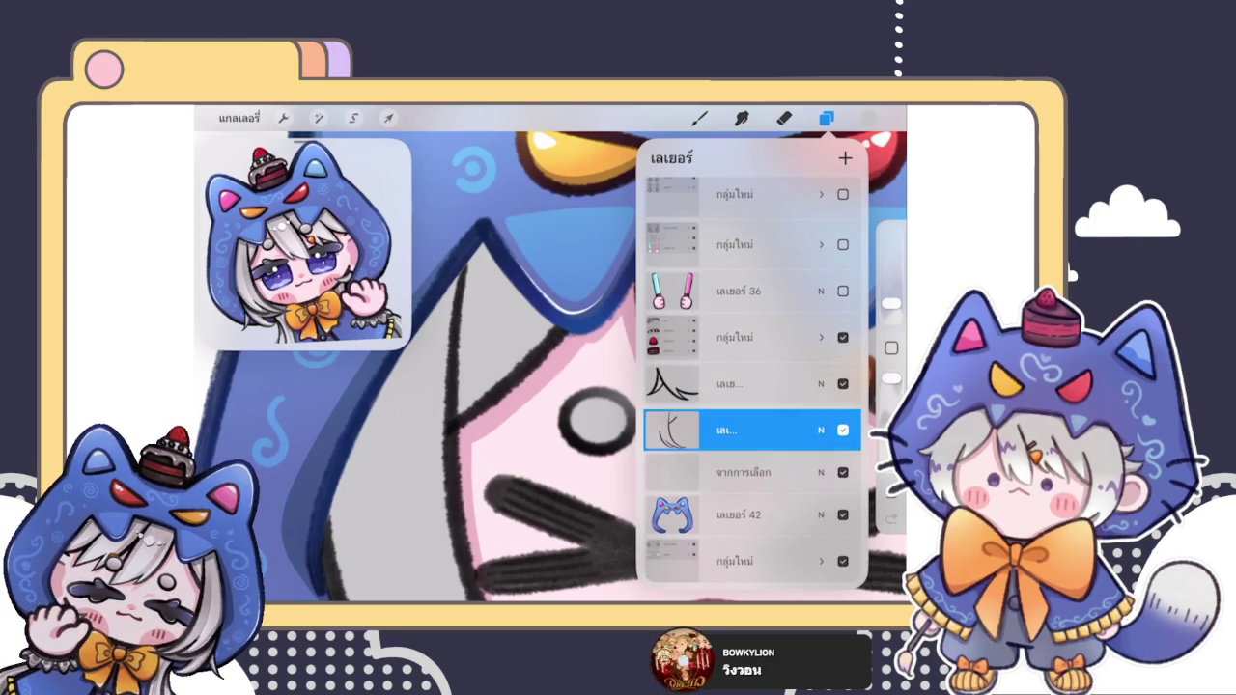
{"action": "left_click", "coordinate": [826, 118]}
Step: Switch back to the Eraser and zoom the view out
{"action": "left_click", "coordinate": [784, 118]}
{"action": "scroll", "coordinate": [618, 367], "scroll_direction": "down", "scroll_amount": 3}
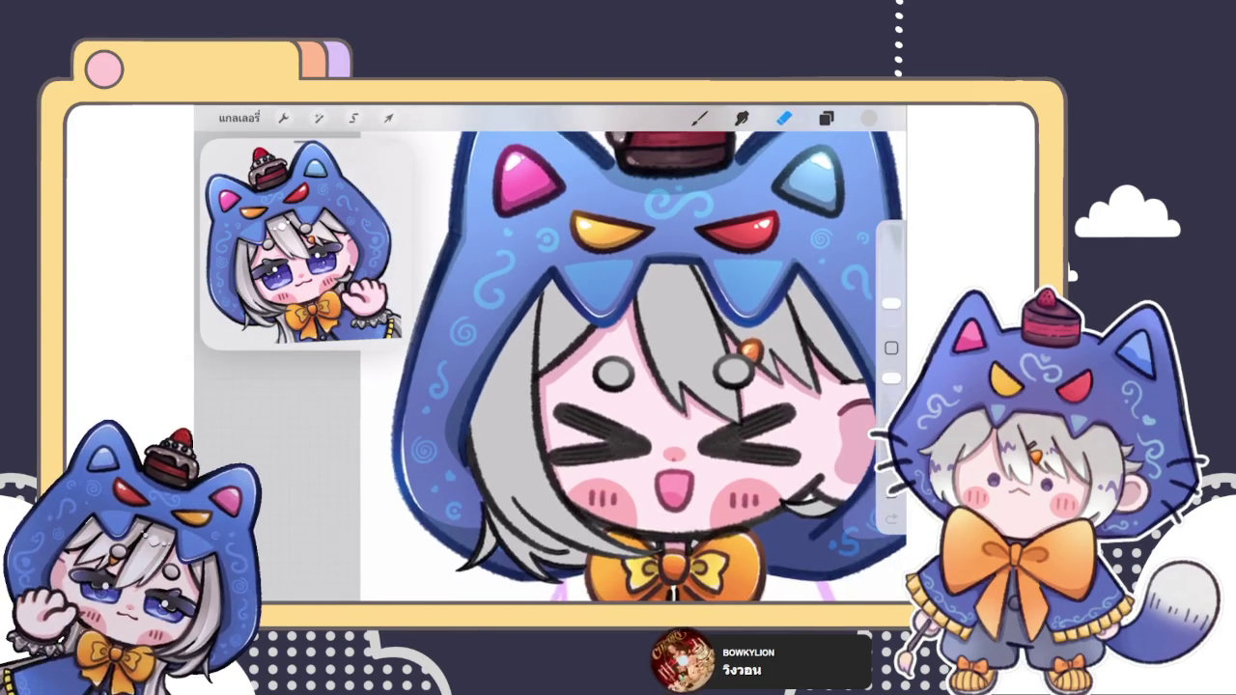
{"action": "scroll", "coordinate": [618, 366], "scroll_direction": "down", "scroll_amount": 5}
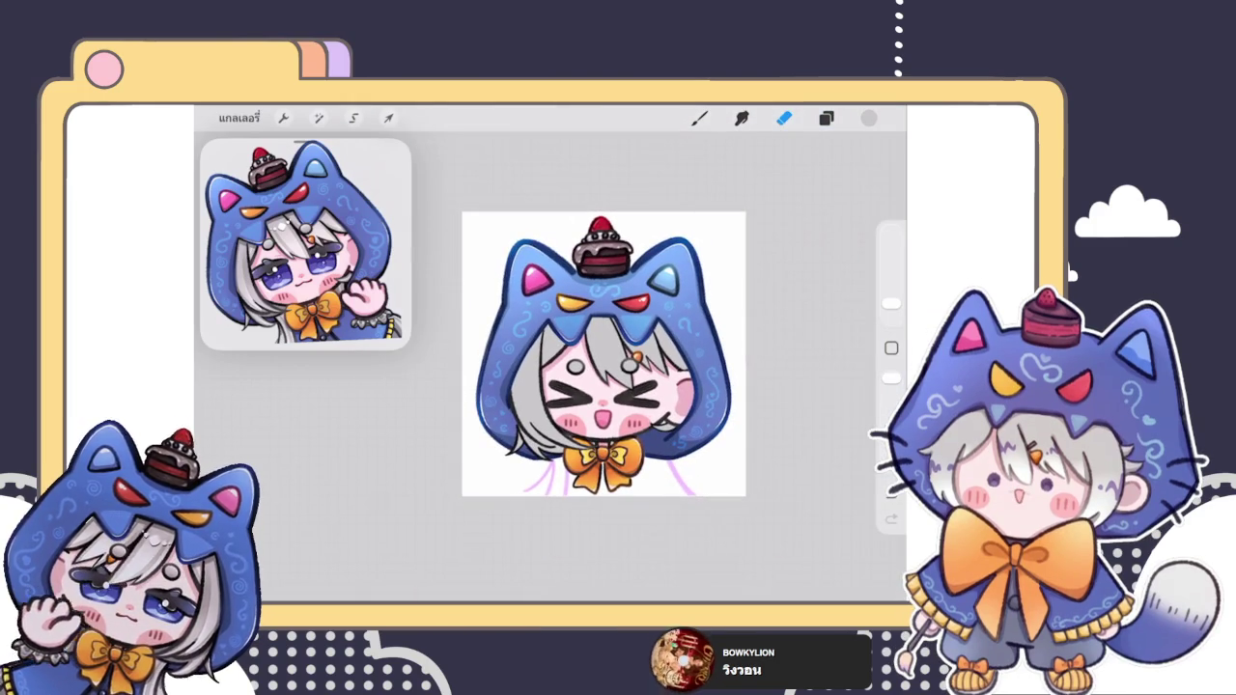
{"action": "scroll", "coordinate": [603, 352], "scroll_direction": "up", "scroll_amount": 5}
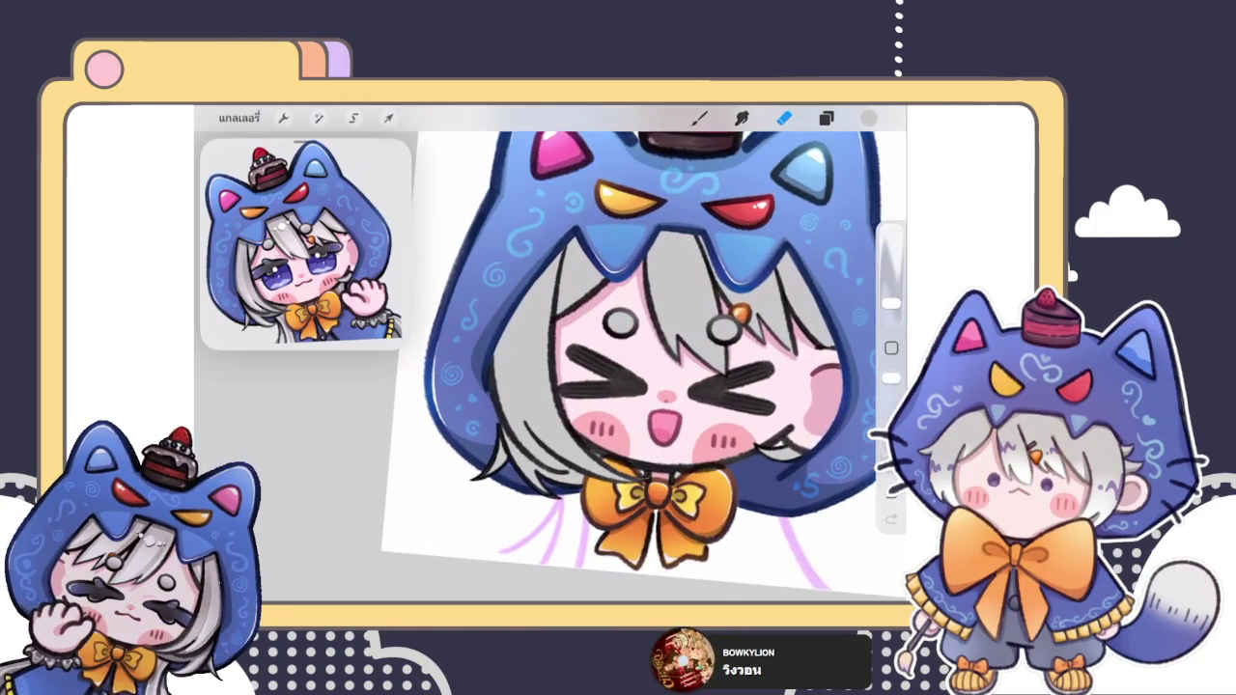
{"action": "left_click", "coordinate": [825, 118]}
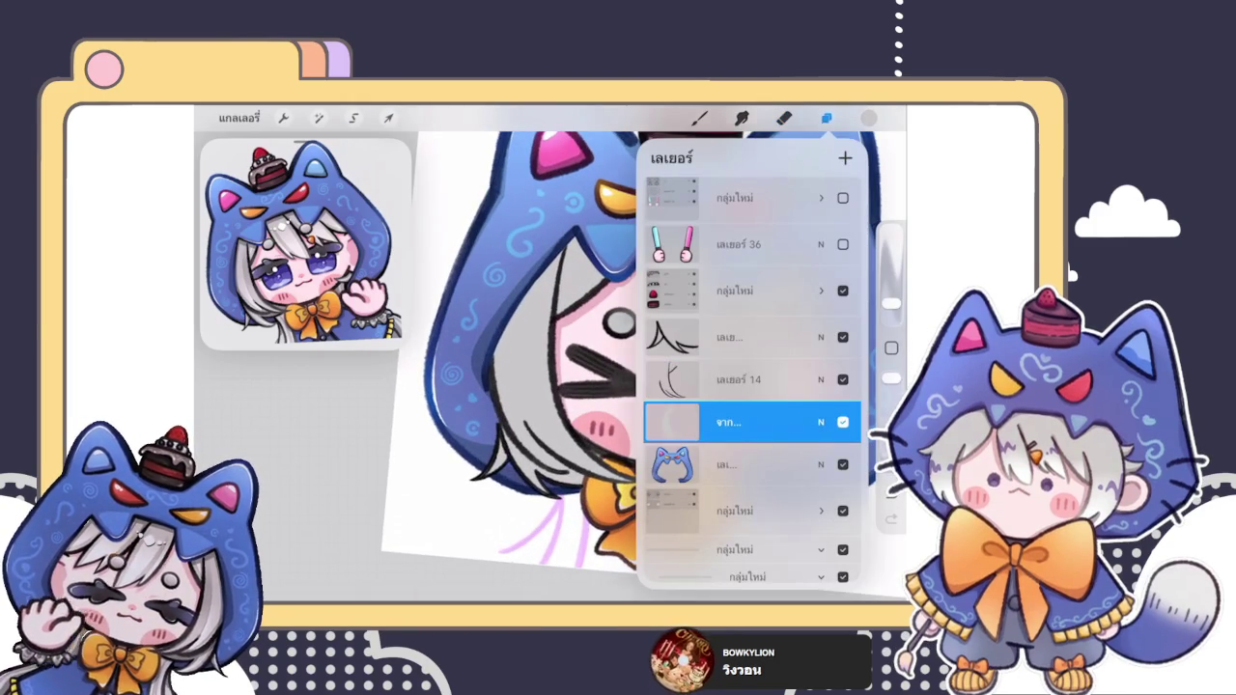
Step: Add a new empty layer directly above the 'จากการเลือก' hair fill layer
{"action": "left_click", "coordinate": [784, 118]}
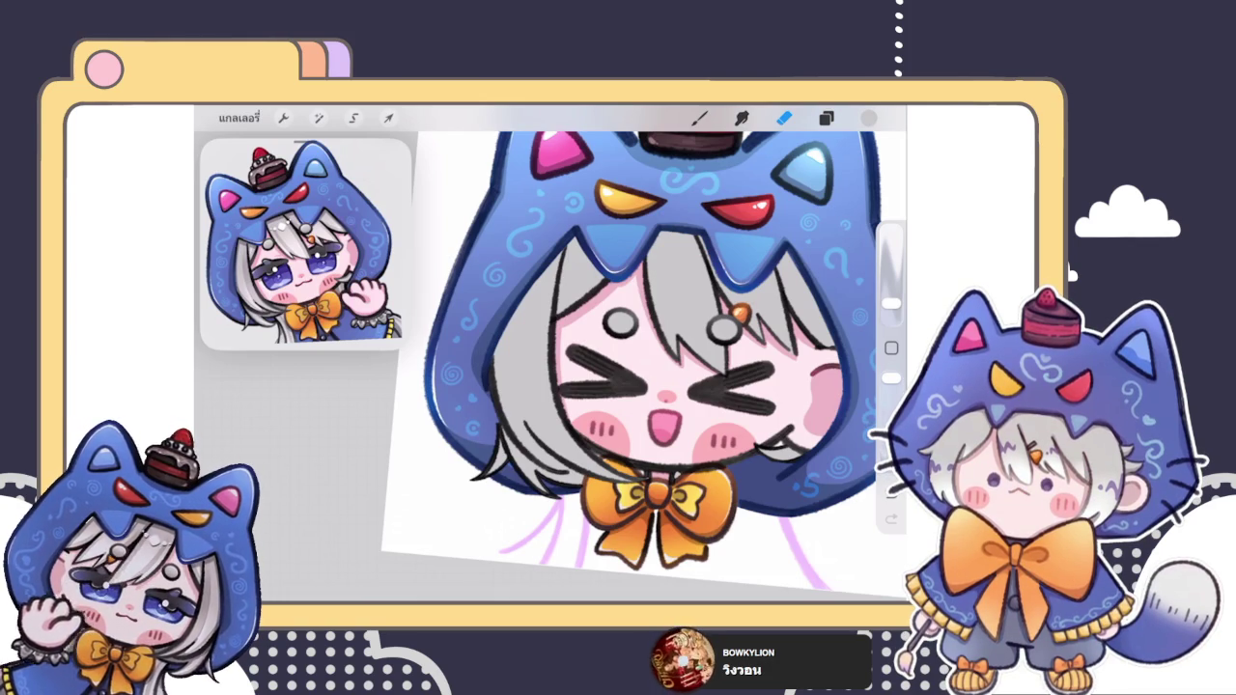
{"action": "left_click", "coordinate": [825, 117]}
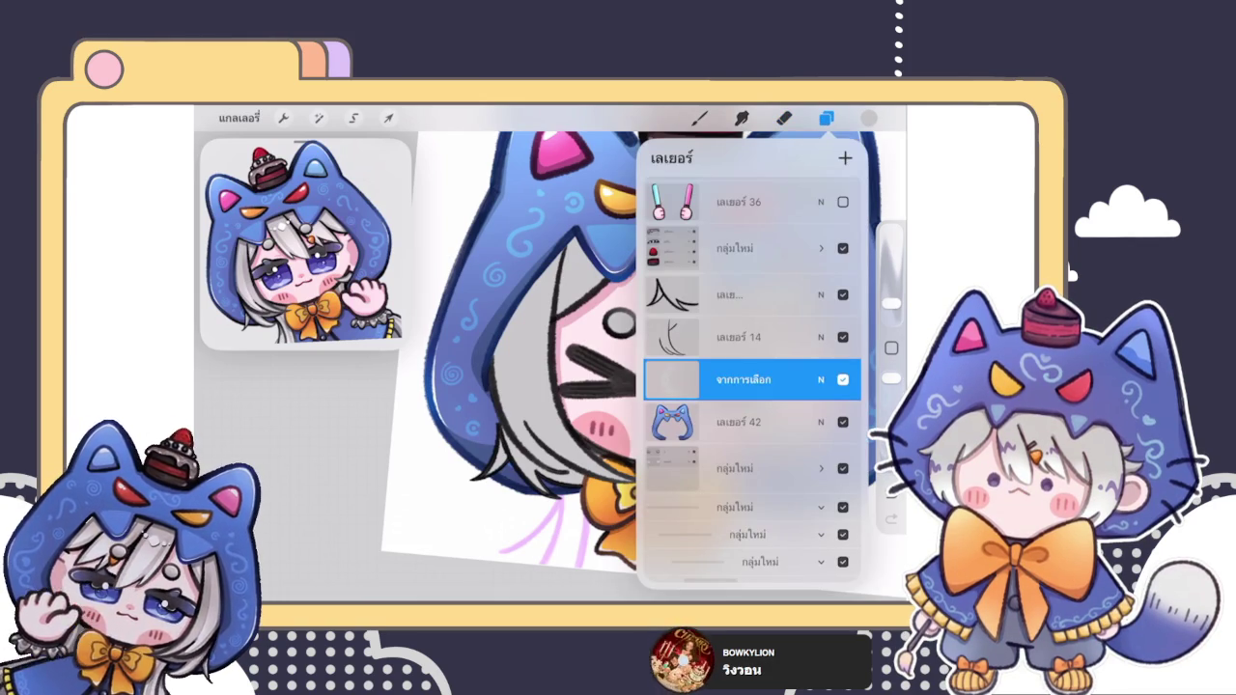
{"action": "left_click", "coordinate": [845, 157]}
{"action": "left_click", "coordinate": [738, 380]}
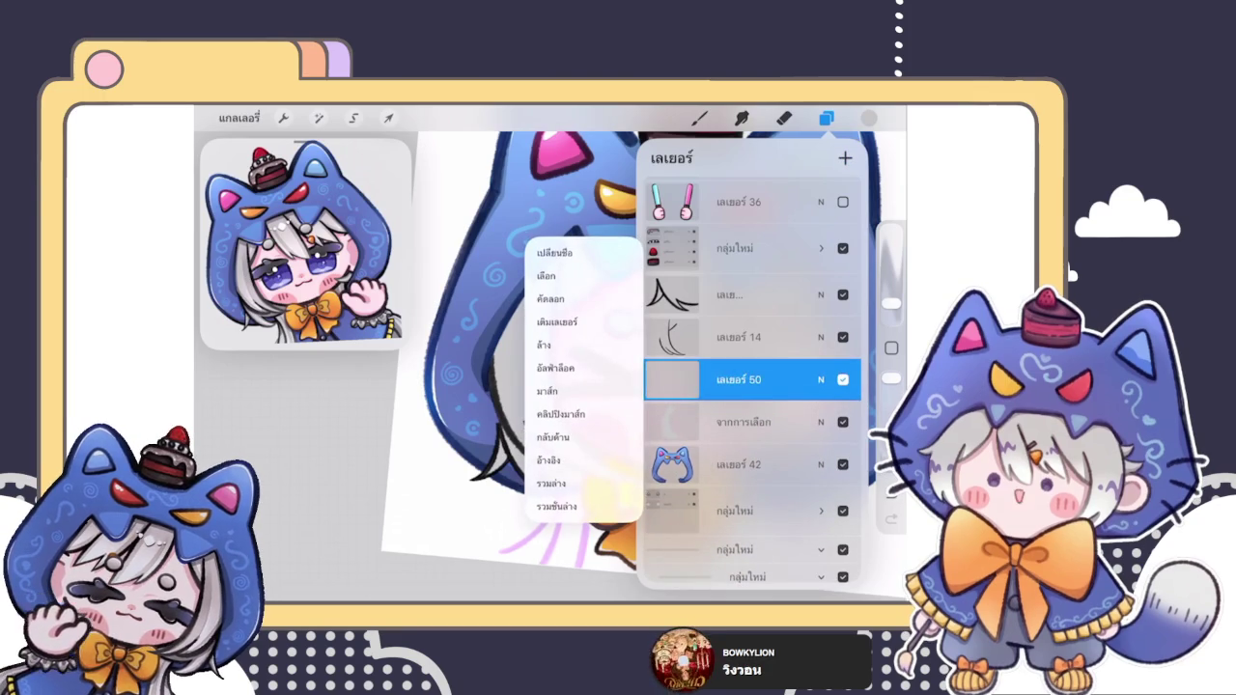
{"action": "left_click", "coordinate": [738, 379]}
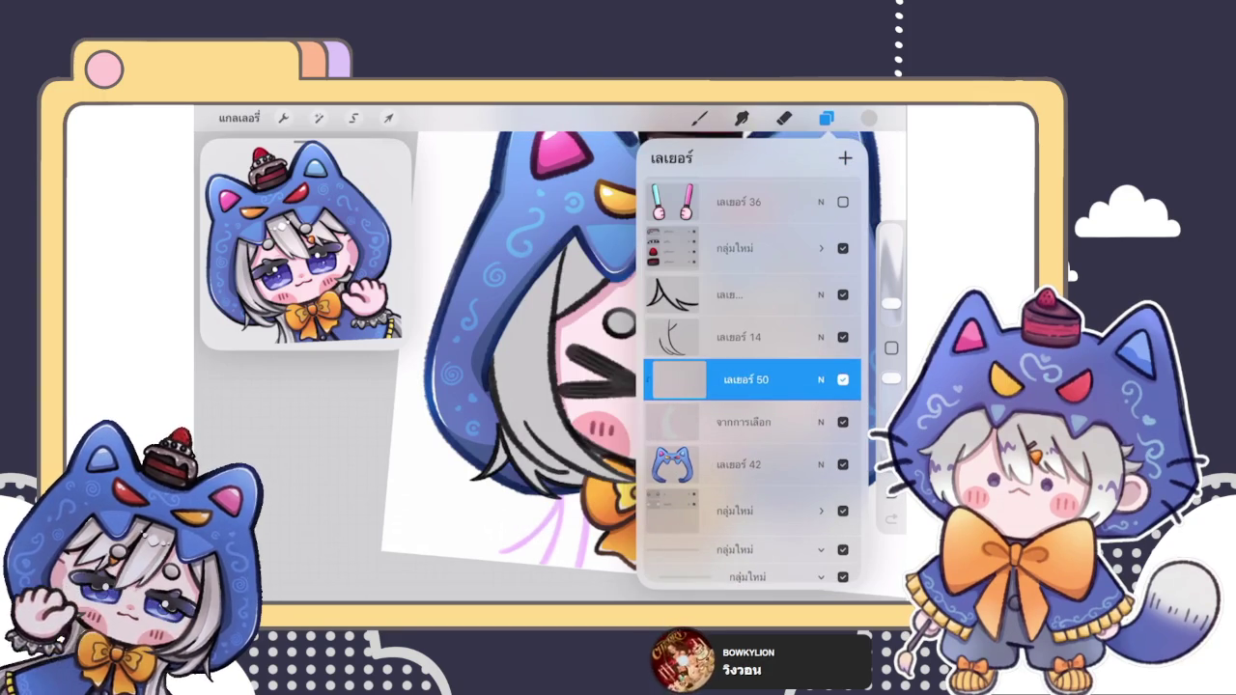
{"action": "left_click", "coordinate": [783, 117]}
Step: Adjust the paint colour and brush size, undoing a test stroke
{"action": "left_click", "coordinate": [869, 118]}
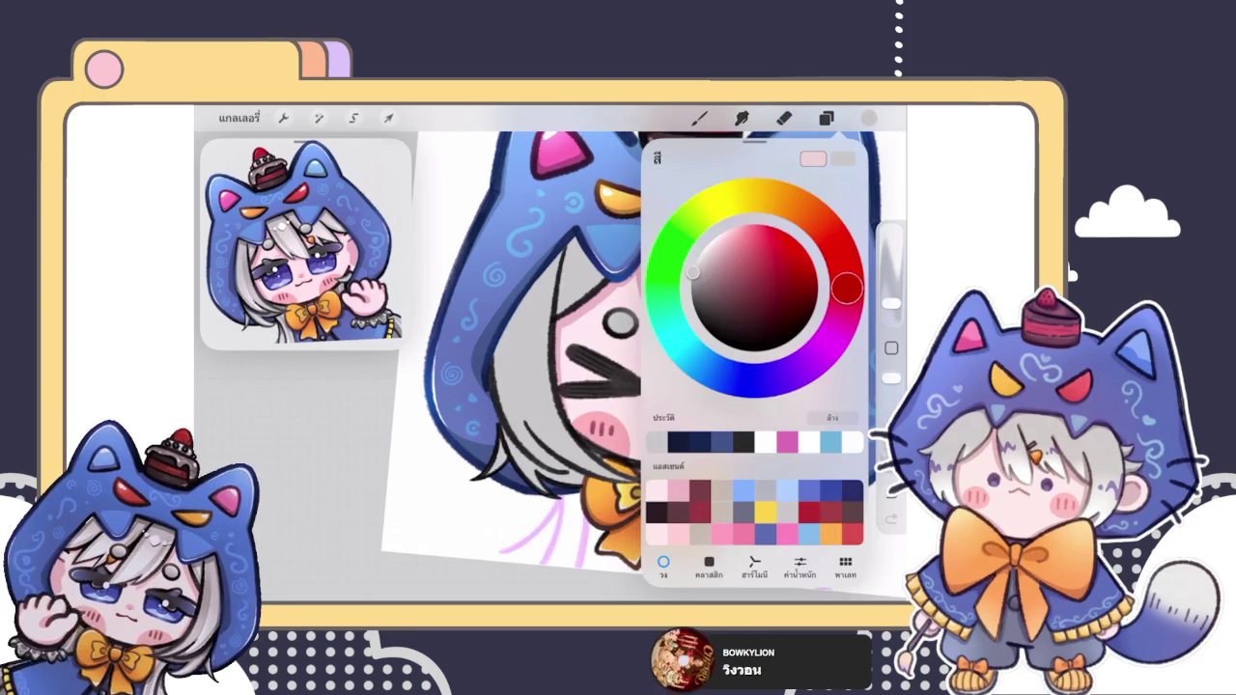
{"action": "left_click_drag", "start_coordinate": [692, 273], "coordinate": [705, 249]}
{"action": "left_click", "coordinate": [699, 117]}
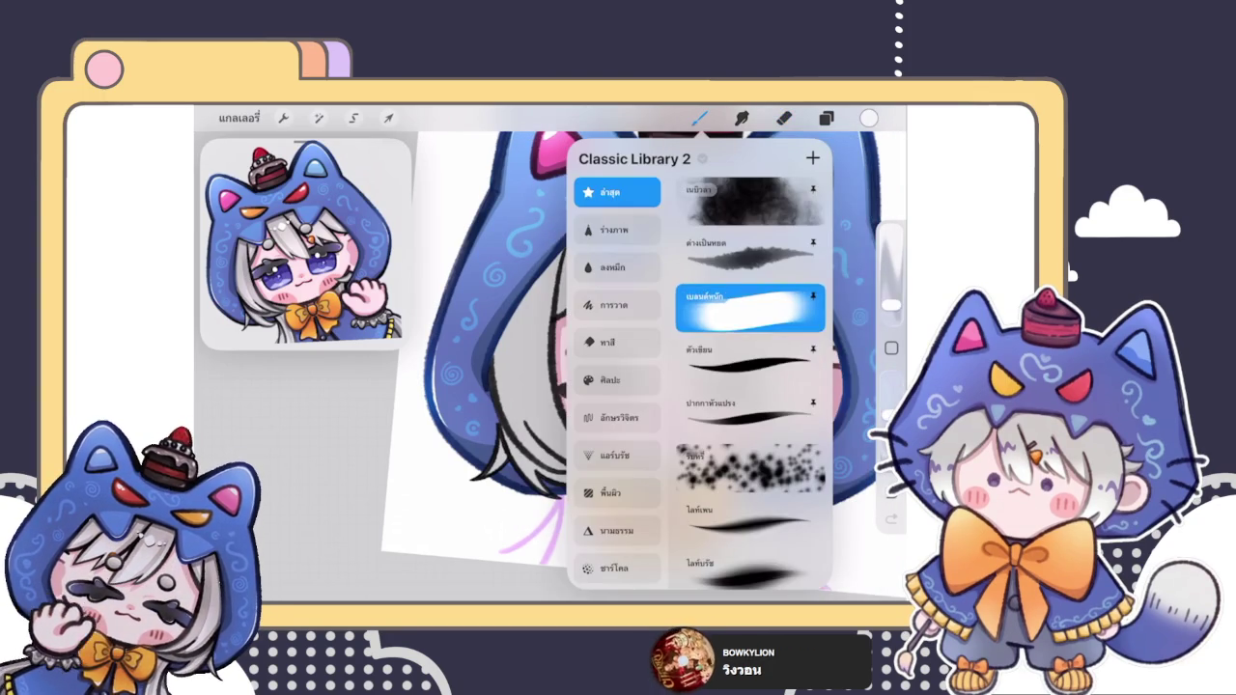
{"action": "left_click_drag", "start_coordinate": [890, 305], "coordinate": [890, 289]}
{"action": "scroll", "coordinate": [669, 447], "scroll_direction": "up", "scroll_amount": 3}
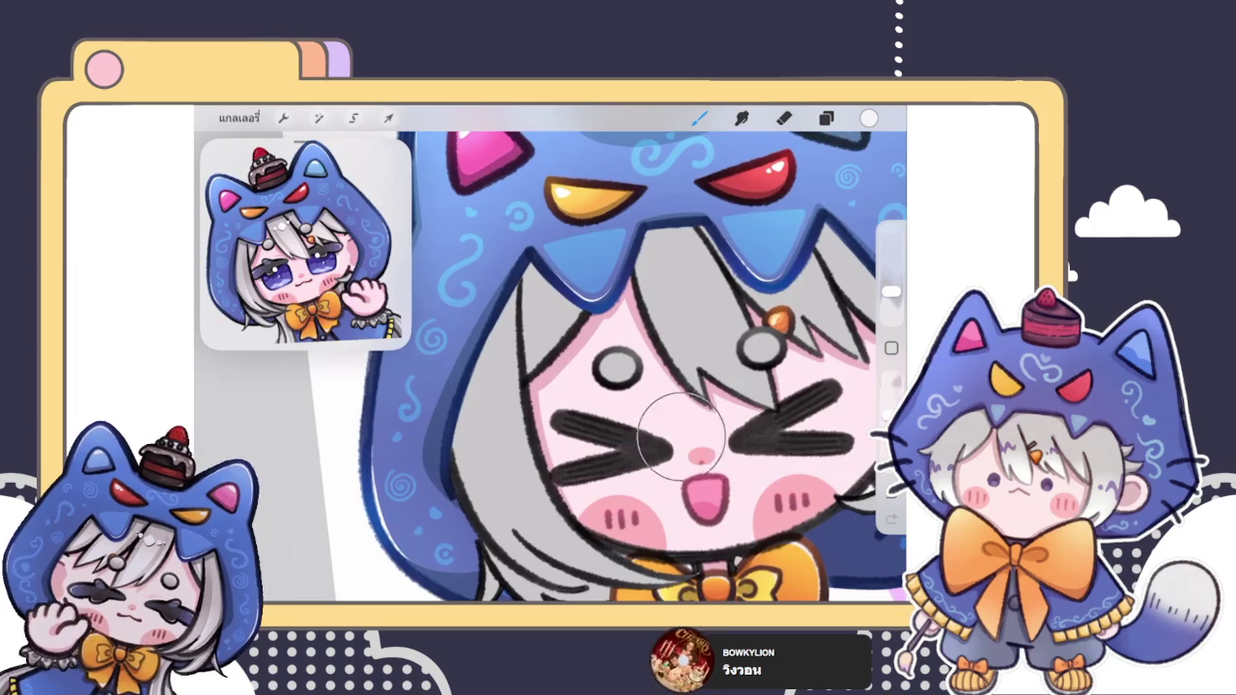
{"action": "key", "text": "ctrl+z"}
{"action": "scroll", "coordinate": [669, 447], "scroll_direction": "down", "scroll_amount": 2}
{"action": "scroll", "coordinate": [653, 447], "scroll_direction": "up", "scroll_amount": 1}
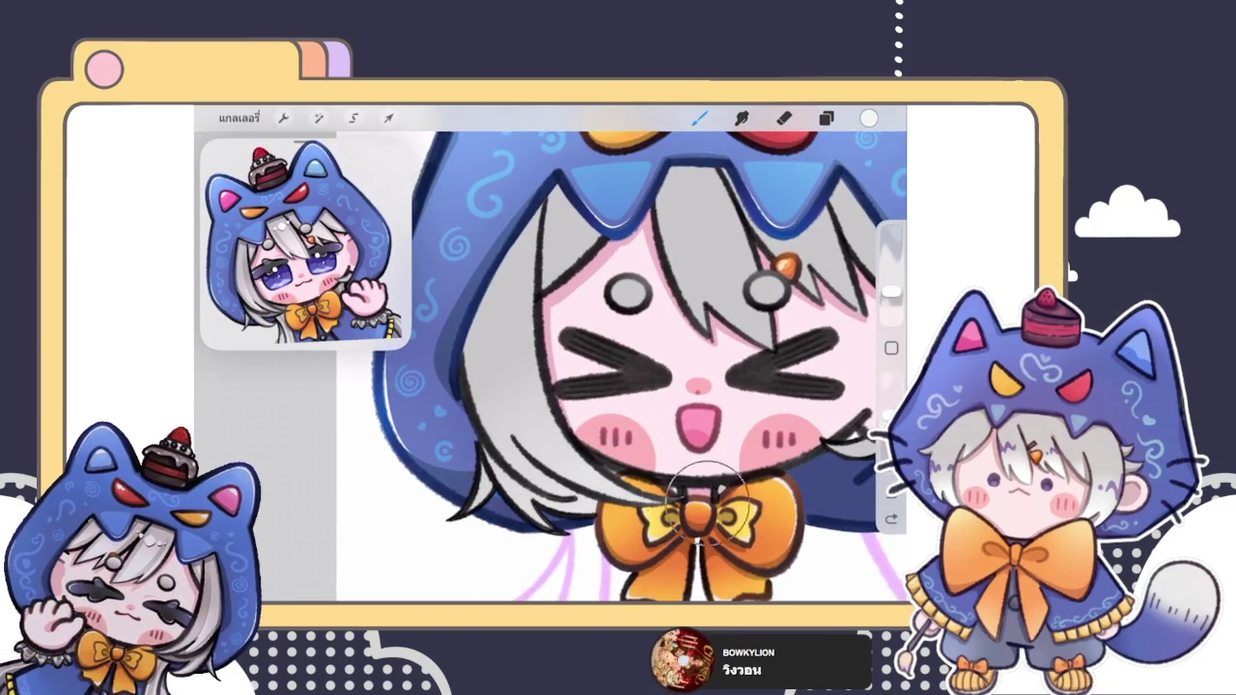
{"action": "scroll", "coordinate": [666, 386], "scroll_direction": "down", "scroll_amount": 3}
{"action": "left_click", "coordinate": [825, 117]}
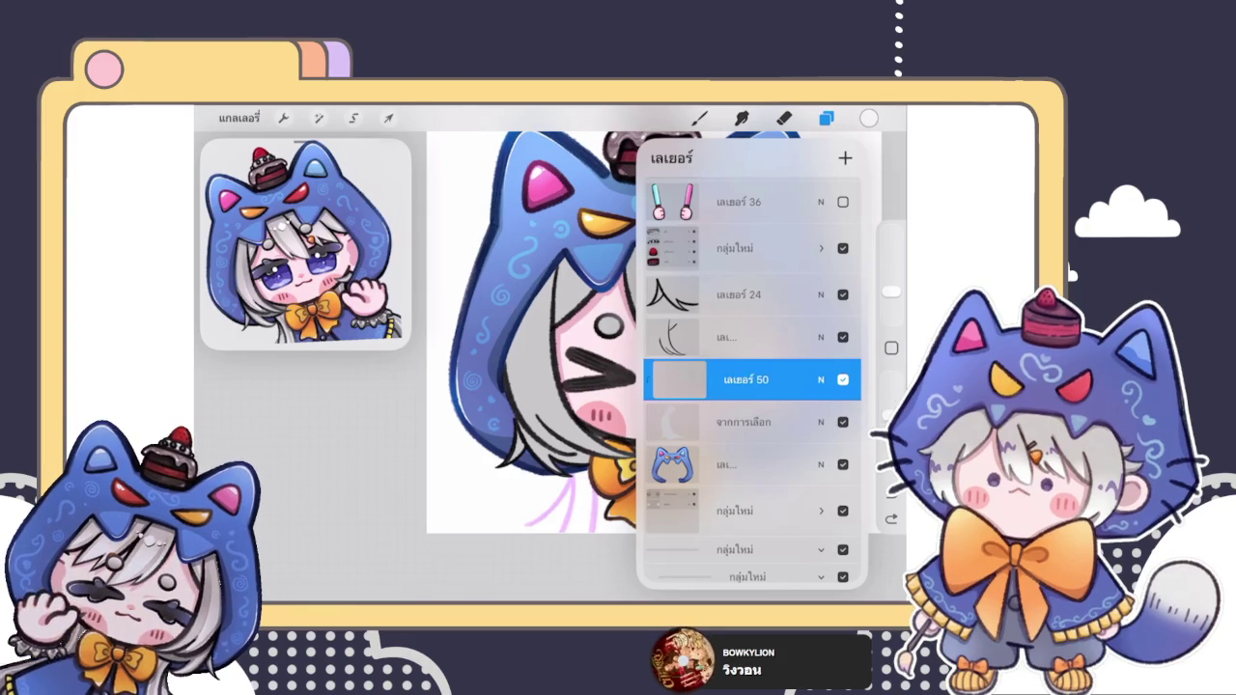
Step: Select the hair fill layer in the layer list
{"action": "left_click", "coordinate": [733, 337]}
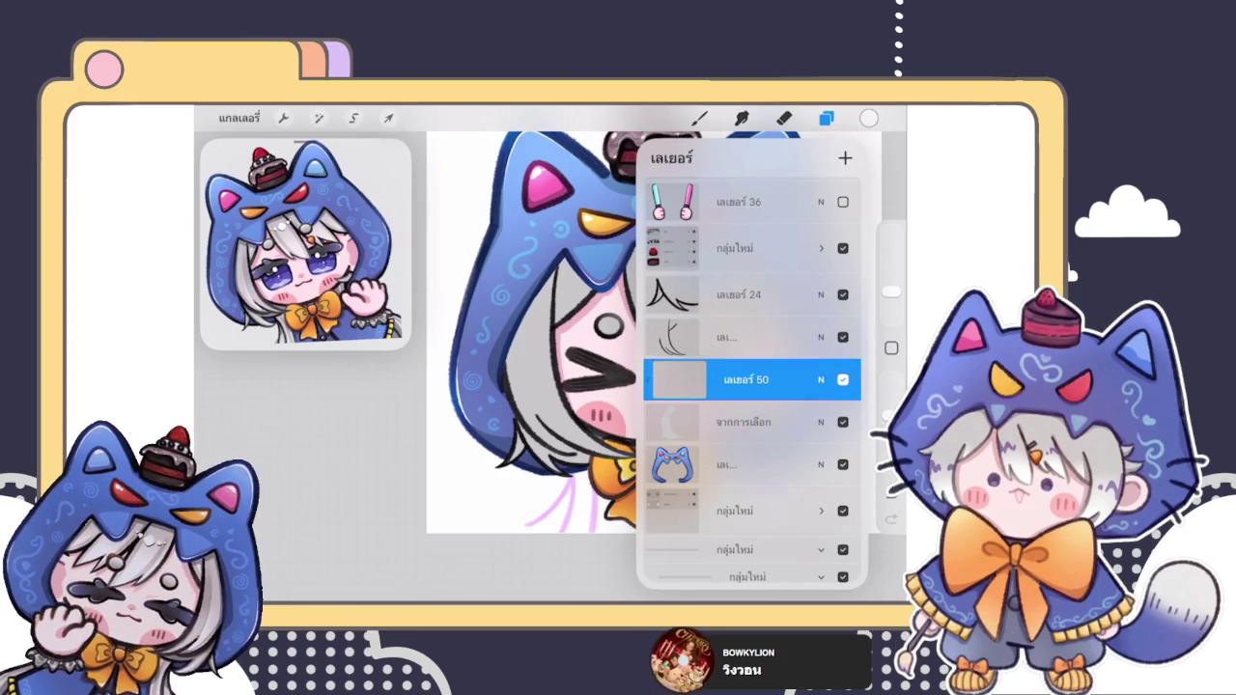
{"action": "left_click", "coordinate": [744, 380]}
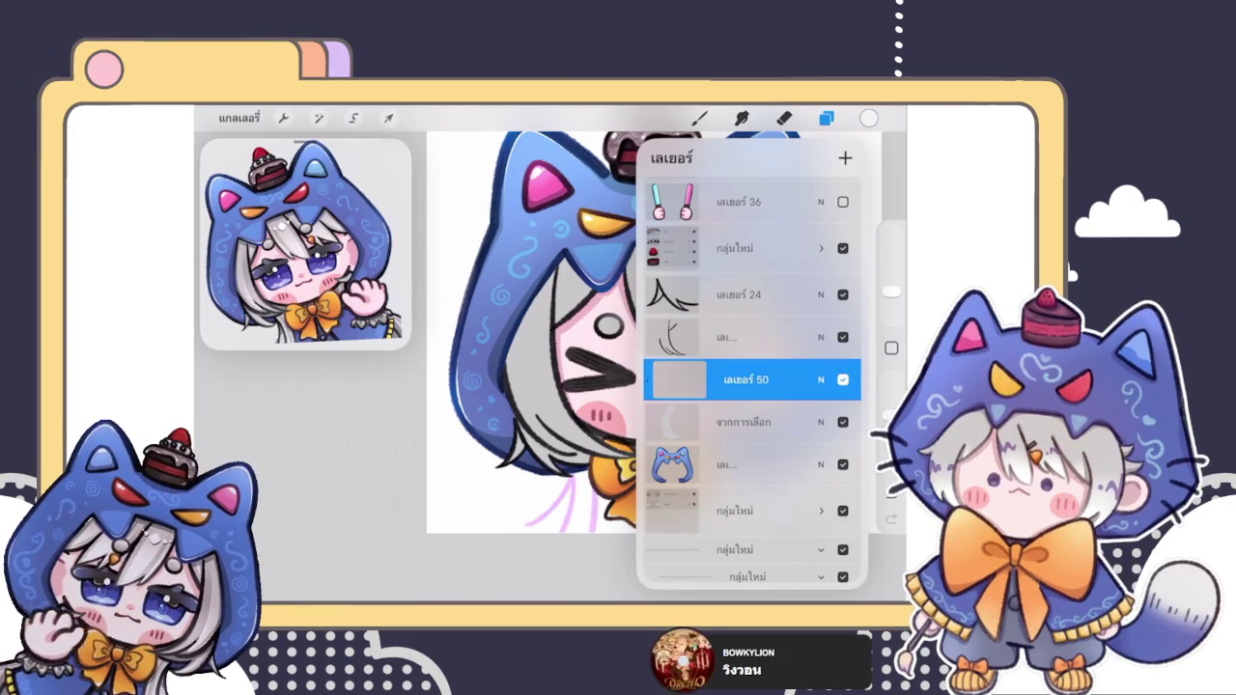
{"action": "left_click", "coordinate": [743, 422]}
{"action": "scroll", "coordinate": [540, 406], "scroll_direction": "up", "scroll_amount": 5}
Step: Erase stray fill around the lower hair strand tips
{"action": "left_click", "coordinate": [783, 118]}
{"action": "mouse_move", "coordinate": [386, 434]}
{"action": "left_mouse_down"}
{"action": "mouse_move", "coordinate": [408, 463]}
{"action": "mouse_move", "coordinate": [496, 414]}
{"action": "mouse_move", "coordinate": [512, 284]}
{"action": "mouse_move", "coordinate": [541, 386]}
{"action": "mouse_move", "coordinate": [511, 348]}
{"action": "mouse_move", "coordinate": [579, 482]}
{"action": "mouse_move", "coordinate": [627, 521]}
{"action": "mouse_move", "coordinate": [555, 453]}
{"action": "mouse_move", "coordinate": [610, 473]}
{"action": "mouse_move", "coordinate": [588, 512]}
{"action": "mouse_move", "coordinate": [648, 511]}
{"action": "mouse_move", "coordinate": [705, 569]}
{"action": "mouse_move", "coordinate": [647, 562]}
{"action": "left_mouse_up"}
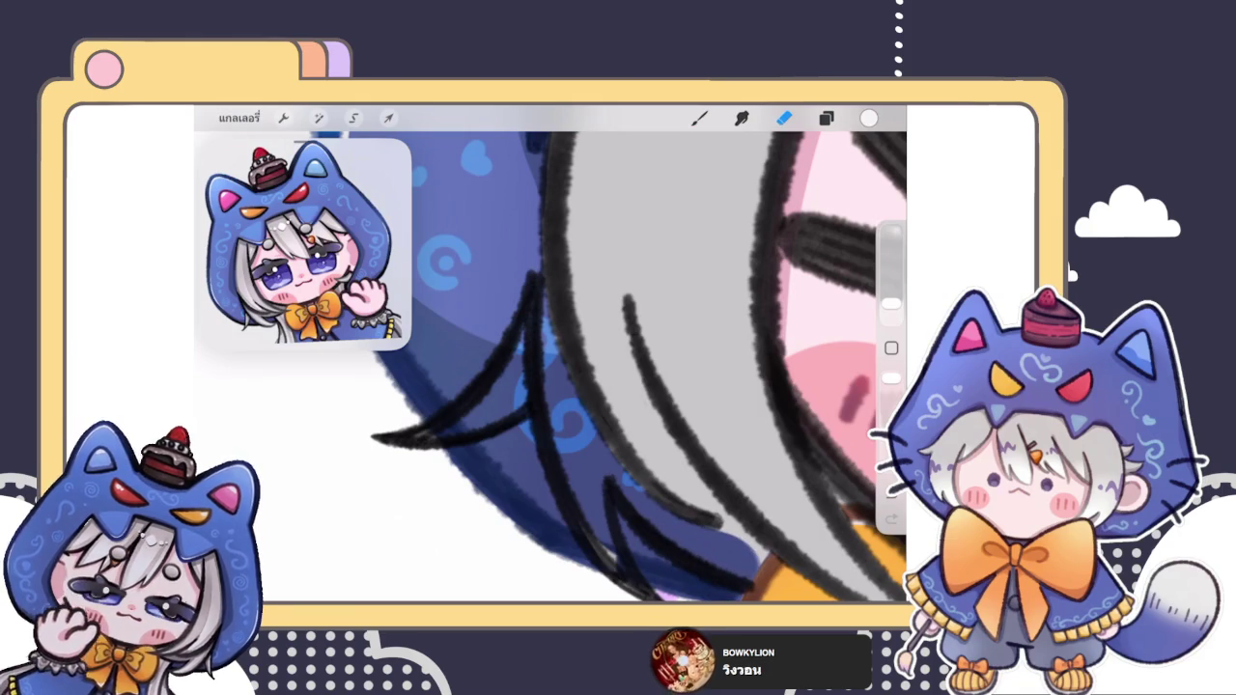
{"action": "scroll", "coordinate": [550, 367], "scroll_direction": "down", "scroll_amount": 2}
{"action": "mouse_move", "coordinate": [582, 522]}
{"action": "left_mouse_down"}
{"action": "mouse_move", "coordinate": [470, 349]}
{"action": "mouse_move", "coordinate": [417, 362]}
{"action": "left_mouse_up"}
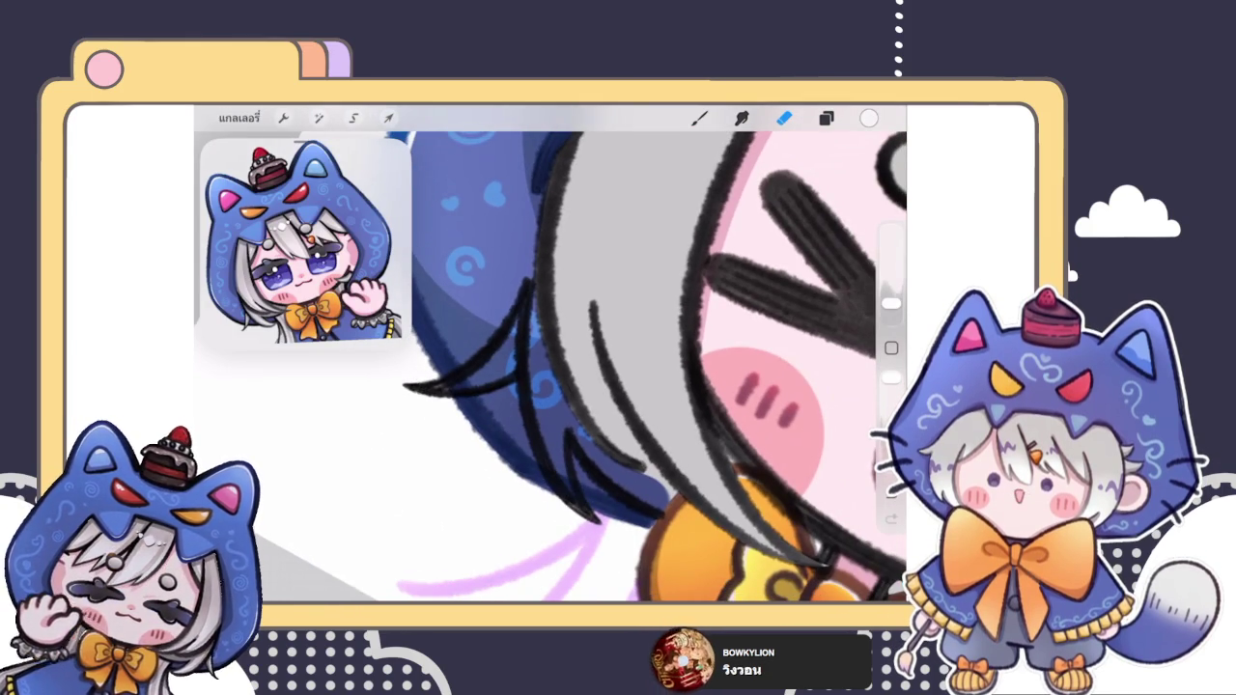
{"action": "scroll", "coordinate": [550, 366], "scroll_direction": "up", "scroll_amount": 2}
{"action": "scroll", "coordinate": [550, 367], "scroll_direction": "up", "scroll_amount": 2}
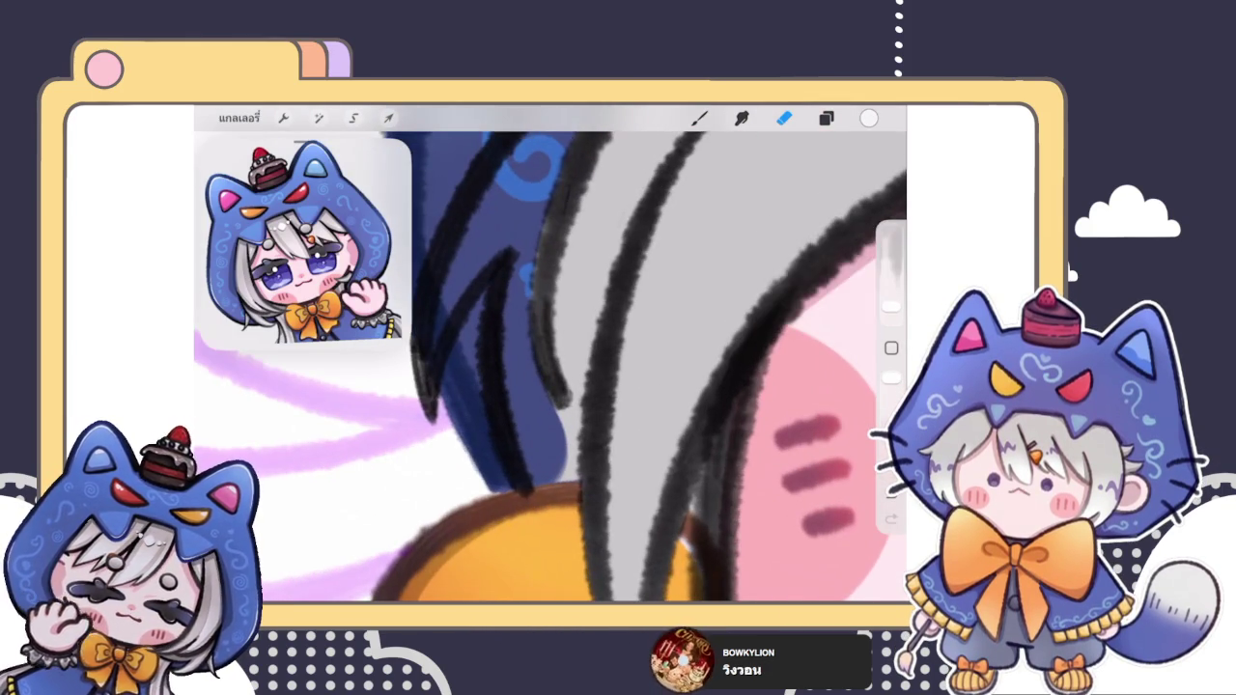
{"action": "scroll", "coordinate": [550, 367], "scroll_direction": "up", "scroll_amount": 2}
{"action": "mouse_move", "coordinate": [482, 463]}
{"action": "left_mouse_down"}
{"action": "mouse_move", "coordinate": [497, 471]}
{"action": "mouse_move", "coordinate": [565, 449]}
{"action": "left_mouse_up"}
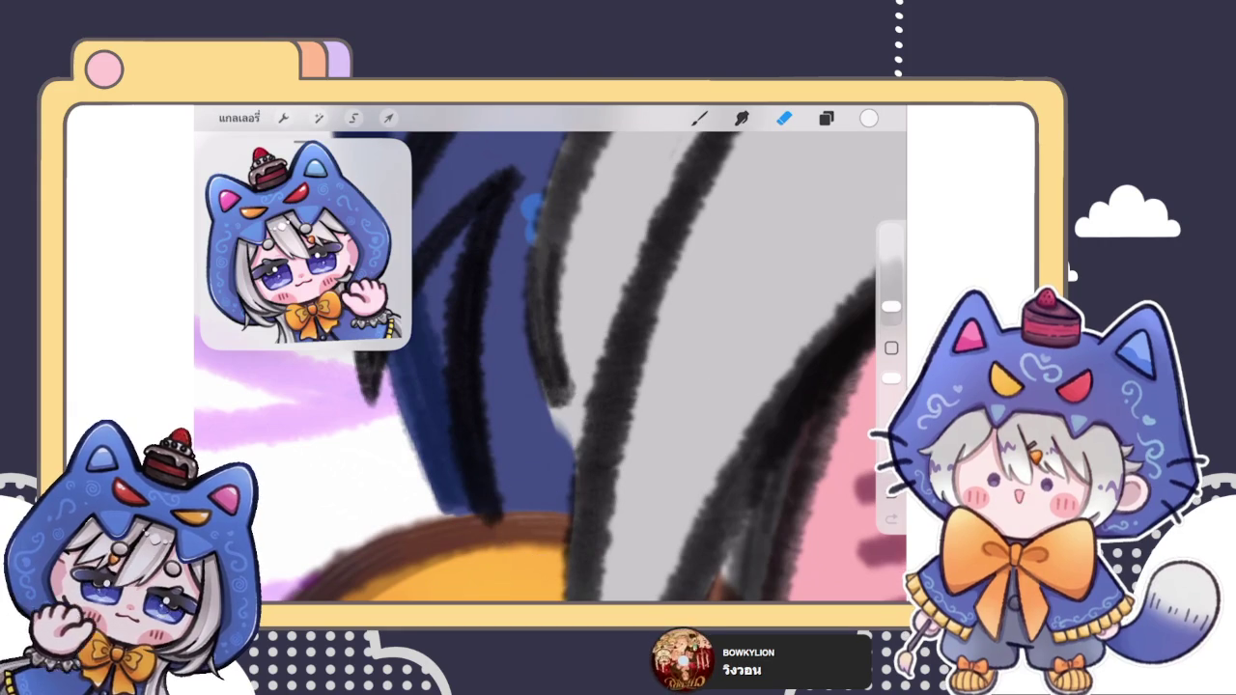
Step: With a 2% eraser, clear the grey spill between the hair line and hood
{"action": "left_click_drag", "start_coordinate": [890, 306], "coordinate": [890, 309]}
{"action": "left_click_drag", "start_coordinate": [555, 405], "coordinate": [556, 434]}
{"action": "mouse_move", "coordinate": [540, 377]}
{"action": "left_mouse_down"}
{"action": "mouse_move", "coordinate": [569, 454]}
{"action": "mouse_move", "coordinate": [545, 449]}
{"action": "mouse_move", "coordinate": [577, 446]}
{"action": "left_mouse_up"}
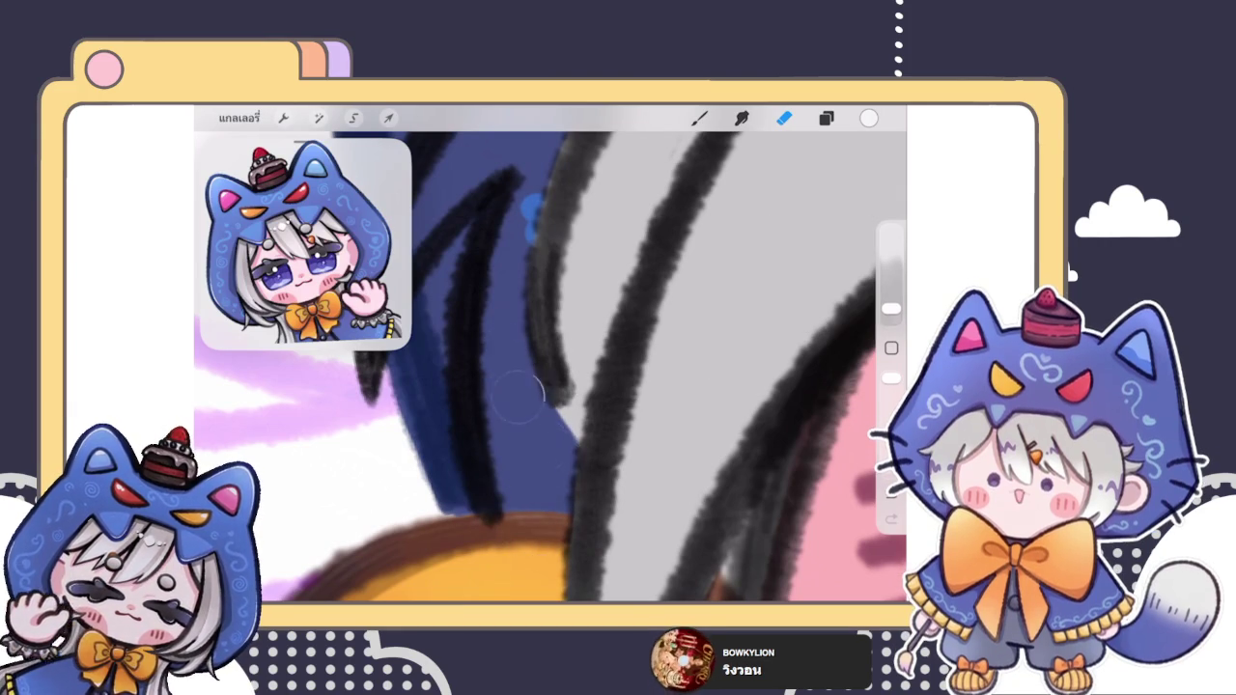
{"action": "scroll", "coordinate": [550, 367], "scroll_direction": "down", "scroll_amount": 3}
{"action": "scroll", "coordinate": [550, 367], "scroll_direction": "down", "scroll_amount": 3}
{"action": "scroll", "coordinate": [541, 270], "scroll_direction": "up", "scroll_amount": 3}
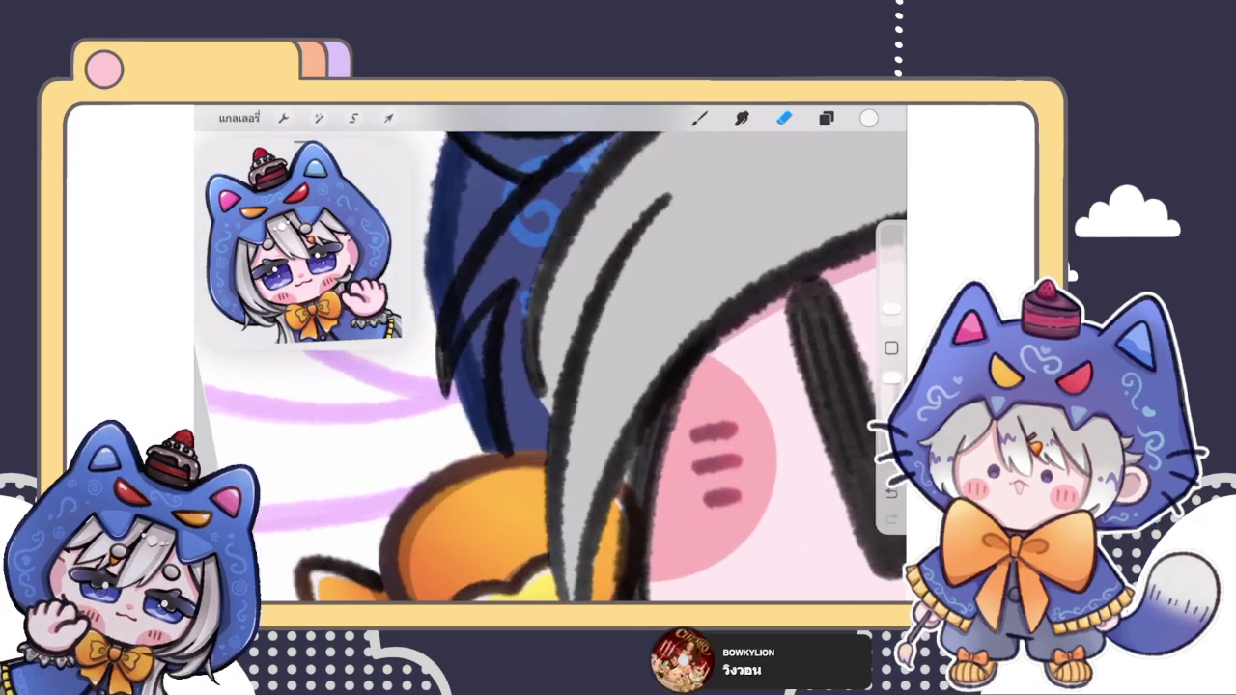
{"action": "scroll", "coordinate": [540, 271], "scroll_direction": "up", "scroll_amount": 3}
{"action": "key", "text": "b"}
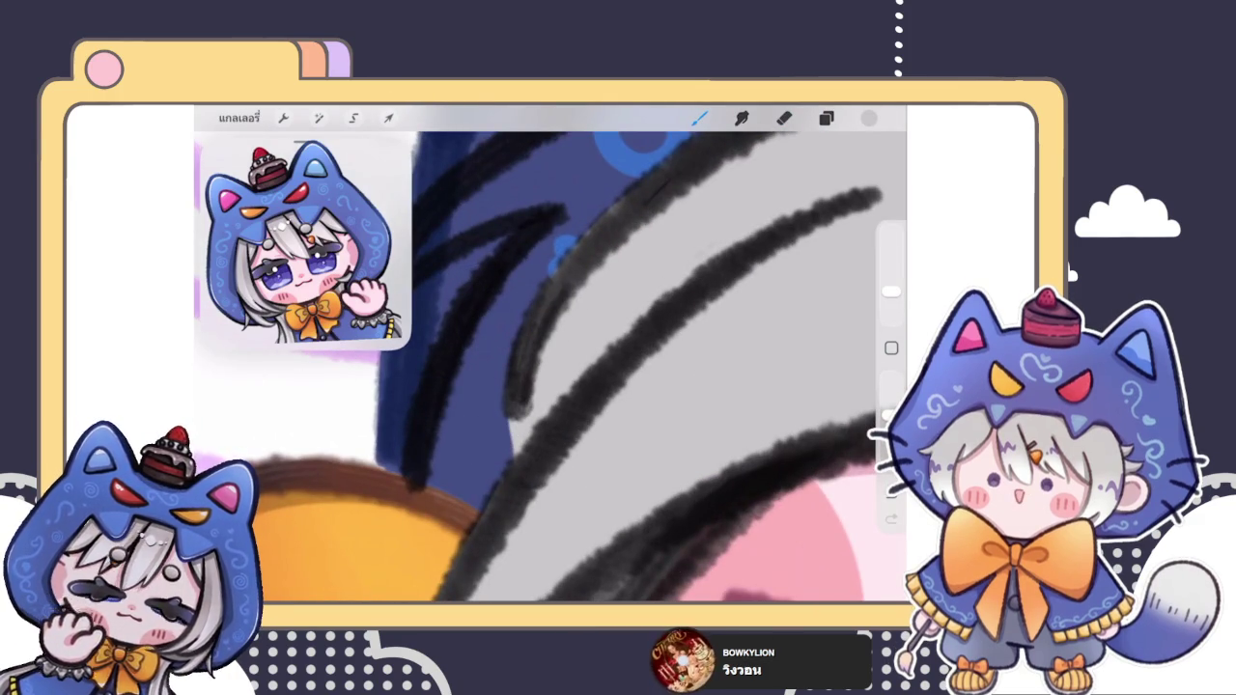
Step: Choose the next brush in Classic Library 2 and inspect the hair tips
{"action": "left_click", "coordinate": [699, 118]}
{"action": "left_click", "coordinate": [749, 362]}
{"action": "left_click", "coordinate": [699, 118]}
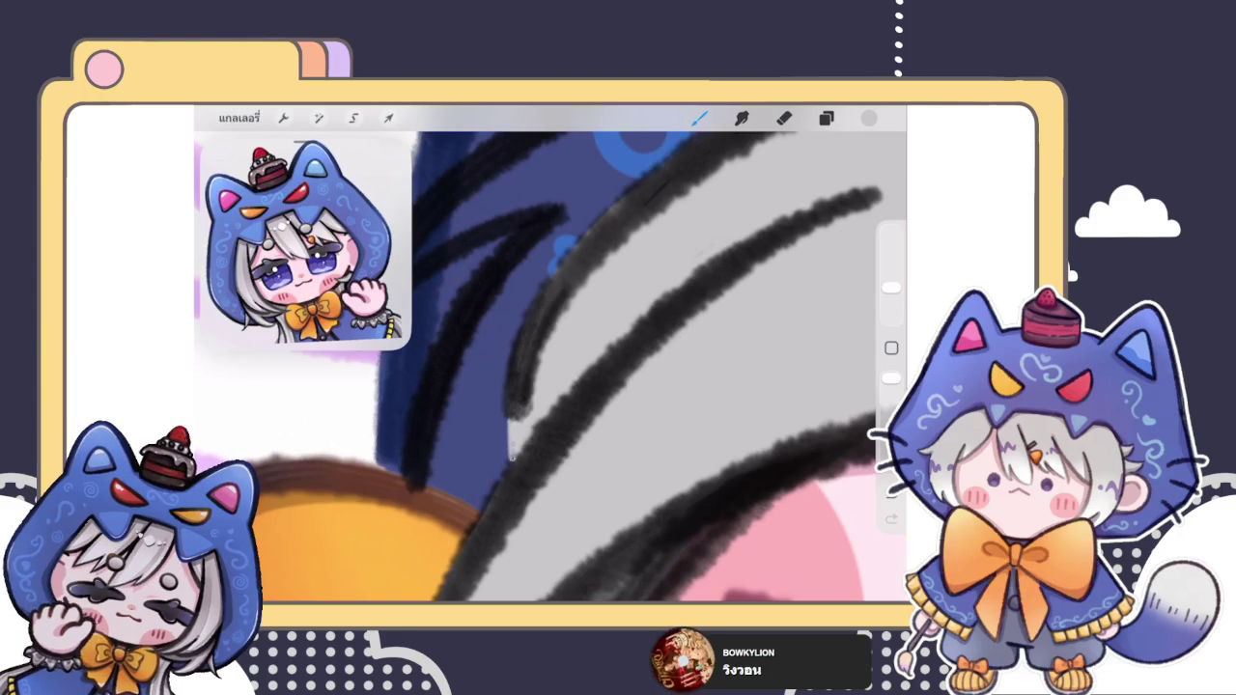
{"action": "scroll", "coordinate": [550, 353], "scroll_direction": "up", "scroll_amount": 5}
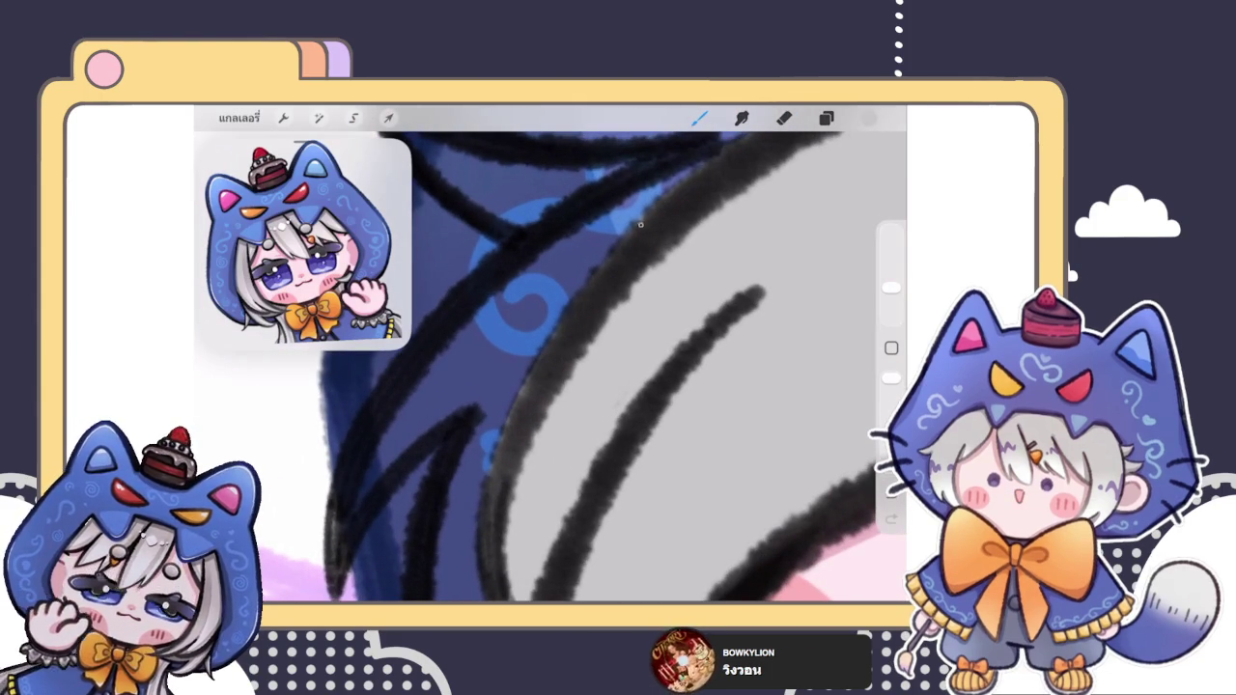
{"action": "scroll", "coordinate": [550, 354], "scroll_direction": "down", "scroll_amount": 5}
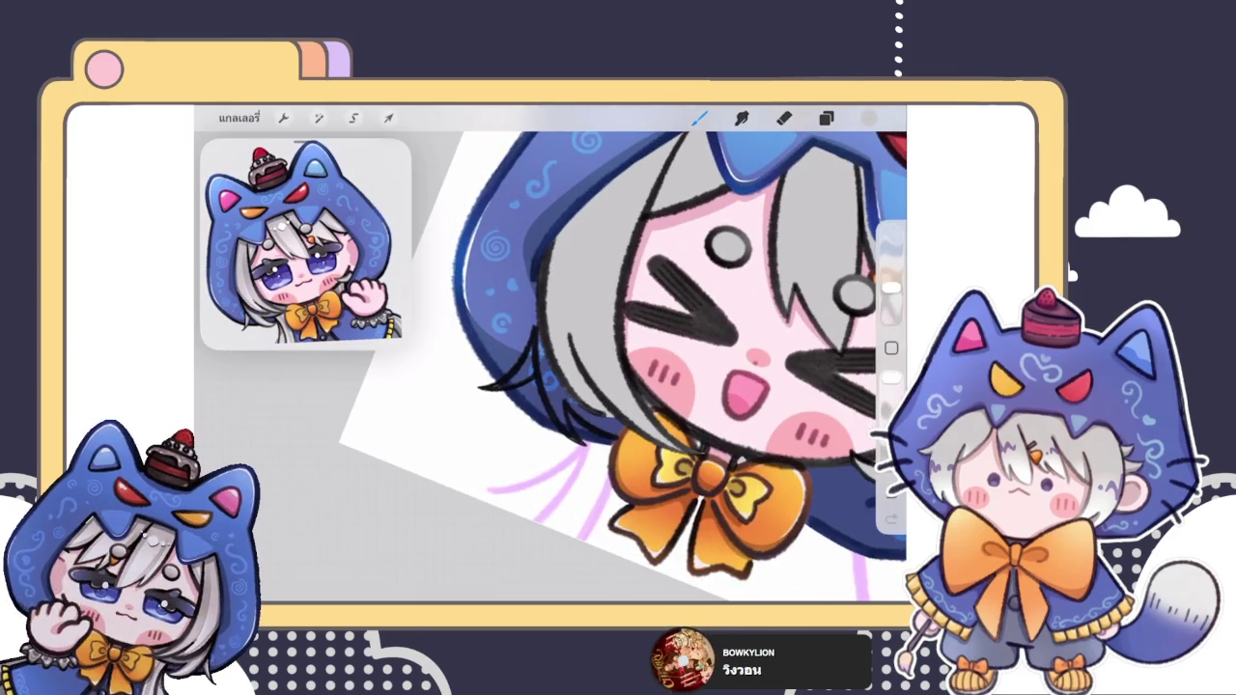
{"action": "scroll", "coordinate": [550, 354], "scroll_direction": "up", "scroll_amount": 5}
{"action": "scroll", "coordinate": [550, 353], "scroll_direction": "up", "scroll_amount": 3}
{"action": "scroll", "coordinate": [550, 354], "scroll_direction": "up", "scroll_amount": 3}
{"action": "key", "text": "e"}
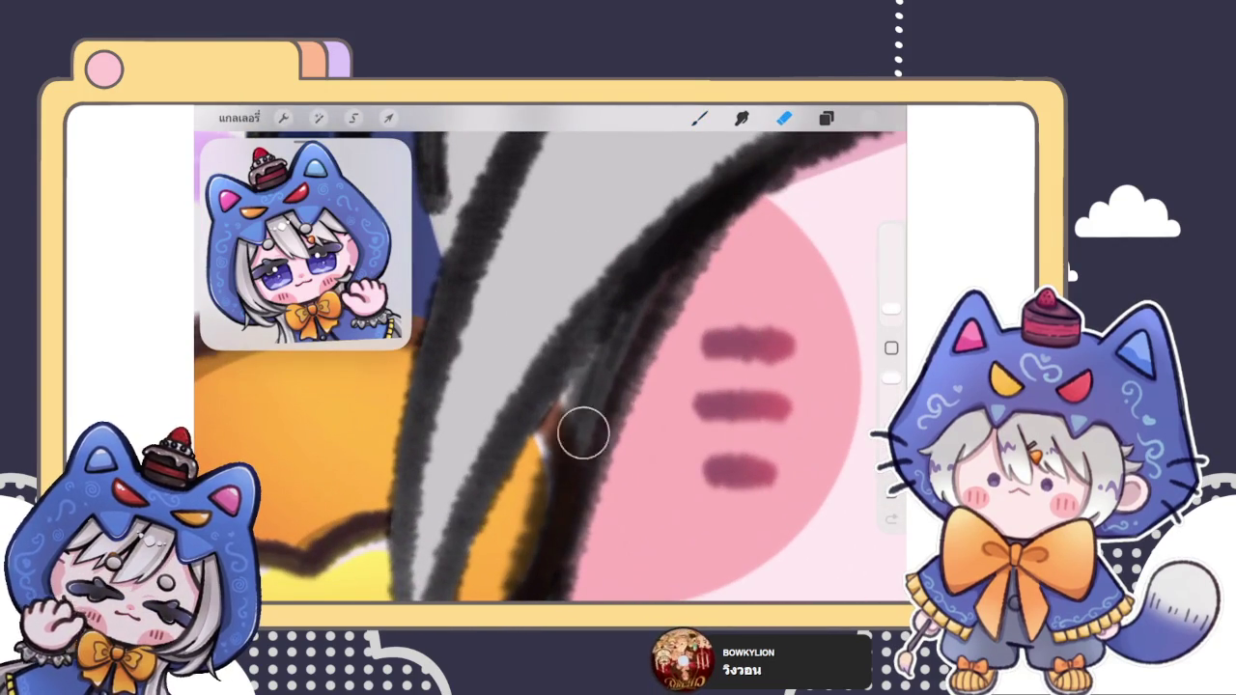
{"action": "key", "text": "b"}
{"action": "scroll", "coordinate": [689, 299], "scroll_direction": "down", "scroll_amount": 5}
{"action": "scroll", "coordinate": [550, 353], "scroll_direction": "down", "scroll_amount": 5}
{"action": "scroll", "coordinate": [550, 353], "scroll_direction": "down", "scroll_amount": 3}
{"action": "scroll", "coordinate": [550, 353], "scroll_direction": "up", "scroll_amount": 5}
Step: Add a new layer and pick a red paint colour
{"action": "left_click", "coordinate": [825, 118]}
{"action": "left_click", "coordinate": [845, 158]}
{"action": "left_click", "coordinate": [825, 117]}
{"action": "scroll", "coordinate": [550, 367], "scroll_direction": "up", "scroll_amount": 5}
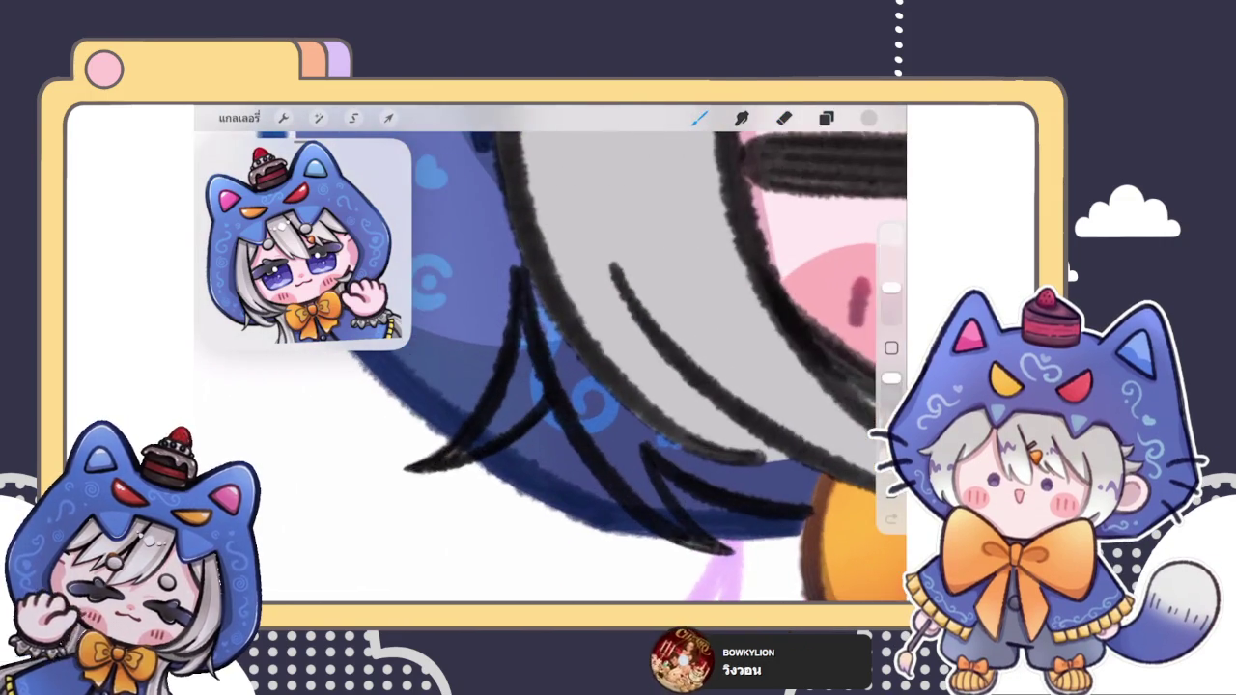
{"action": "scroll", "coordinate": [550, 367], "scroll_direction": "up", "scroll_amount": 3}
{"action": "left_click", "coordinate": [869, 118]}
{"action": "left_click", "coordinate": [847, 288]}
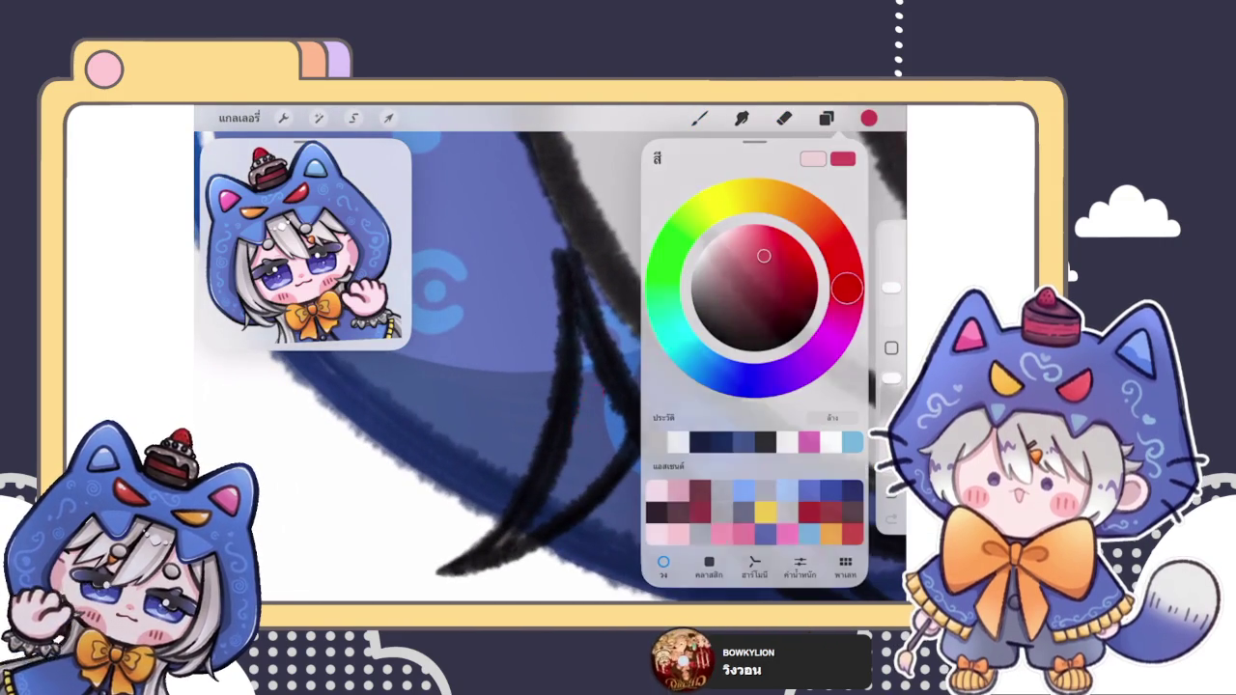
Step: Paint red along the dark hair line and down the wedge over the blue hood
{"action": "left_click_drag", "start_coordinate": [596, 391], "coordinate": [510, 535]}
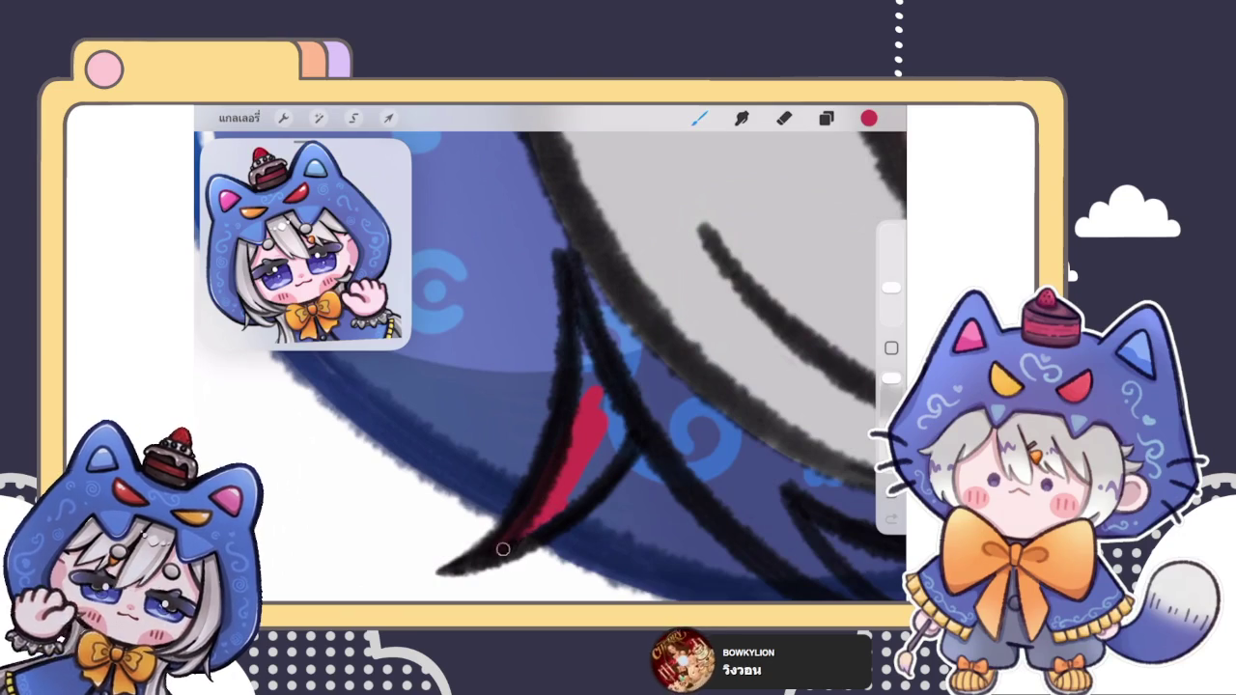
{"action": "mouse_move", "coordinate": [570, 500]}
{"action": "left_mouse_down"}
{"action": "mouse_move", "coordinate": [612, 424]}
{"action": "mouse_move", "coordinate": [614, 333]}
{"action": "mouse_move", "coordinate": [577, 374]}
{"action": "left_mouse_up"}
{"action": "mouse_move", "coordinate": [582, 283]}
{"action": "left_mouse_down"}
{"action": "mouse_move", "coordinate": [579, 257]}
{"action": "mouse_move", "coordinate": [674, 377]}
{"action": "mouse_move", "coordinate": [691, 442]}
{"action": "mouse_move", "coordinate": [681, 436]}
{"action": "mouse_move", "coordinate": [741, 427]}
{"action": "left_mouse_up"}
{"action": "left_click_drag", "start_coordinate": [580, 386], "coordinate": [579, 338]}
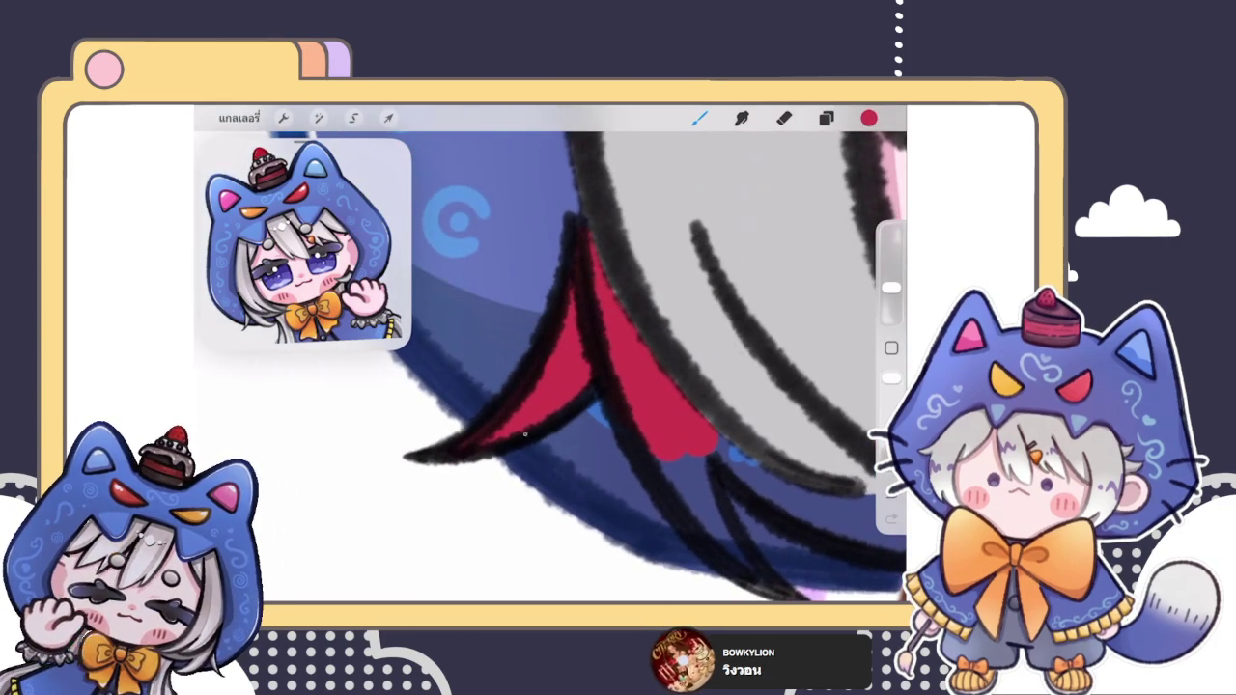
{"action": "mouse_move", "coordinate": [579, 406]}
{"action": "left_mouse_down"}
{"action": "mouse_move", "coordinate": [589, 299]}
{"action": "mouse_move", "coordinate": [618, 290]}
{"action": "left_mouse_up"}
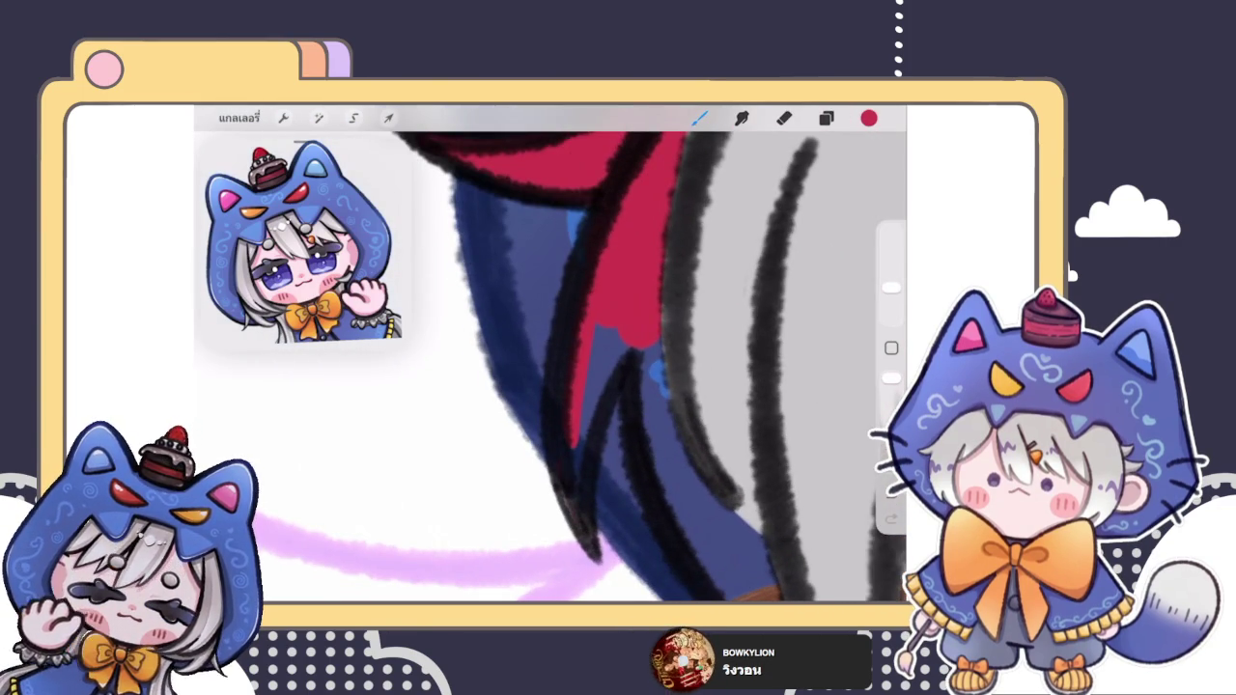
{"action": "left_click_drag", "start_coordinate": [586, 507], "coordinate": [576, 435]}
{"action": "left_click_drag", "start_coordinate": [575, 478], "coordinate": [571, 486]}
{"action": "left_click_drag", "start_coordinate": [555, 409], "coordinate": [561, 451]}
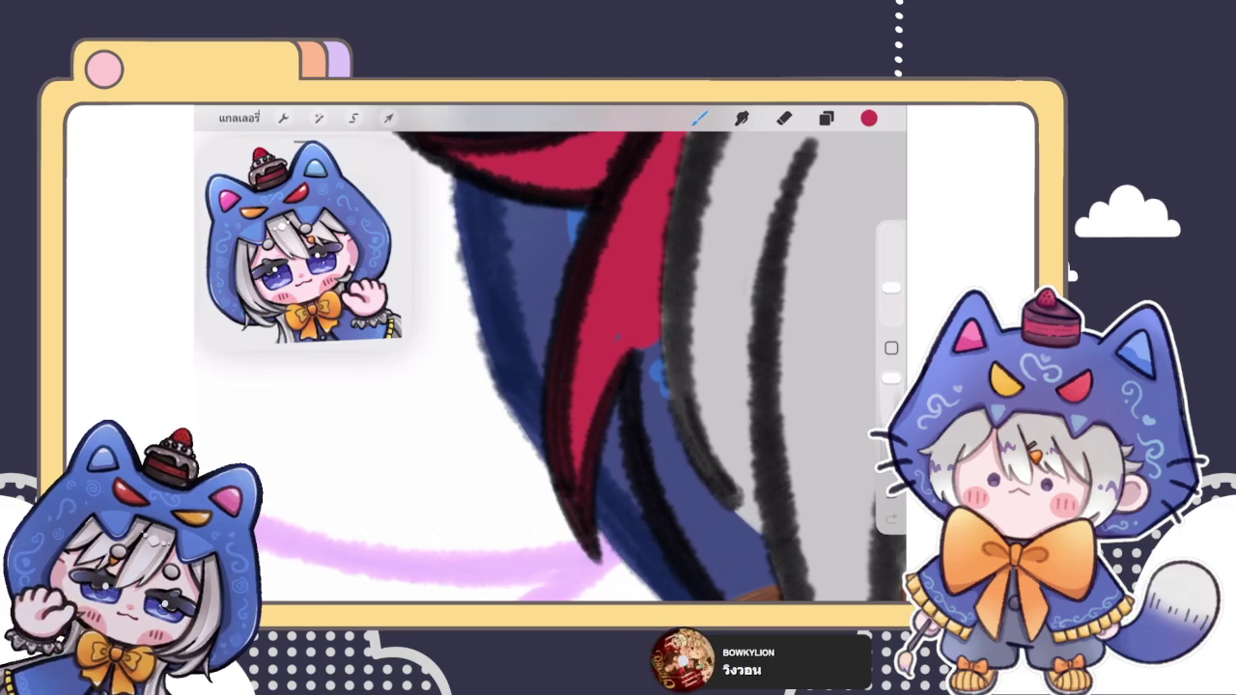
Step: Rotate the canvas and fill the diagonal band with red from top into the blue
{"action": "left_click_drag", "start_coordinate": [618, 338], "coordinate": [585, 357]}
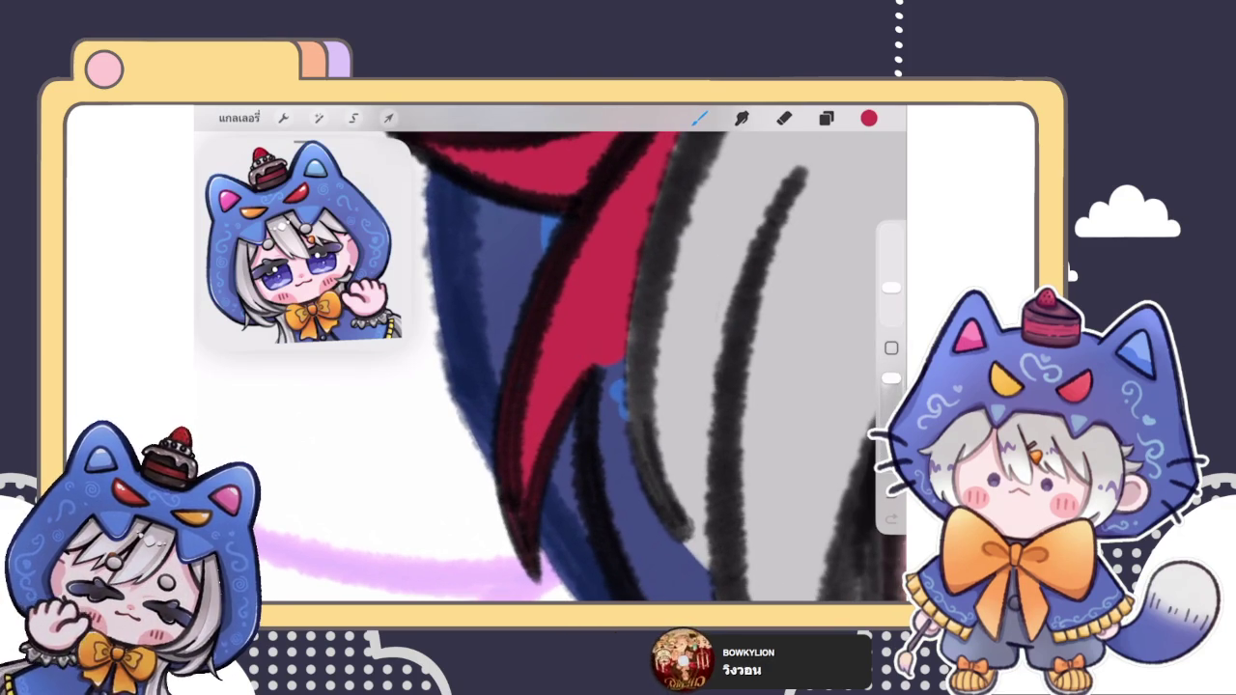
{"action": "left_click_drag", "start_coordinate": [551, 366], "coordinate": [473, 289]}
{"action": "left_click_drag", "start_coordinate": [579, 387], "coordinate": [541, 309]}
{"action": "left_click_drag", "start_coordinate": [502, 461], "coordinate": [615, 307]}
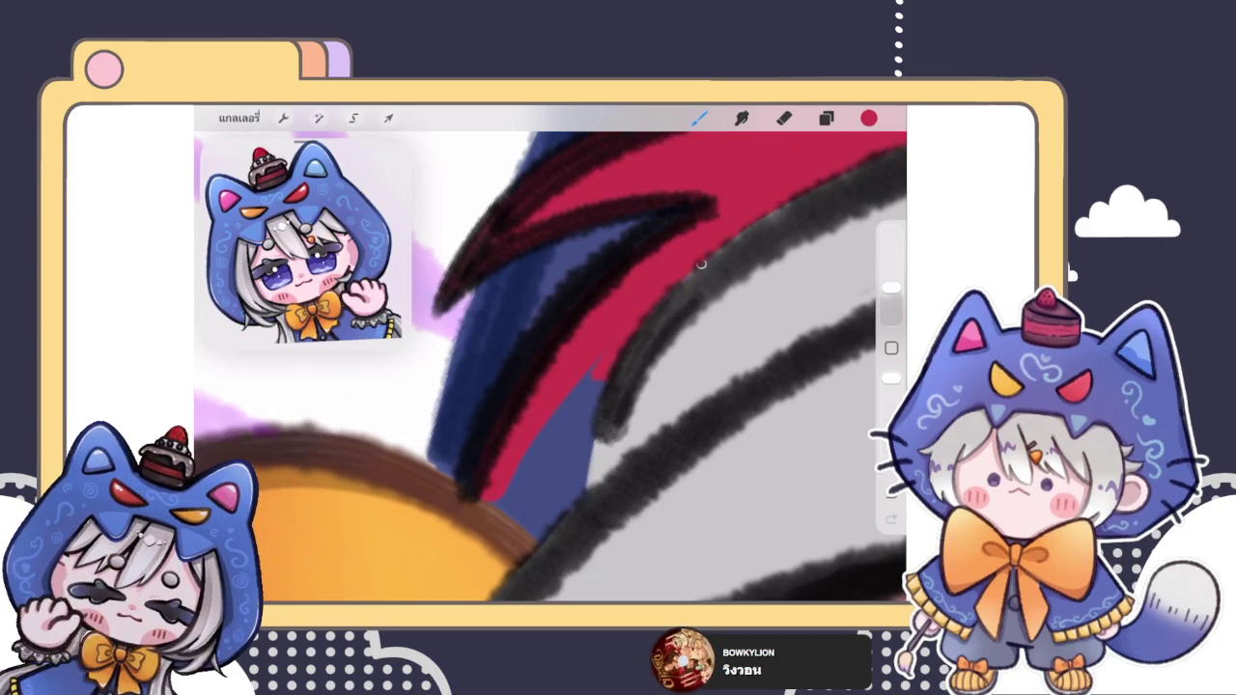
{"action": "left_click_drag", "start_coordinate": [564, 450], "coordinate": [638, 315]}
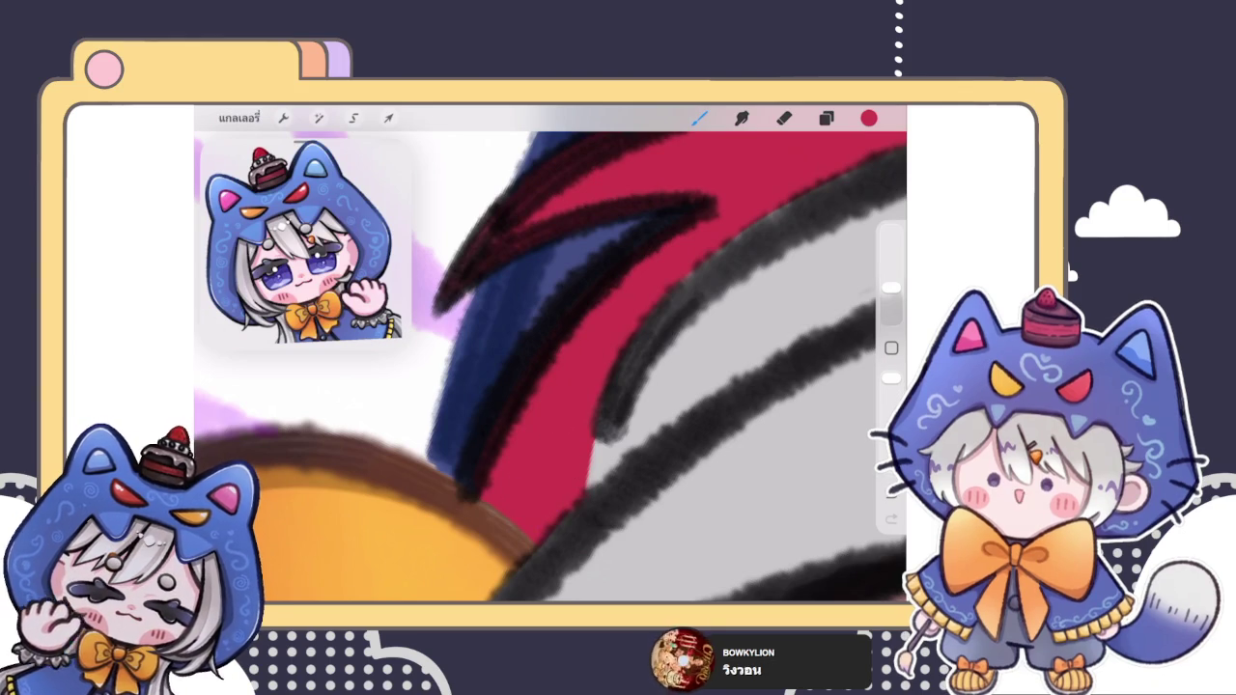
{"action": "scroll", "coordinate": [550, 357], "scroll_direction": "down", "scroll_amount": 3}
{"action": "scroll", "coordinate": [550, 357], "scroll_direction": "down", "scroll_amount": 3}
{"action": "scroll", "coordinate": [599, 357], "scroll_direction": "down", "scroll_amount": 3}
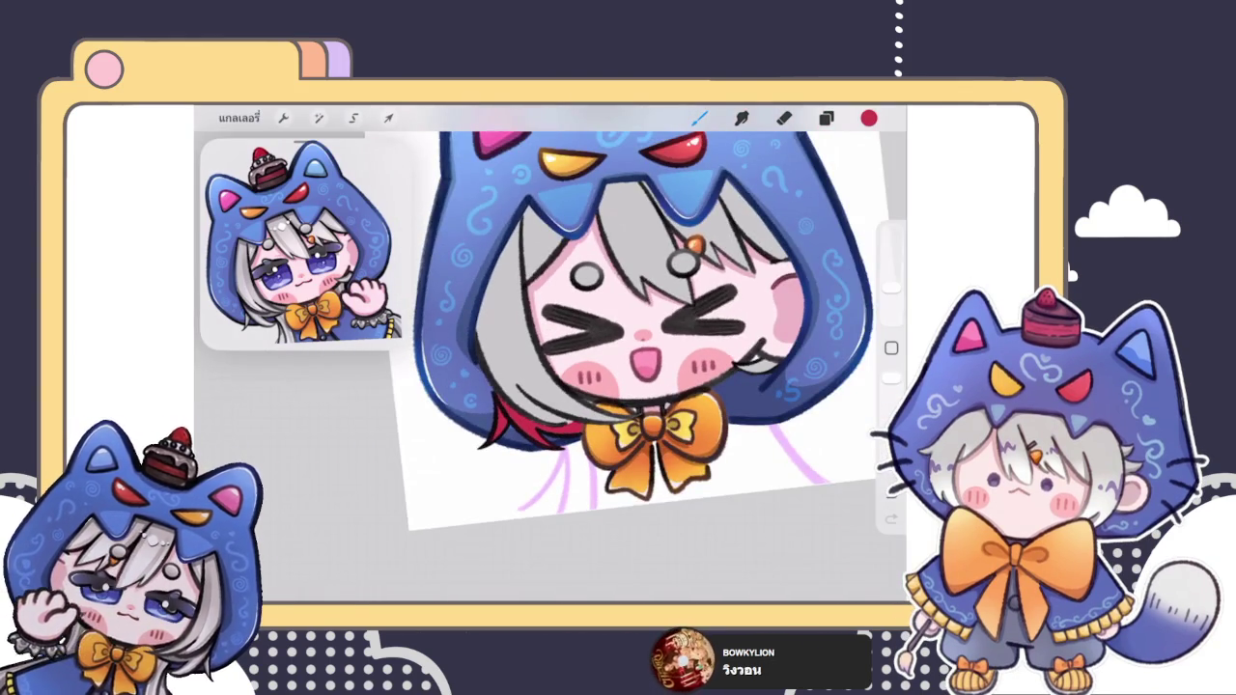
Step: Pick a darker red and ColorDrop it into the red hair streak
{"action": "scroll", "coordinate": [550, 357], "scroll_direction": "up", "scroll_amount": 3}
{"action": "scroll", "coordinate": [550, 357], "scroll_direction": "up", "scroll_amount": 3}
{"action": "left_click", "coordinate": [826, 117]}
{"action": "left_click", "coordinate": [826, 117]}
{"action": "scroll", "coordinate": [623, 357], "scroll_direction": "down", "scroll_amount": 3}
{"action": "scroll", "coordinate": [622, 357], "scroll_direction": "down", "scroll_amount": 3}
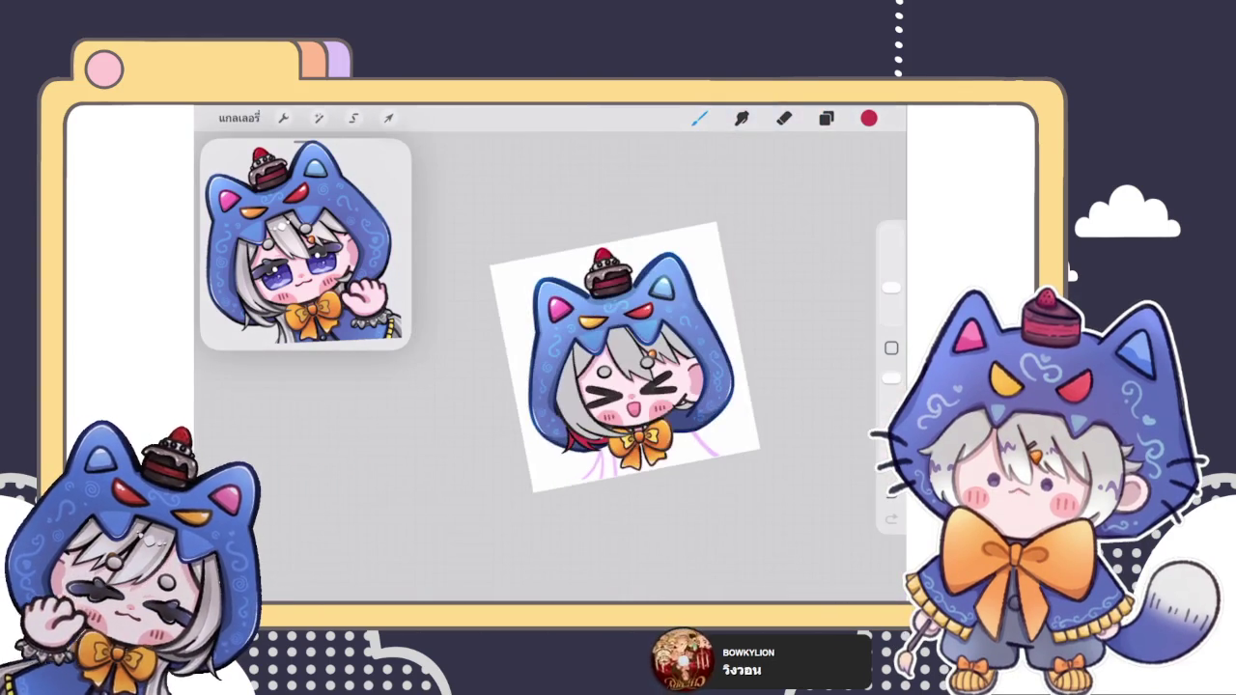
{"action": "scroll", "coordinate": [622, 357], "scroll_direction": "up", "scroll_amount": 3}
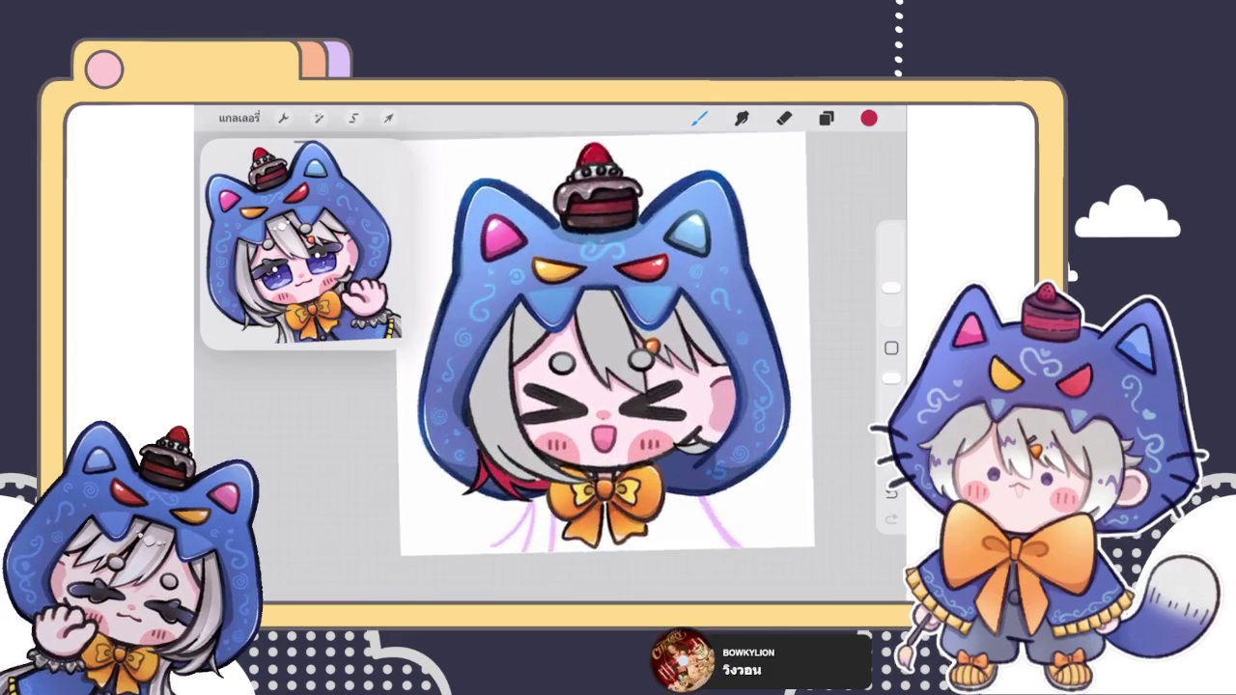
{"action": "scroll", "coordinate": [623, 358], "scroll_direction": "up", "scroll_amount": 3}
{"action": "left_click", "coordinate": [869, 116]}
{"action": "left_click", "coordinate": [769, 297]}
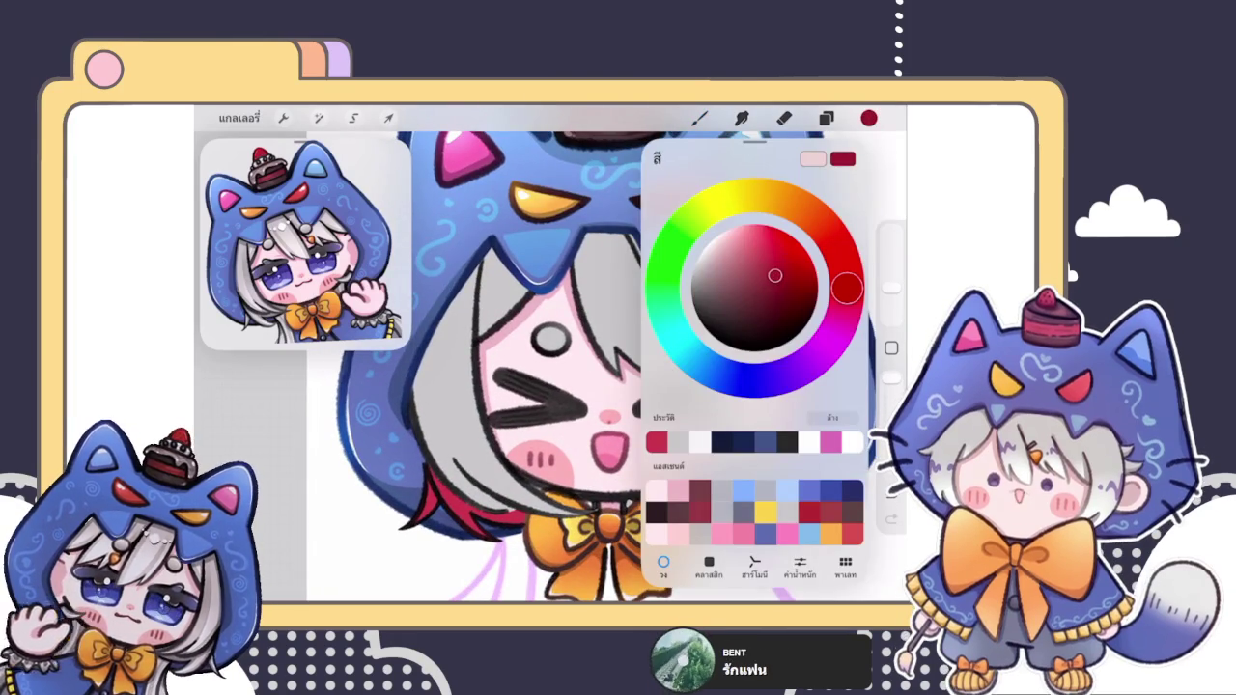
{"action": "scroll", "coordinate": [622, 367], "scroll_direction": "up", "scroll_amount": 2}
{"action": "left_click_drag", "start_coordinate": [869, 117], "coordinate": [454, 507]}
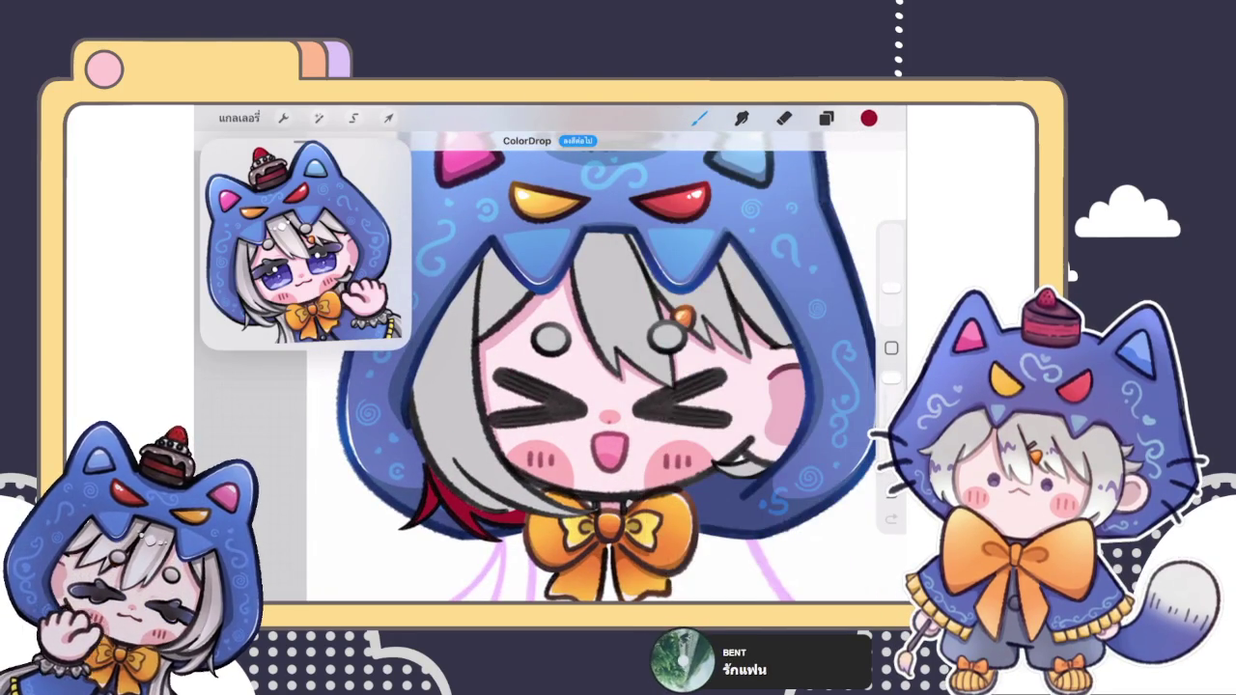
Step: Try out lighter and darker reds in the colour picker
{"action": "left_click", "coordinate": [868, 117]}
{"action": "left_click", "coordinate": [869, 117]}
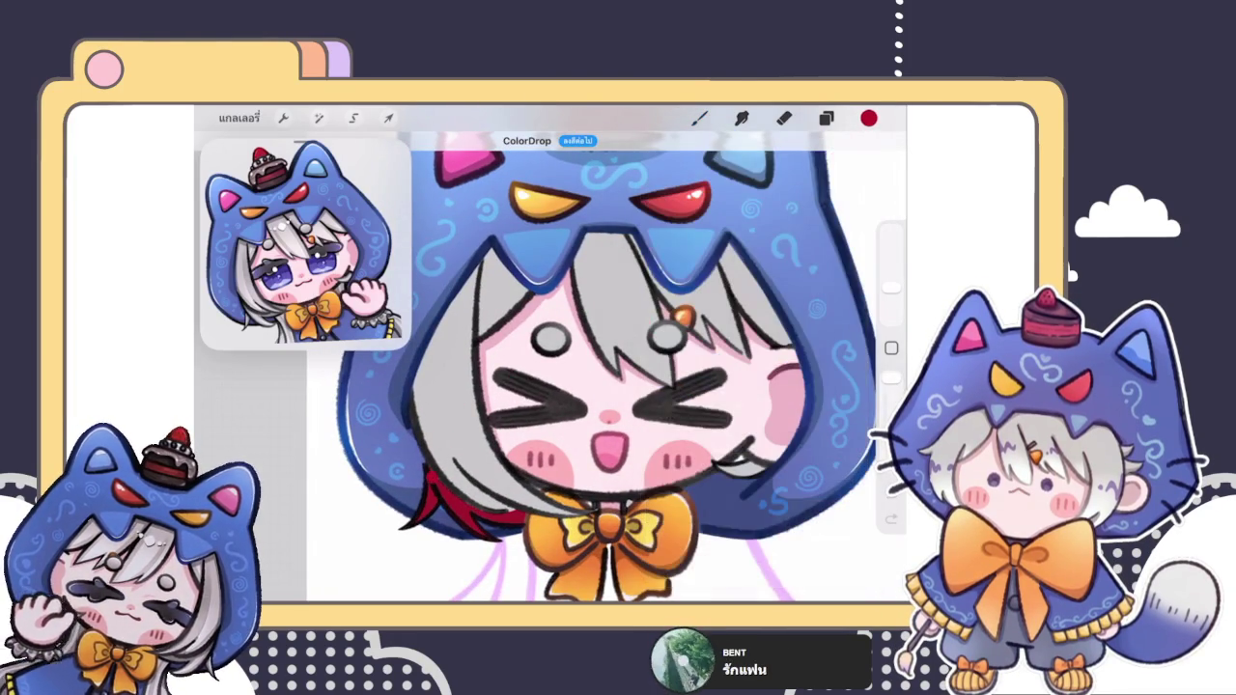
{"action": "left_click", "coordinate": [869, 117]}
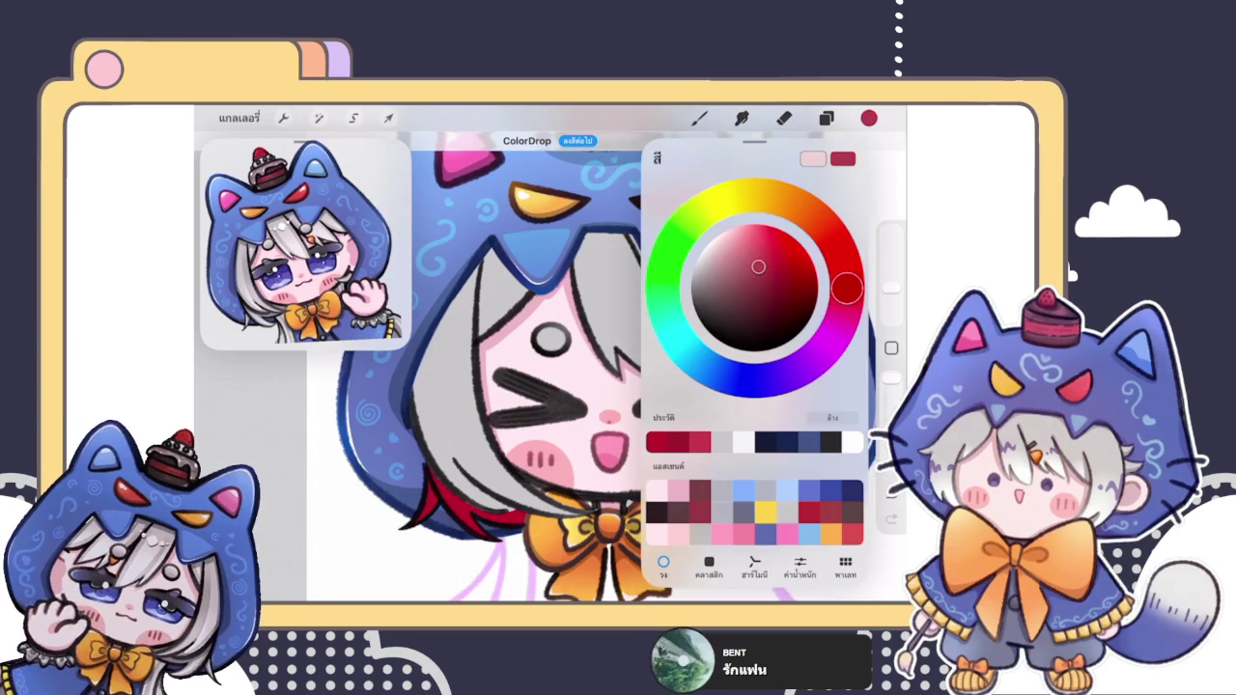
{"action": "left_click", "coordinate": [869, 117]}
{"action": "left_click", "coordinate": [869, 117]}
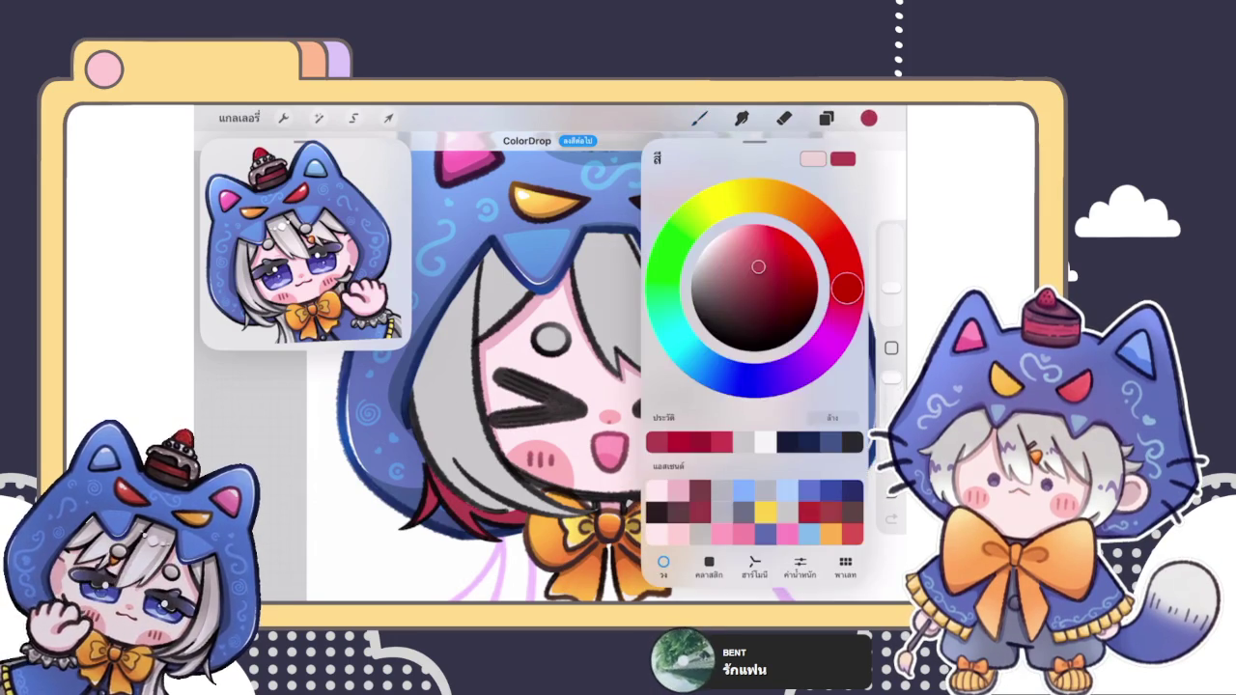
{"action": "left_click", "coordinate": [868, 116]}
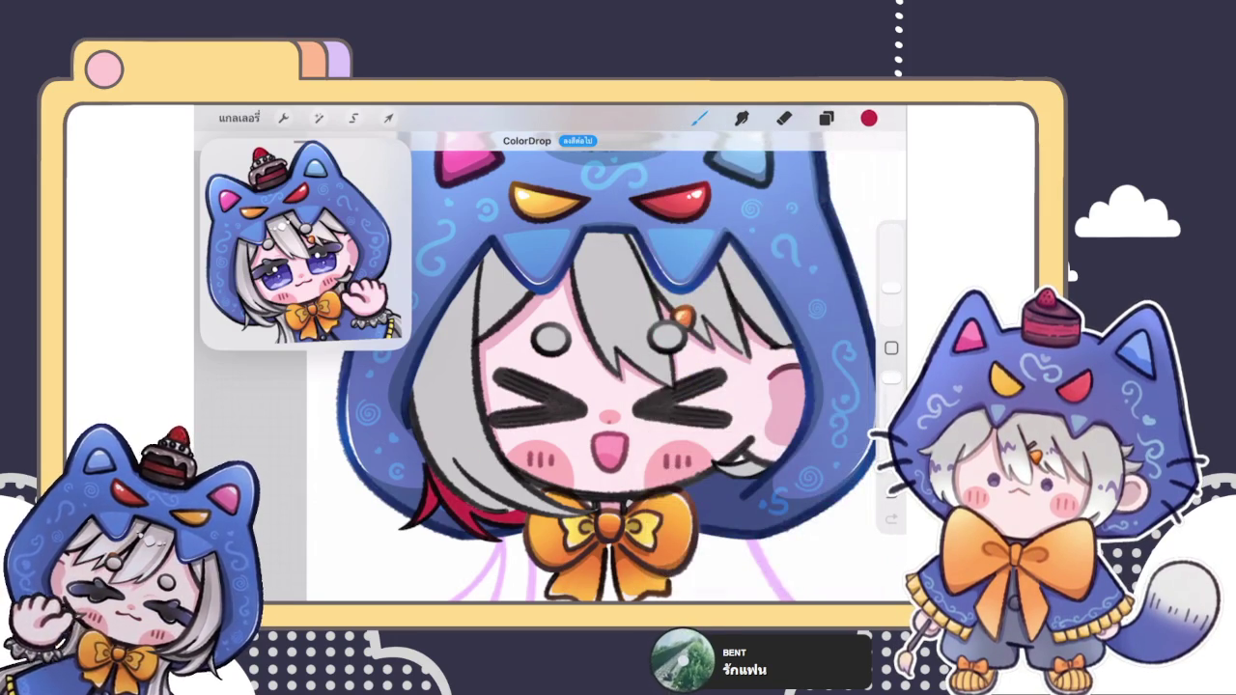
{"action": "left_click", "coordinate": [869, 116]}
{"action": "left_click", "coordinate": [869, 117]}
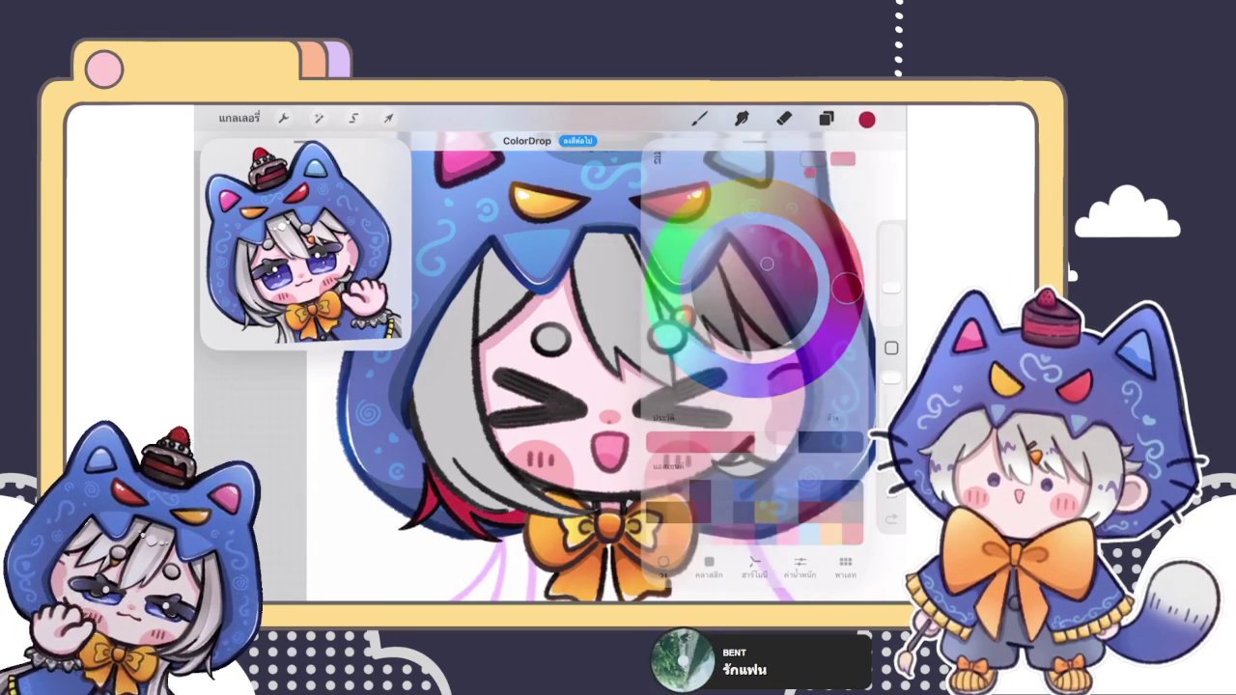
{"action": "scroll", "coordinate": [608, 376], "scroll_direction": "down", "scroll_amount": 3}
Step: Select the left hair layer and fill the left hair with red
{"action": "left_click", "coordinate": [826, 117]}
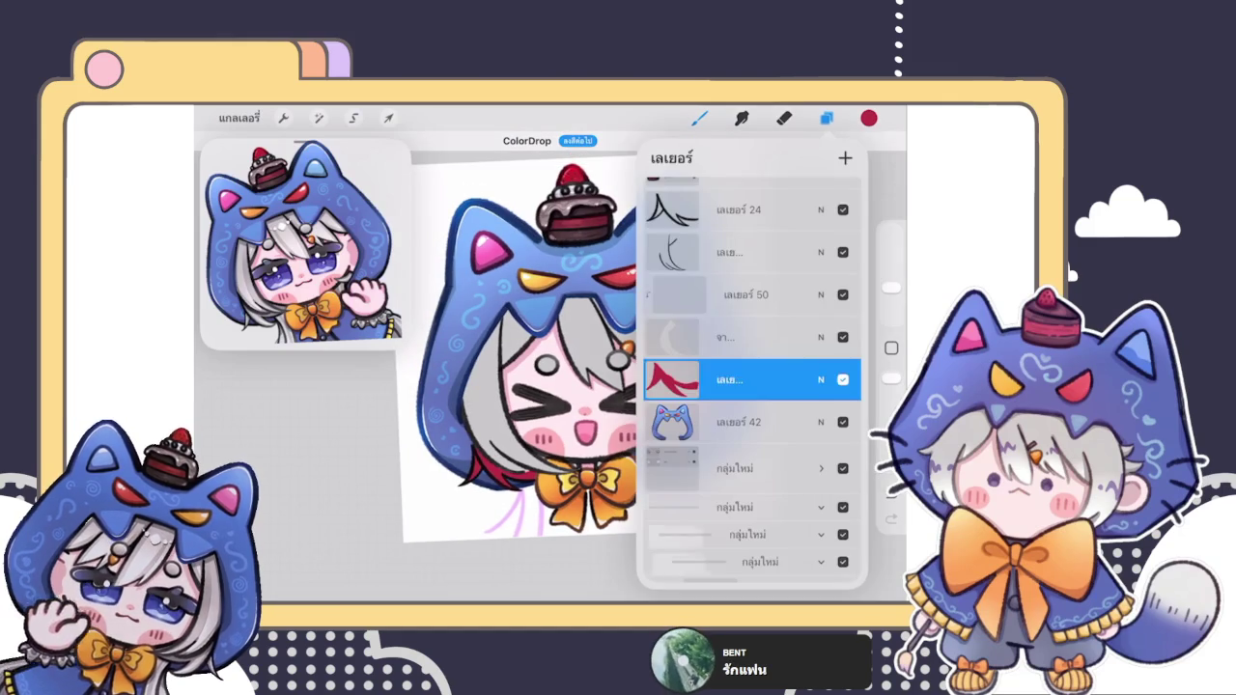
{"action": "left_click", "coordinate": [733, 337]}
{"action": "left_click", "coordinate": [827, 117]}
{"action": "left_click", "coordinate": [483, 386]}
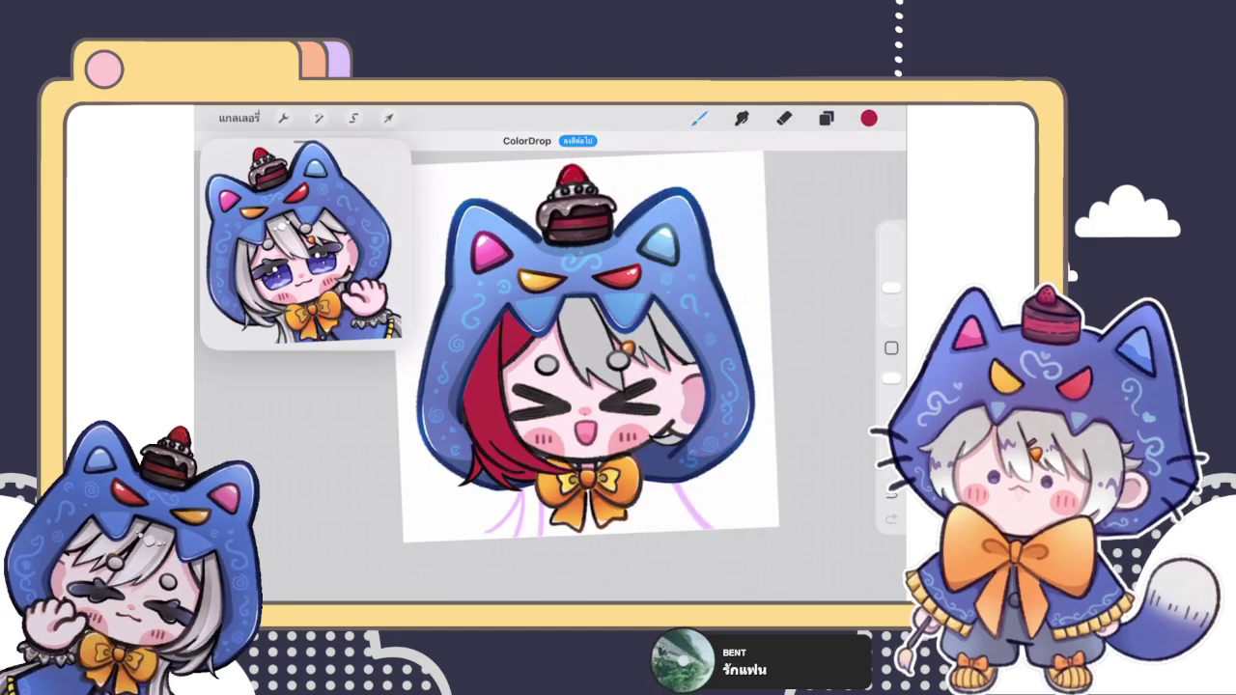
{"action": "scroll", "coordinate": [589, 347], "scroll_direction": "down", "scroll_amount": 3}
{"action": "scroll", "coordinate": [545, 357], "scroll_direction": "up", "scroll_amount": 3}
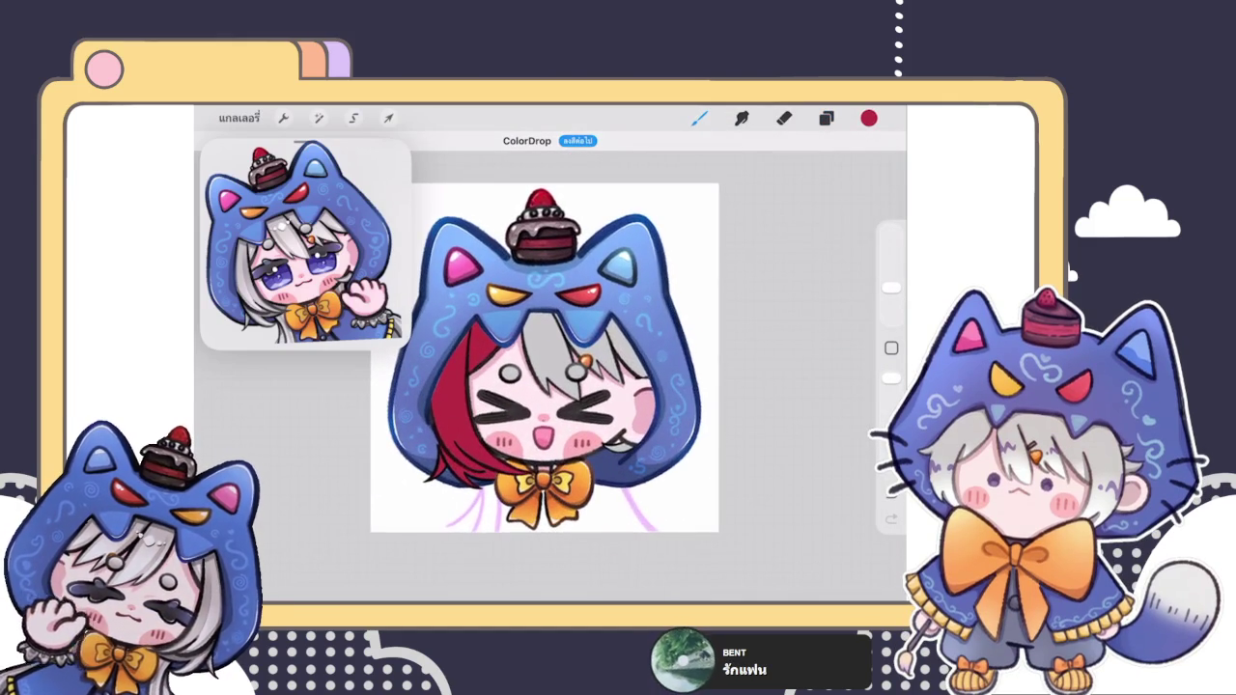
Step: Select the right hair layer and ColorDrop red into the right hair
{"action": "left_click", "coordinate": [826, 116]}
{"action": "scroll", "coordinate": [751, 377], "scroll_direction": "down", "scroll_amount": 3}
{"action": "scroll", "coordinate": [751, 376], "scroll_direction": "down", "scroll_amount": 3}
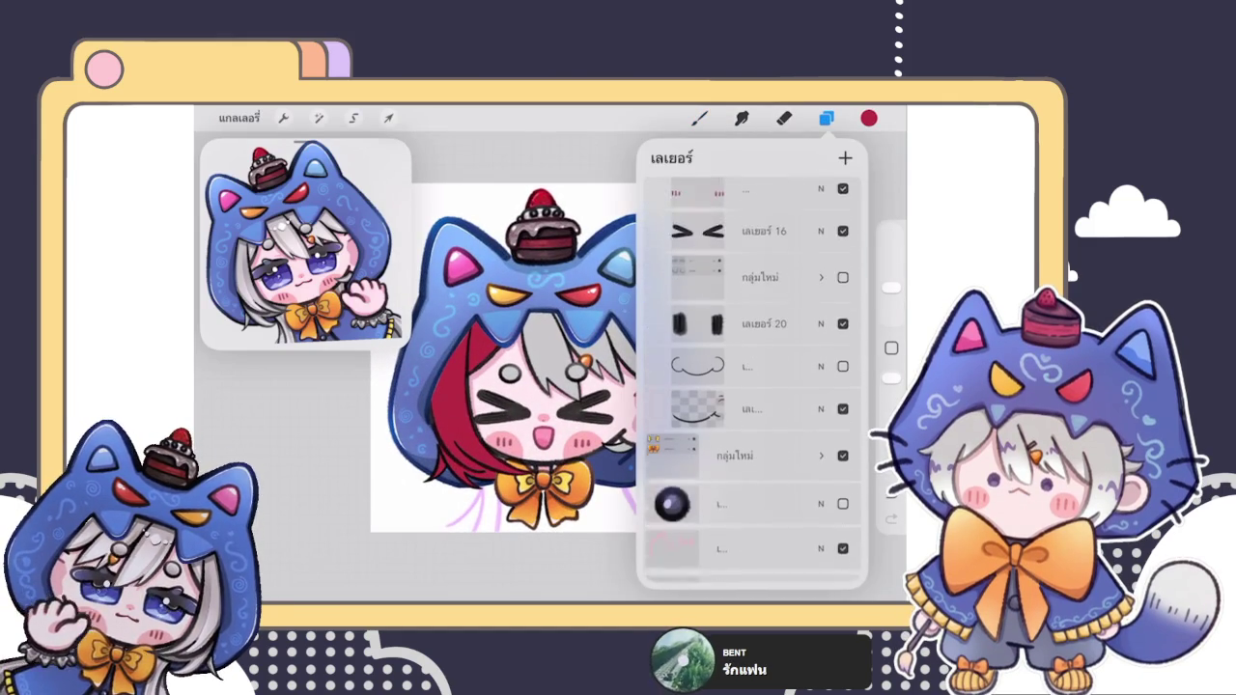
{"action": "scroll", "coordinate": [751, 377], "scroll_direction": "up", "scroll_amount": 3}
{"action": "scroll", "coordinate": [750, 376], "scroll_direction": "up", "scroll_amount": 3}
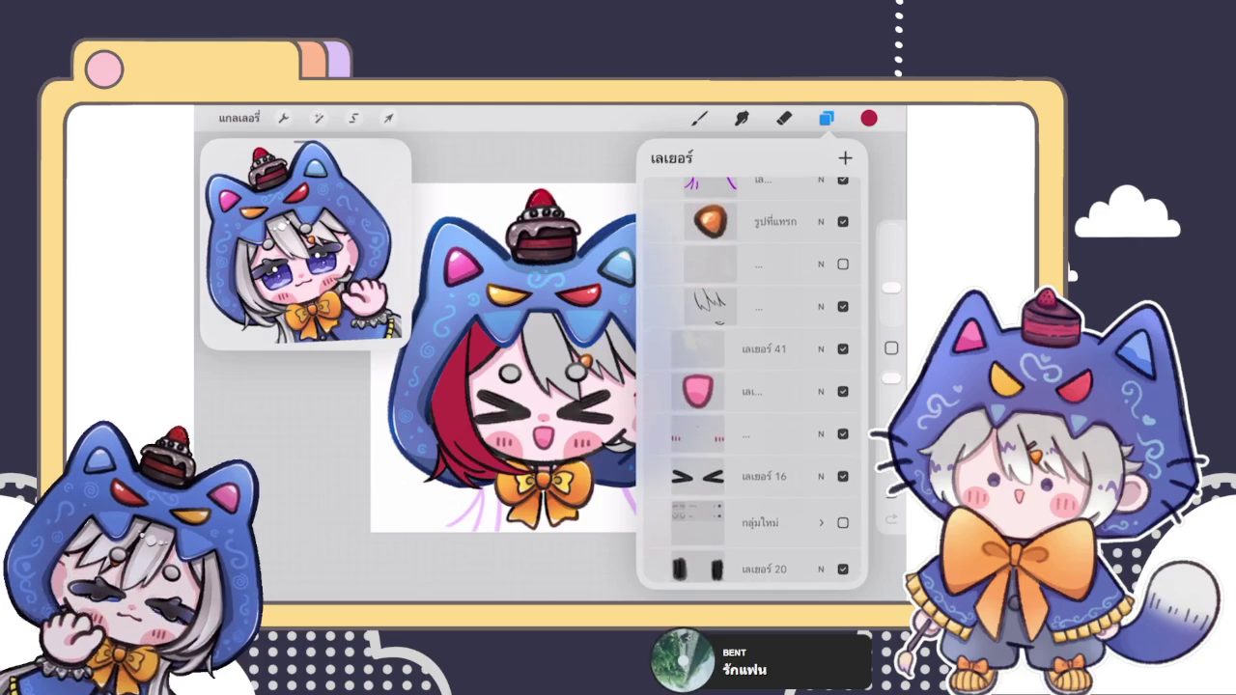
{"action": "left_click", "coordinate": [762, 348]}
{"action": "left_click_drag", "start_coordinate": [868, 117], "coordinate": [580, 338]}
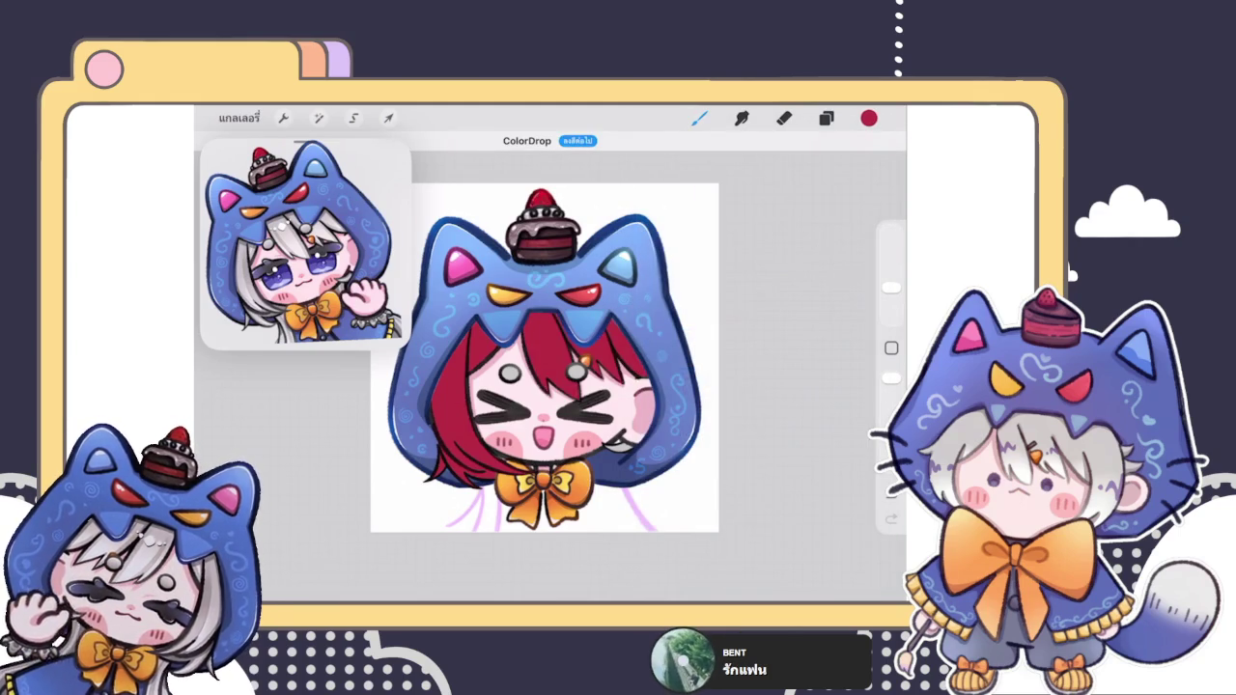
{"action": "scroll", "coordinate": [618, 347], "scroll_direction": "down", "scroll_amount": 3}
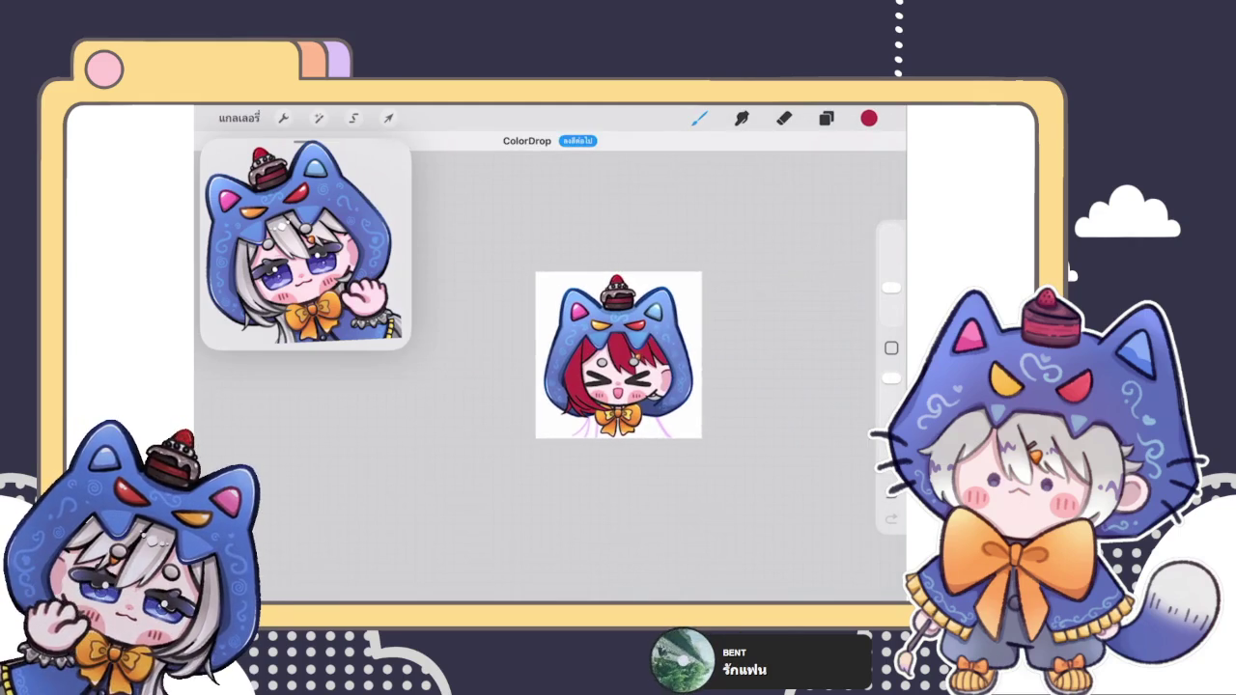
Step: Select the face-circle layer and ColorDrop red into both grey circles
{"action": "scroll", "coordinate": [618, 355], "scroll_direction": "up", "scroll_amount": 5}
{"action": "scroll", "coordinate": [618, 355], "scroll_direction": "up", "scroll_amount": 5}
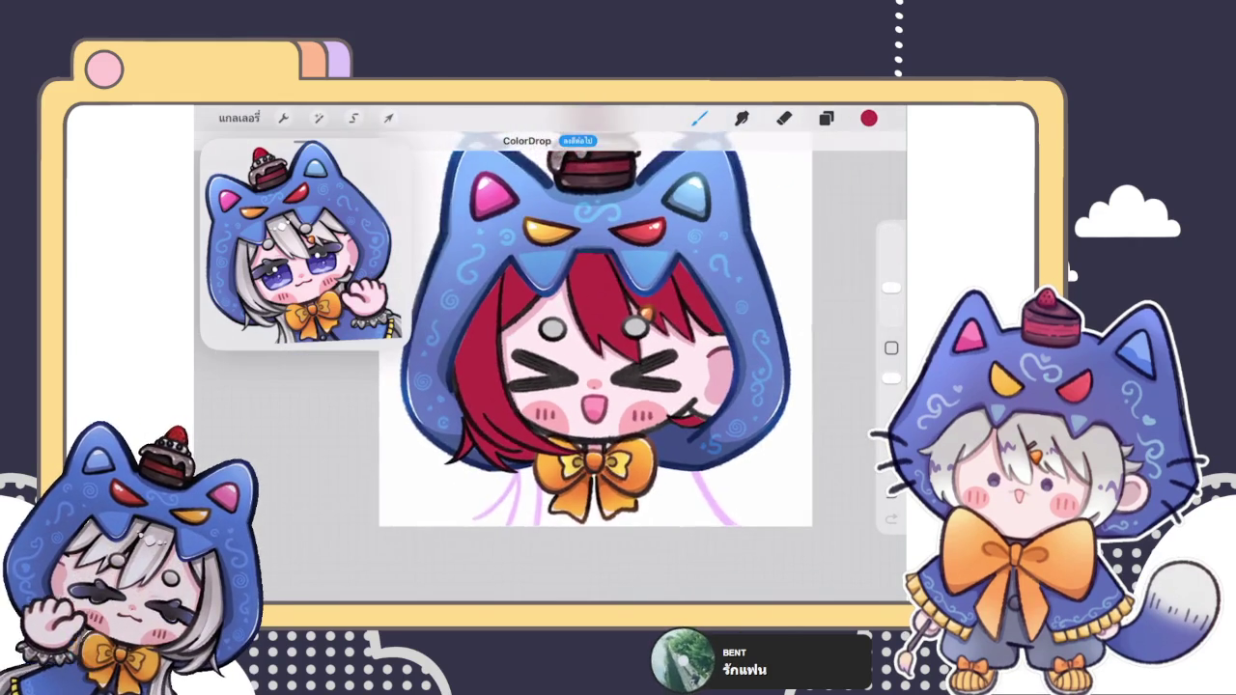
{"action": "left_click_drag", "start_coordinate": [579, 290], "coordinate": [656, 386]}
{"action": "left_click", "coordinate": [825, 117]}
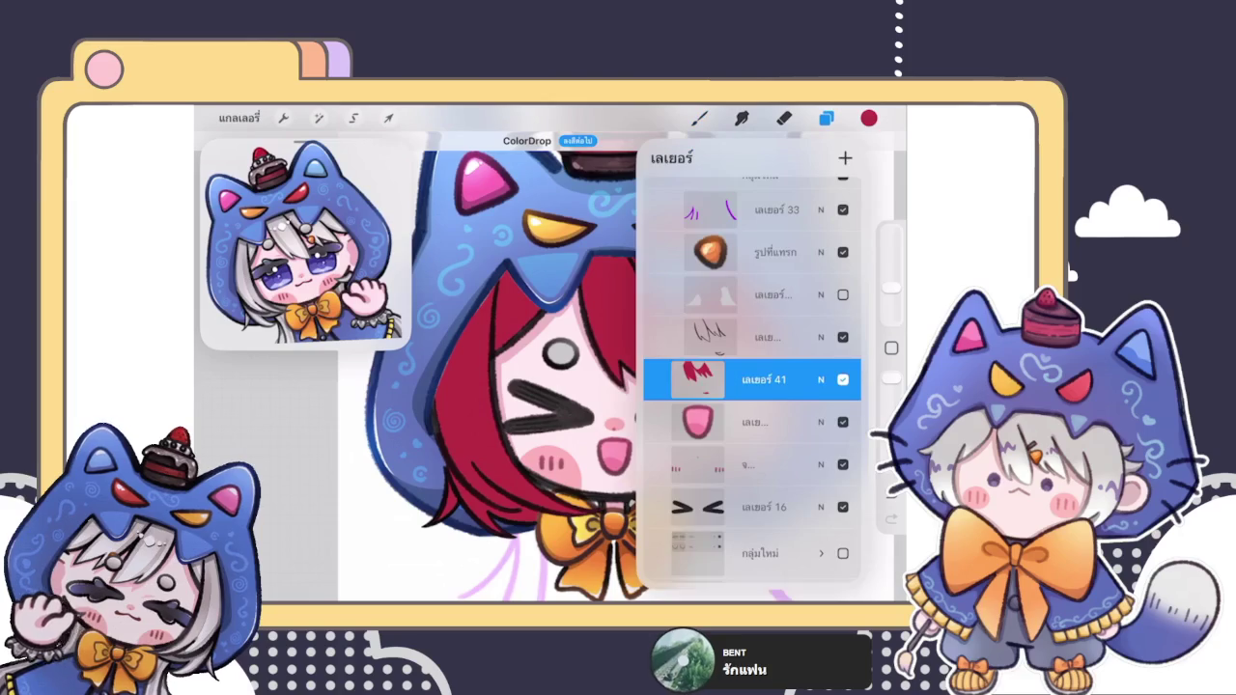
{"action": "scroll", "coordinate": [752, 376], "scroll_direction": "up", "scroll_amount": 10}
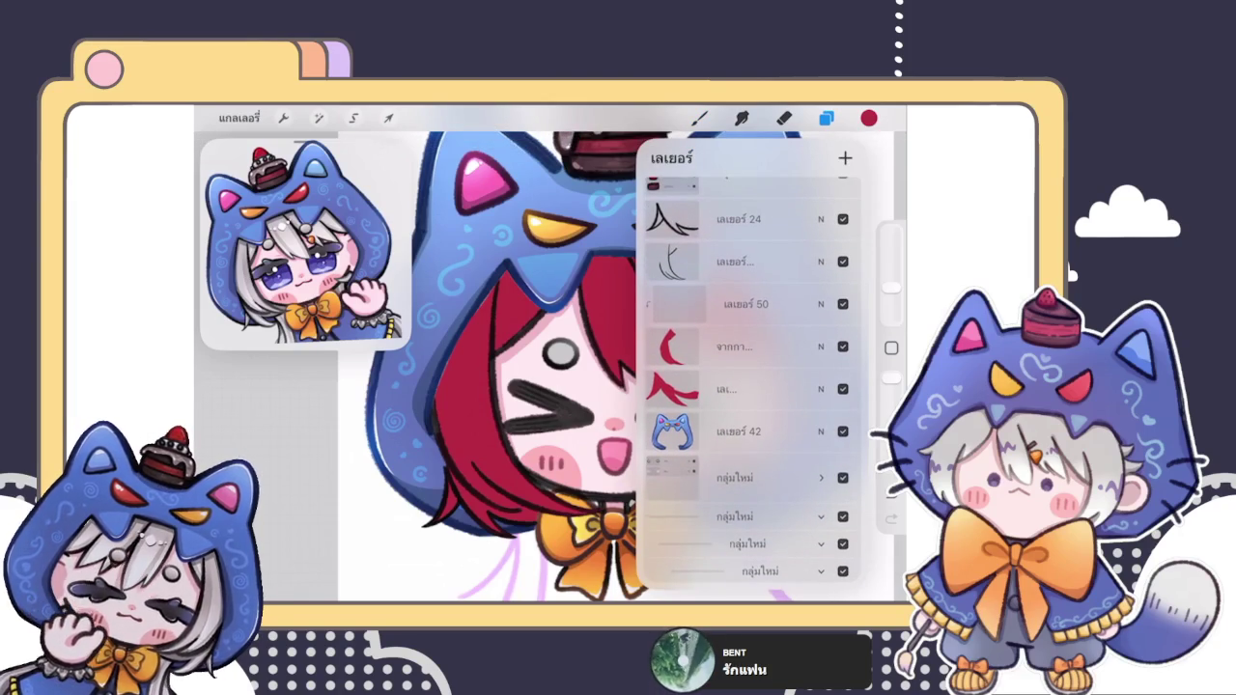
{"action": "left_click", "coordinate": [743, 477]}
{"action": "left_click", "coordinate": [743, 545]}
{"action": "left_click_drag", "start_coordinate": [869, 118], "coordinate": [579, 434]}
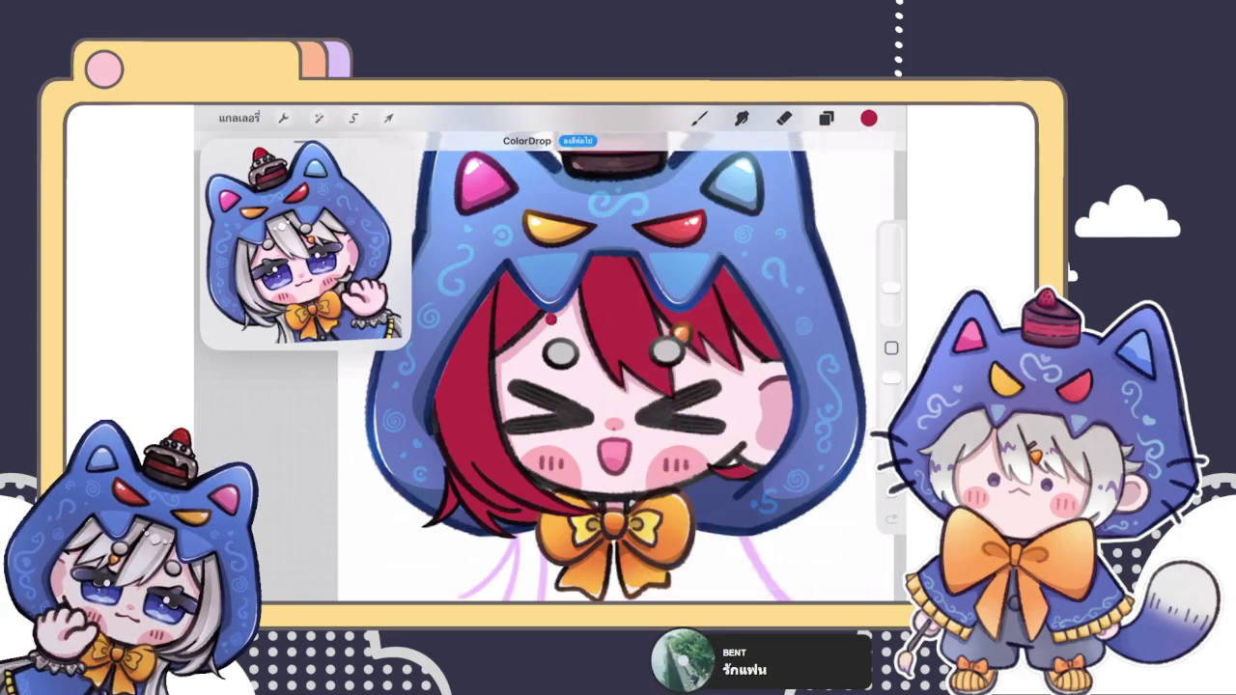
{"action": "left_click_drag", "start_coordinate": [869, 117], "coordinate": [675, 355]}
{"action": "scroll", "coordinate": [618, 366], "scroll_direction": "down", "scroll_amount": 5}
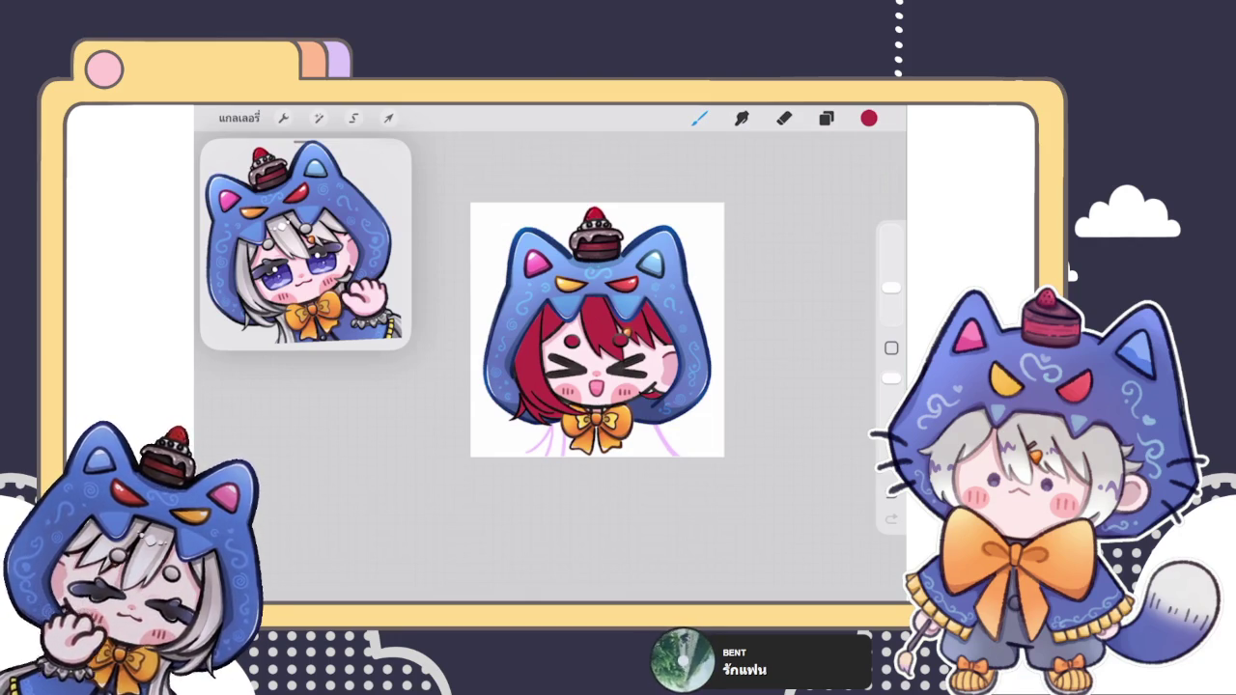
{"action": "scroll", "coordinate": [597, 329], "scroll_direction": "up", "scroll_amount": 3}
{"action": "left_click", "coordinate": [826, 118]}
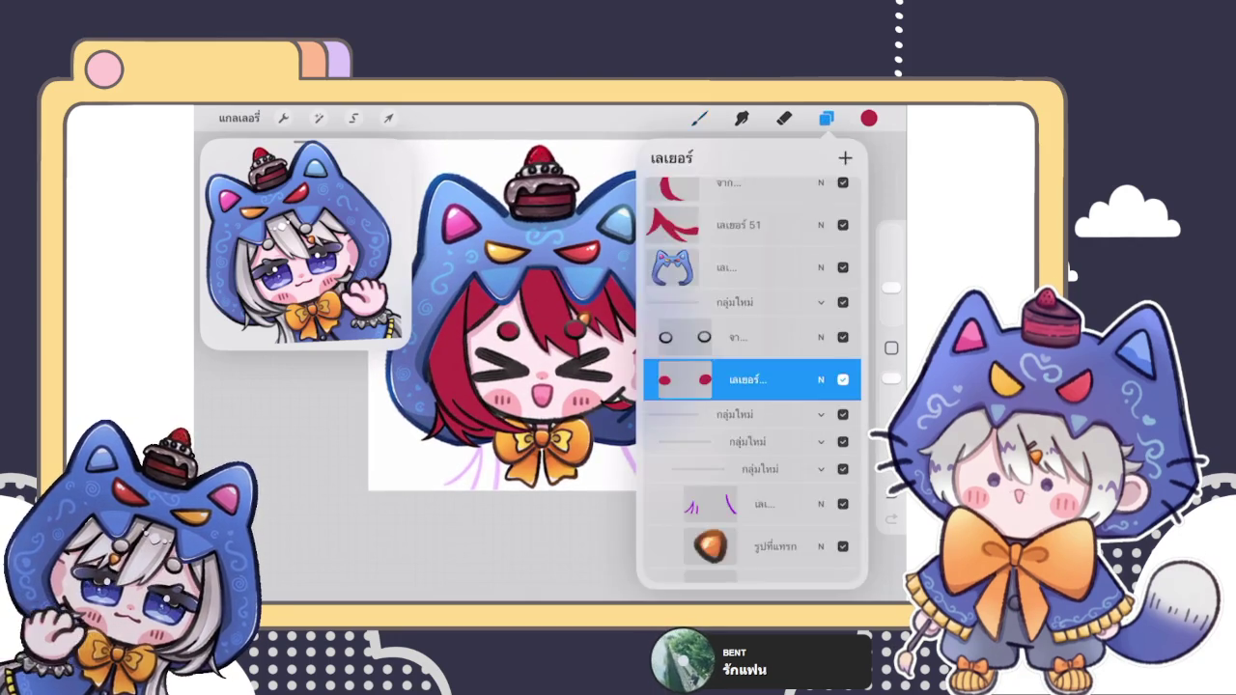
Step: Mix a light pink in the colour wheel, shifting the hue from red toward magenta
{"action": "left_click", "coordinate": [868, 117]}
{"action": "left_click_drag", "start_coordinate": [846, 287], "coordinate": [846, 303]}
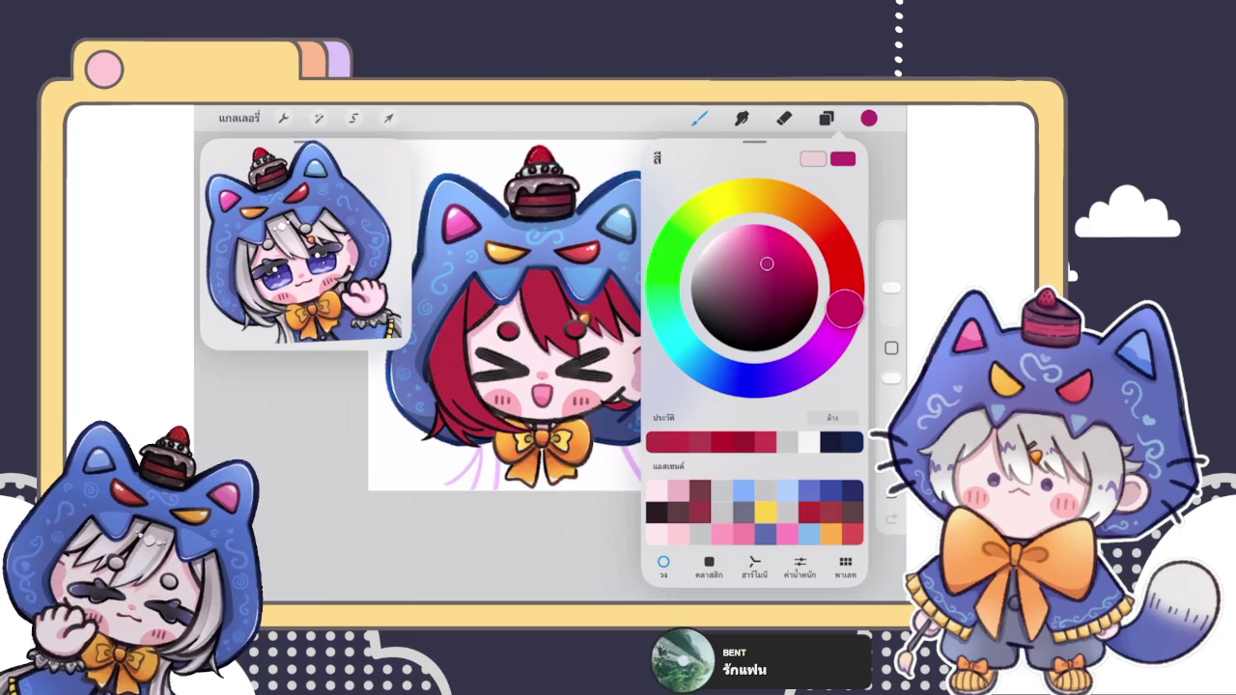
{"action": "mouse_move", "coordinate": [766, 264]}
{"action": "left_mouse_down"}
{"action": "mouse_move", "coordinate": [770, 240]}
{"action": "mouse_move", "coordinate": [745, 246]}
{"action": "left_mouse_up"}
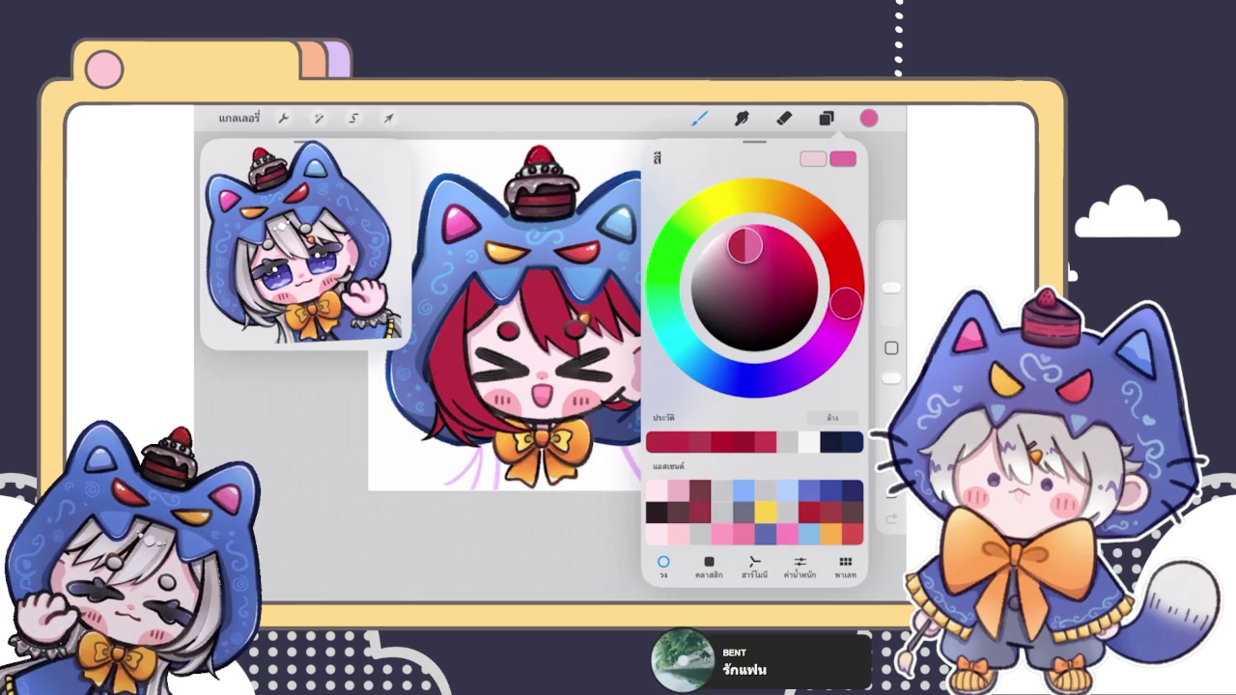
{"action": "left_click_drag", "start_coordinate": [869, 118], "coordinate": [785, 171]}
Step: ColorDrop pink onto the hair-clip spot and left face circle, then refill with lighter pink
{"action": "left_click", "coordinate": [826, 118]}
{"action": "left_click", "coordinate": [698, 118]}
{"action": "left_click_drag", "start_coordinate": [869, 118], "coordinate": [575, 330]}
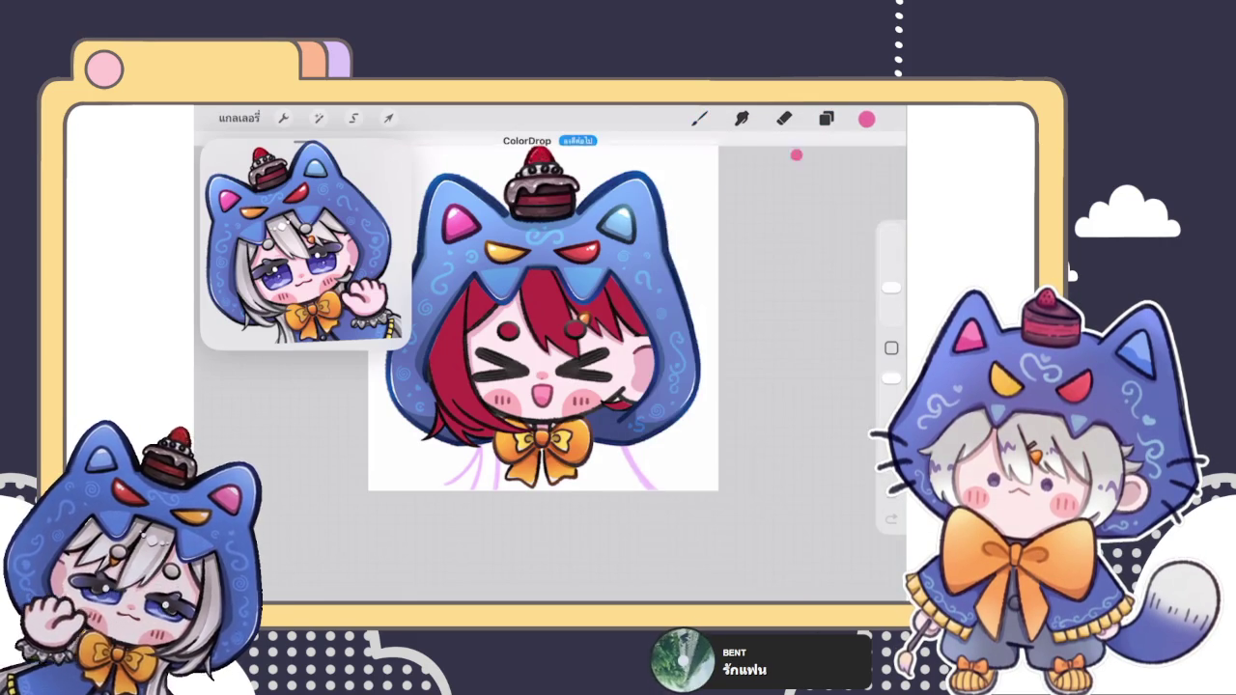
{"action": "left_click_drag", "start_coordinate": [869, 118], "coordinate": [509, 330]}
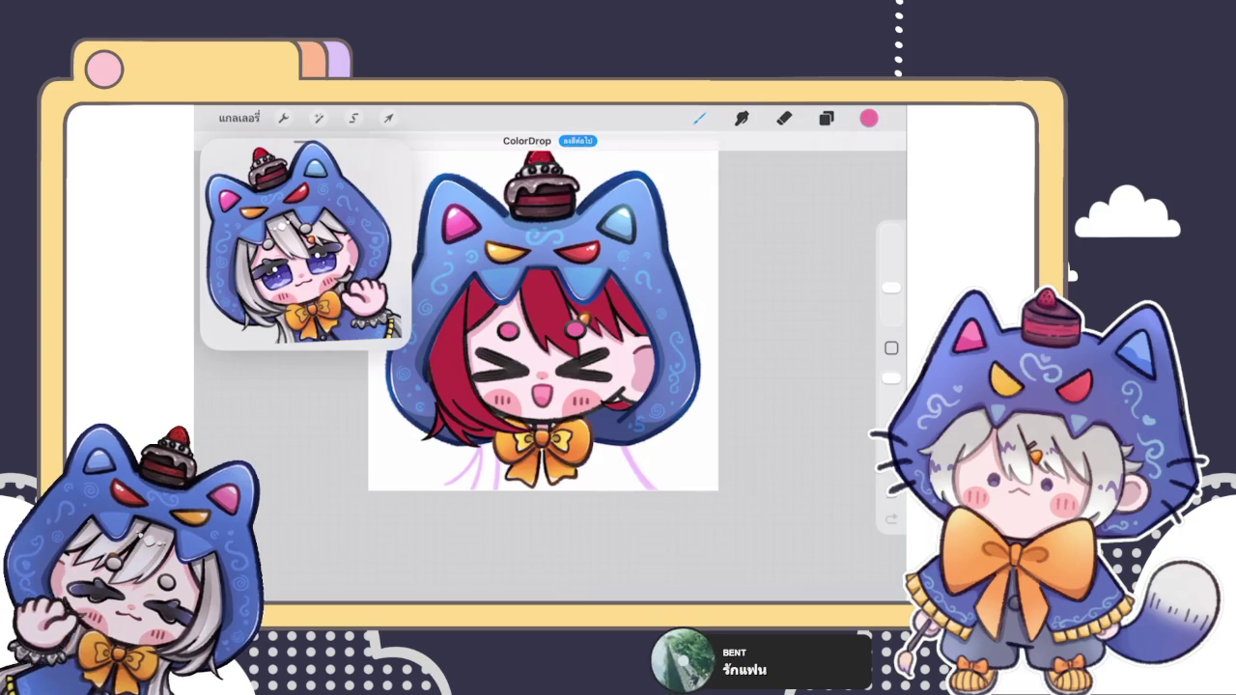
{"action": "left_click", "coordinate": [869, 118]}
{"action": "left_click", "coordinate": [741, 234]}
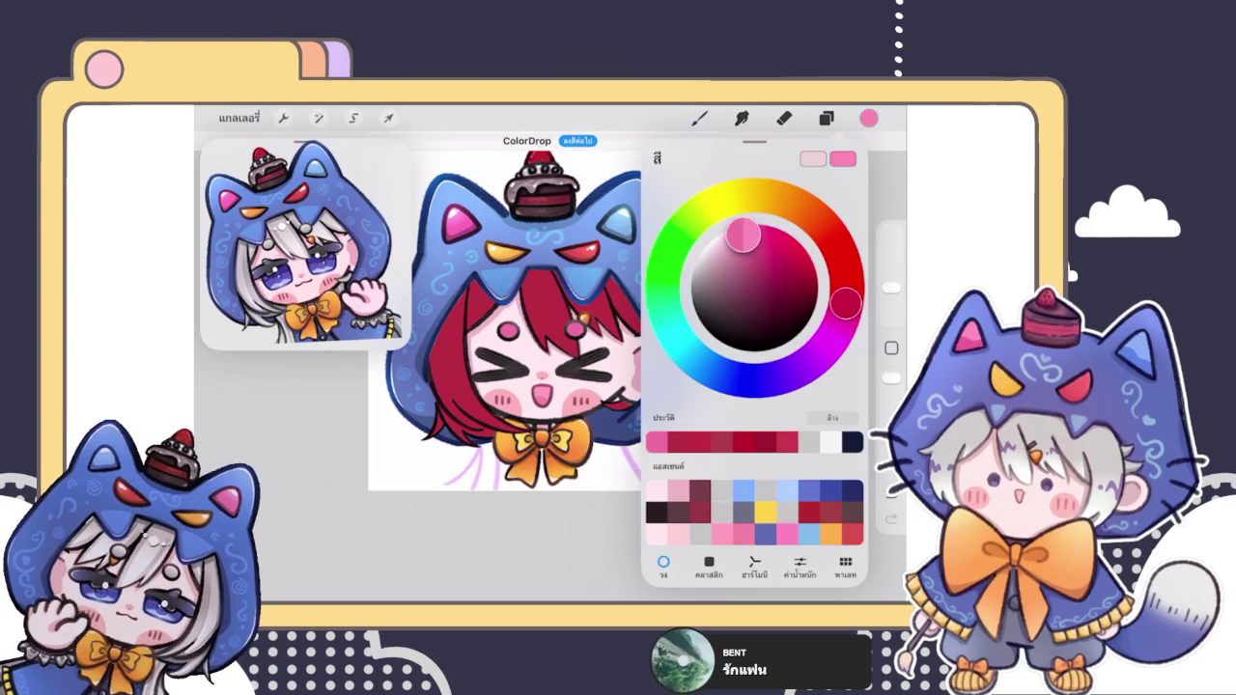
{"action": "left_click", "coordinate": [869, 118]}
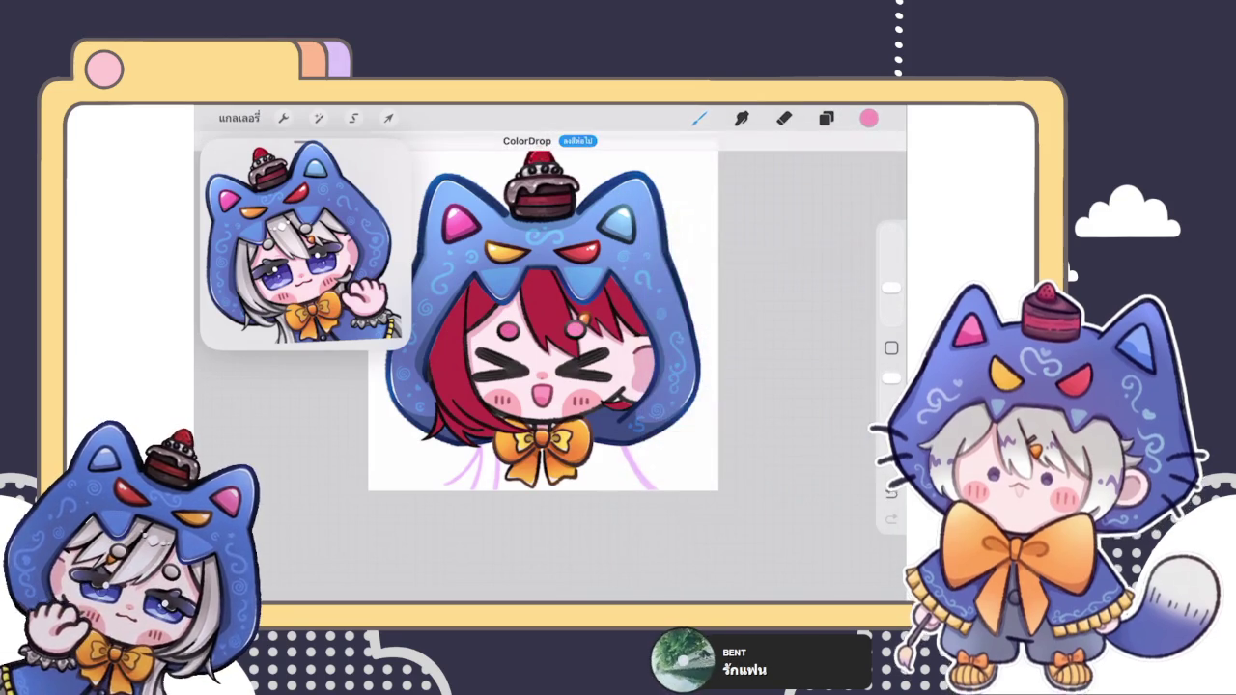
{"action": "left_click_drag", "start_coordinate": [868, 118], "coordinate": [505, 328]}
Step: Select the left hair layer and fill the left hair with pink
{"action": "left_click", "coordinate": [826, 118]}
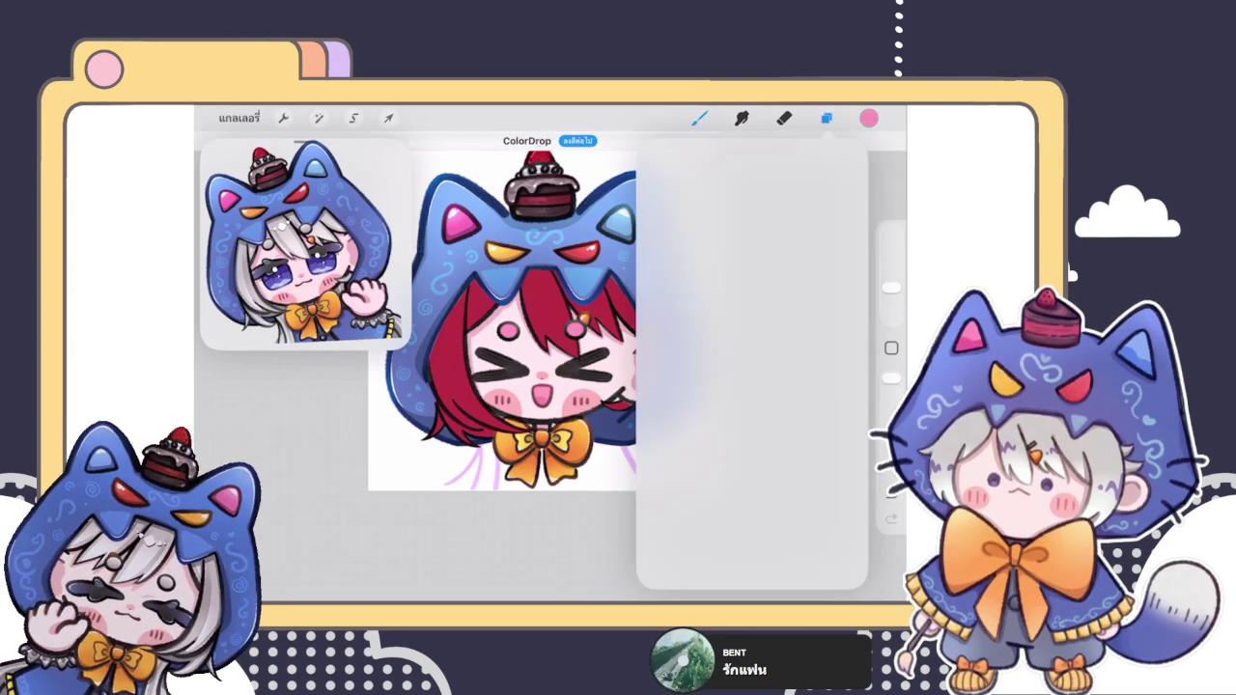
{"action": "scroll", "coordinate": [751, 386], "scroll_direction": "up", "scroll_amount": 5}
{"action": "left_click", "coordinate": [739, 312]}
{"action": "left_click", "coordinate": [699, 118]}
{"action": "left_click", "coordinate": [826, 117]}
{"action": "left_click", "coordinate": [738, 337]}
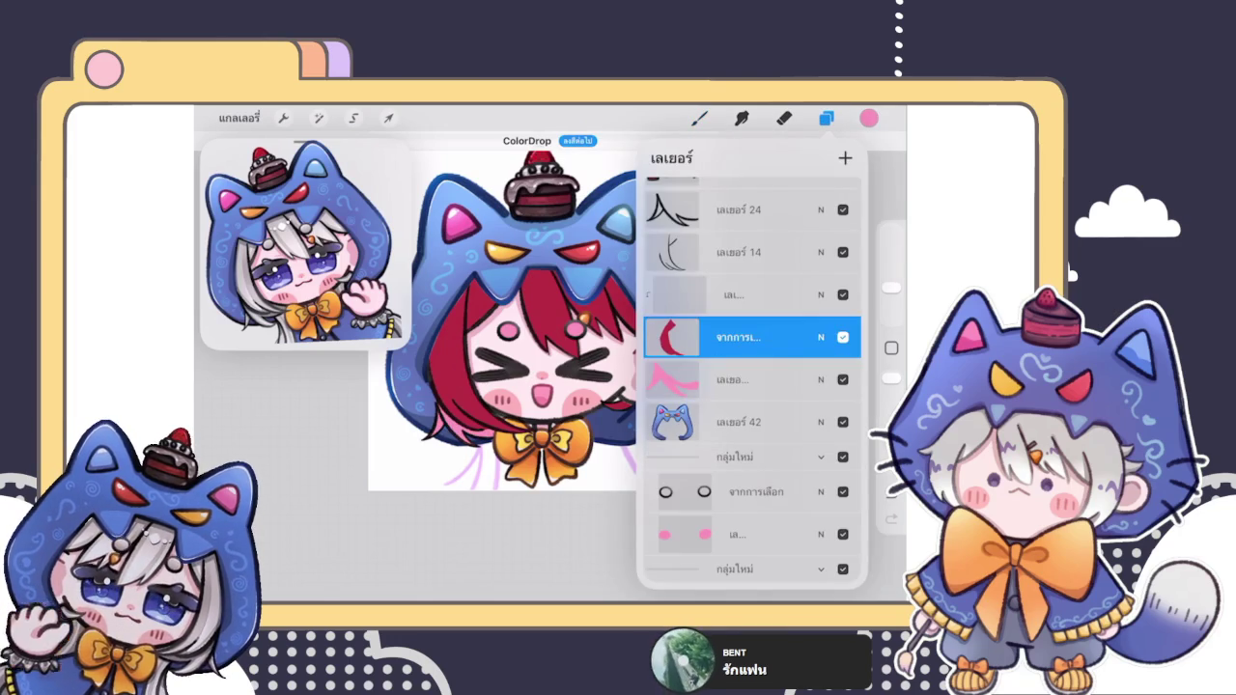
{"action": "left_click", "coordinate": [699, 118]}
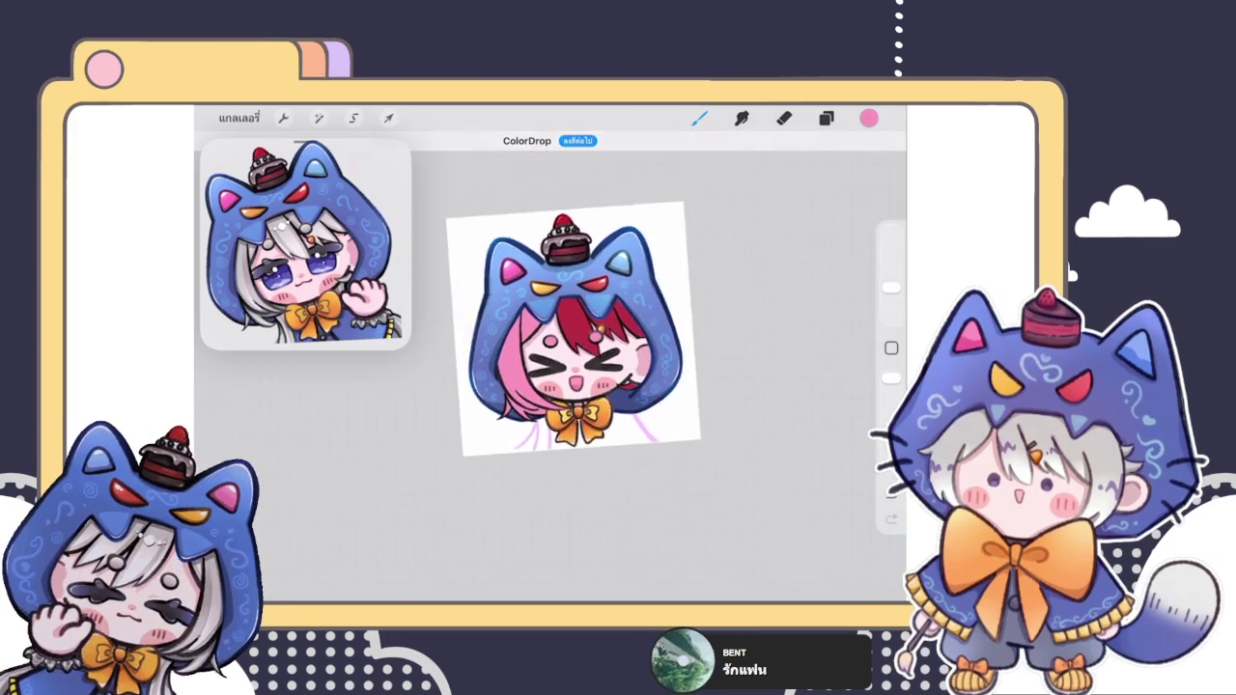
Step: Select the right hair layer and fill the remaining red hair with pink
{"action": "left_click", "coordinate": [825, 118]}
{"action": "scroll", "coordinate": [753, 386], "scroll_direction": "down", "scroll_amount": 3}
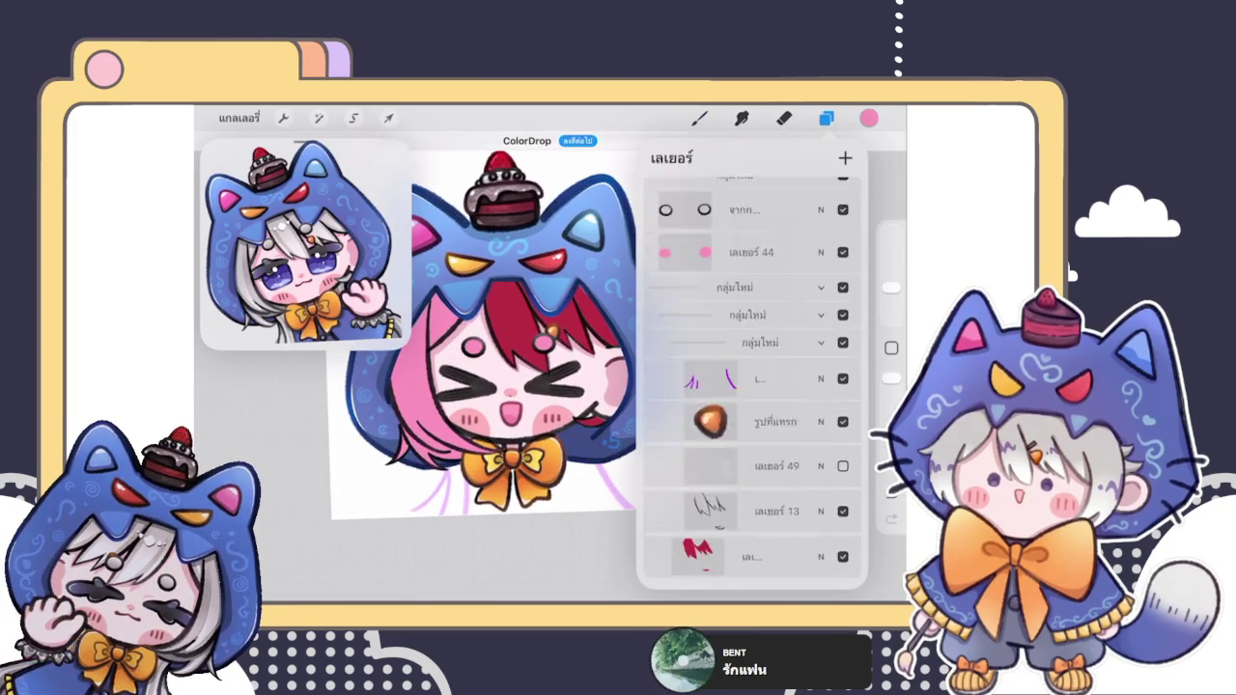
{"action": "left_click", "coordinate": [738, 277]}
{"action": "left_click", "coordinate": [699, 118]}
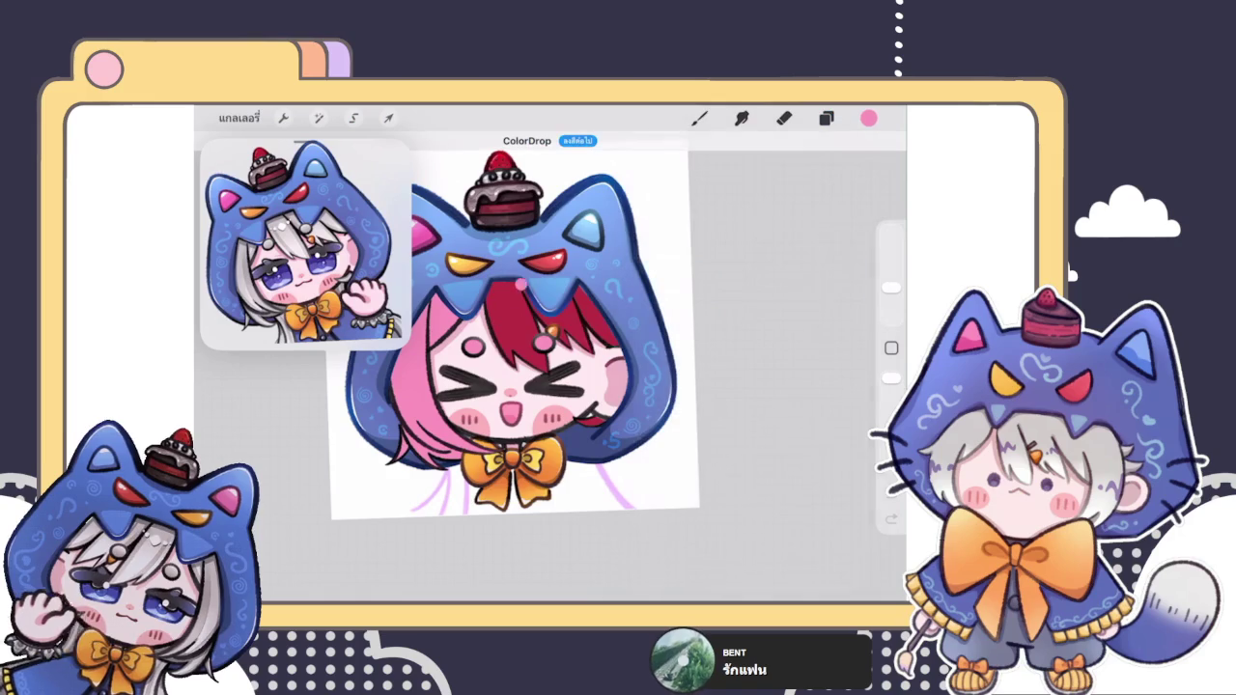
{"action": "left_click", "coordinate": [521, 309]}
{"action": "scroll", "coordinate": [511, 333], "scroll_direction": "down", "scroll_amount": 5}
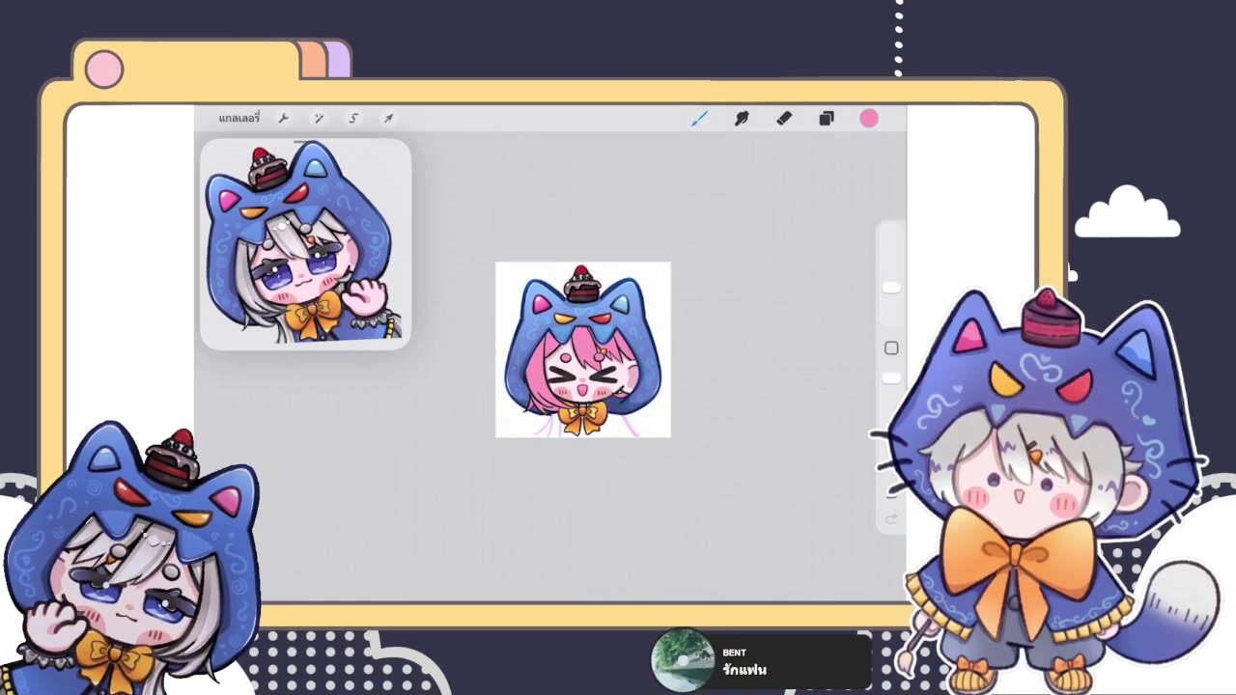
{"action": "left_click", "coordinate": [825, 118]}
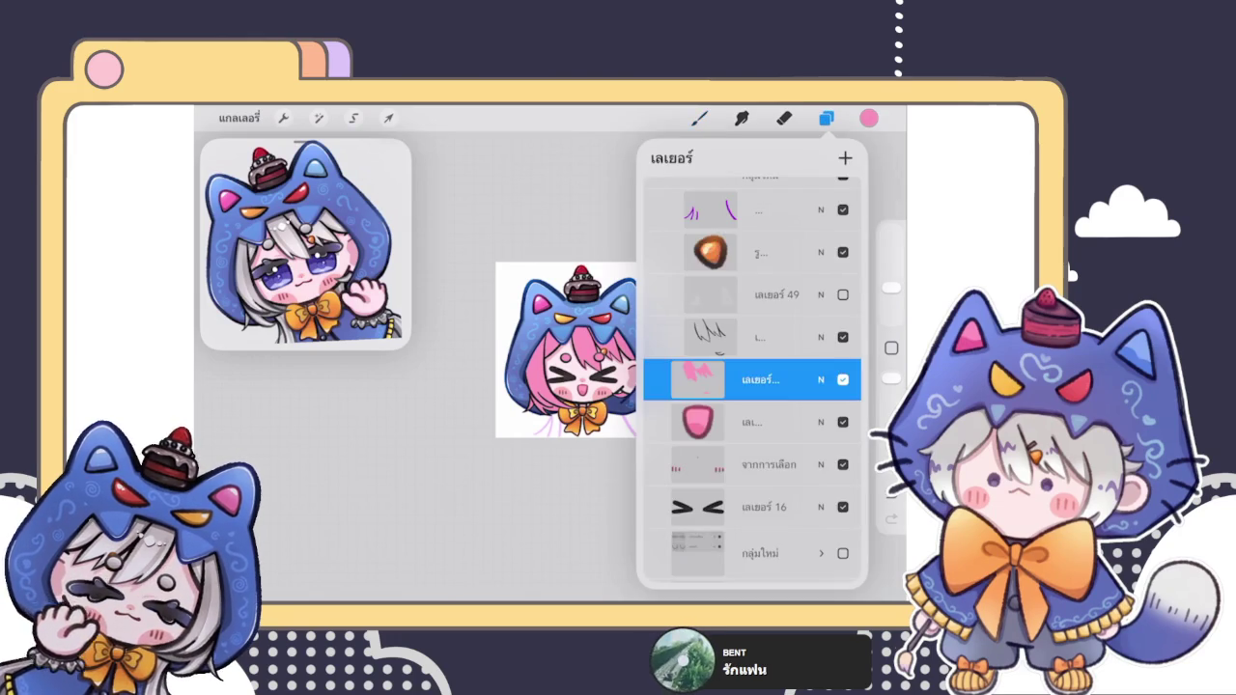
{"action": "left_click", "coordinate": [826, 118]}
{"action": "scroll", "coordinate": [593, 330], "scroll_direction": "up", "scroll_amount": 3}
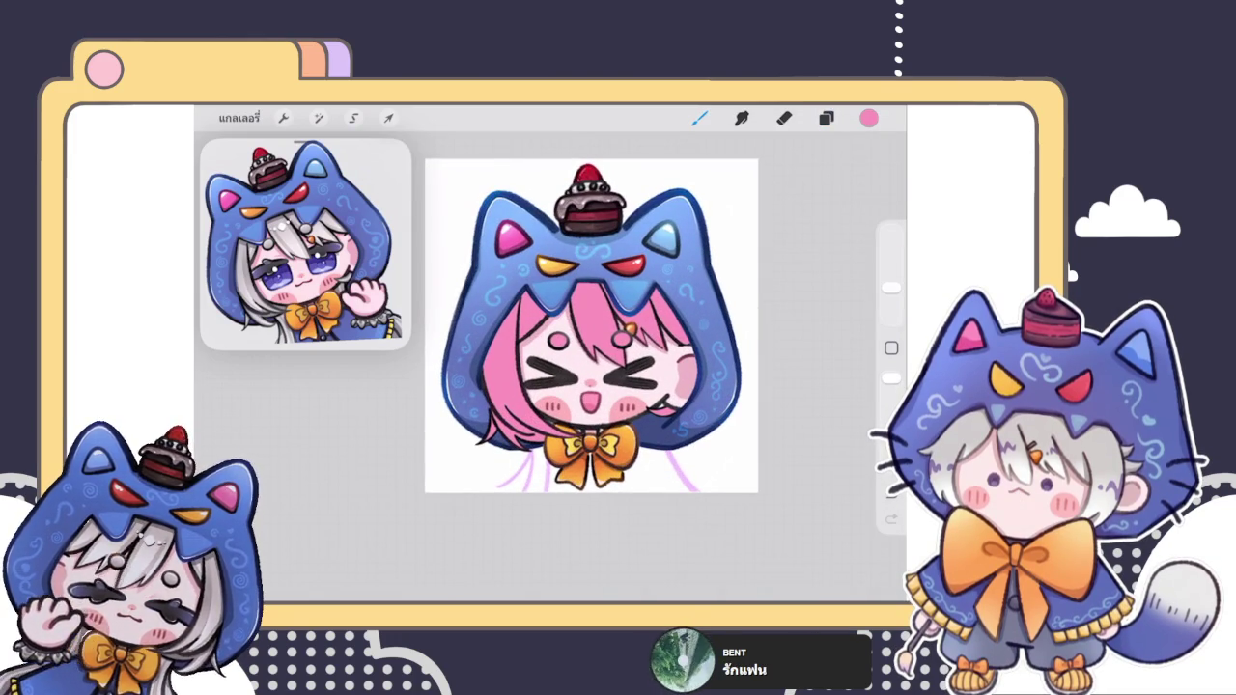
Step: Choose a pale green and ColorDrop it onto the hair layer
{"action": "left_click", "coordinate": [868, 118]}
{"action": "left_click_drag", "start_coordinate": [662, 286], "coordinate": [664, 305]}
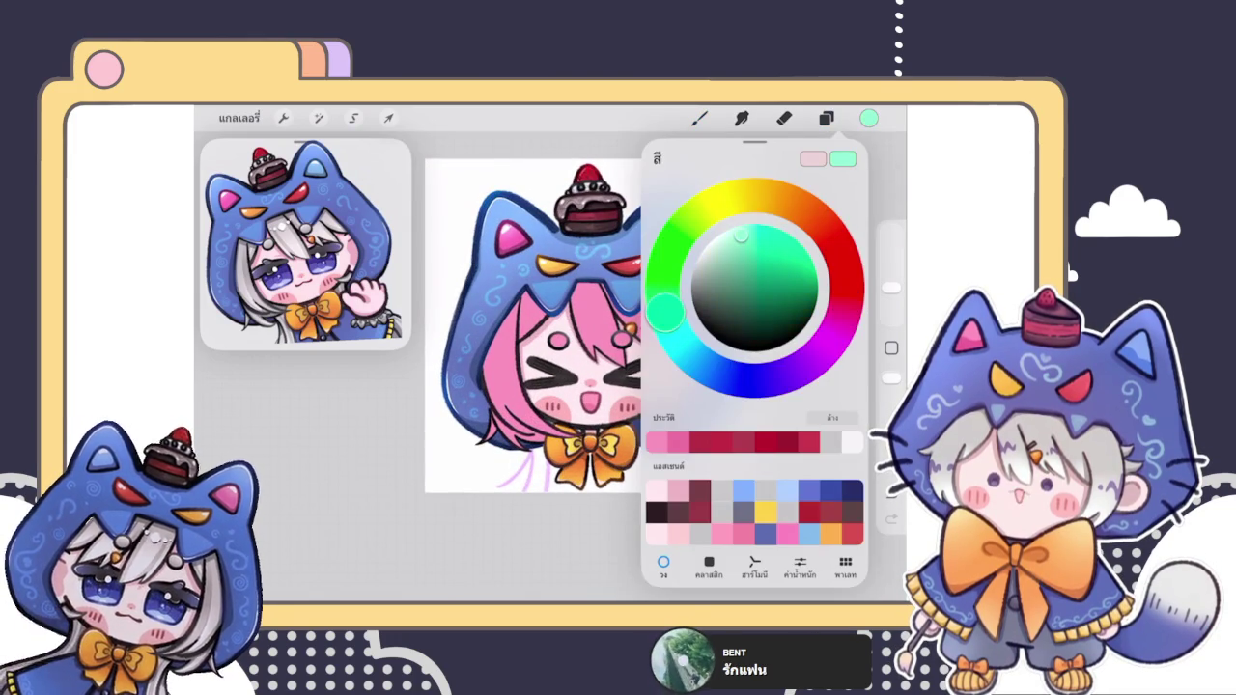
{"action": "left_click_drag", "start_coordinate": [739, 236], "coordinate": [716, 251]}
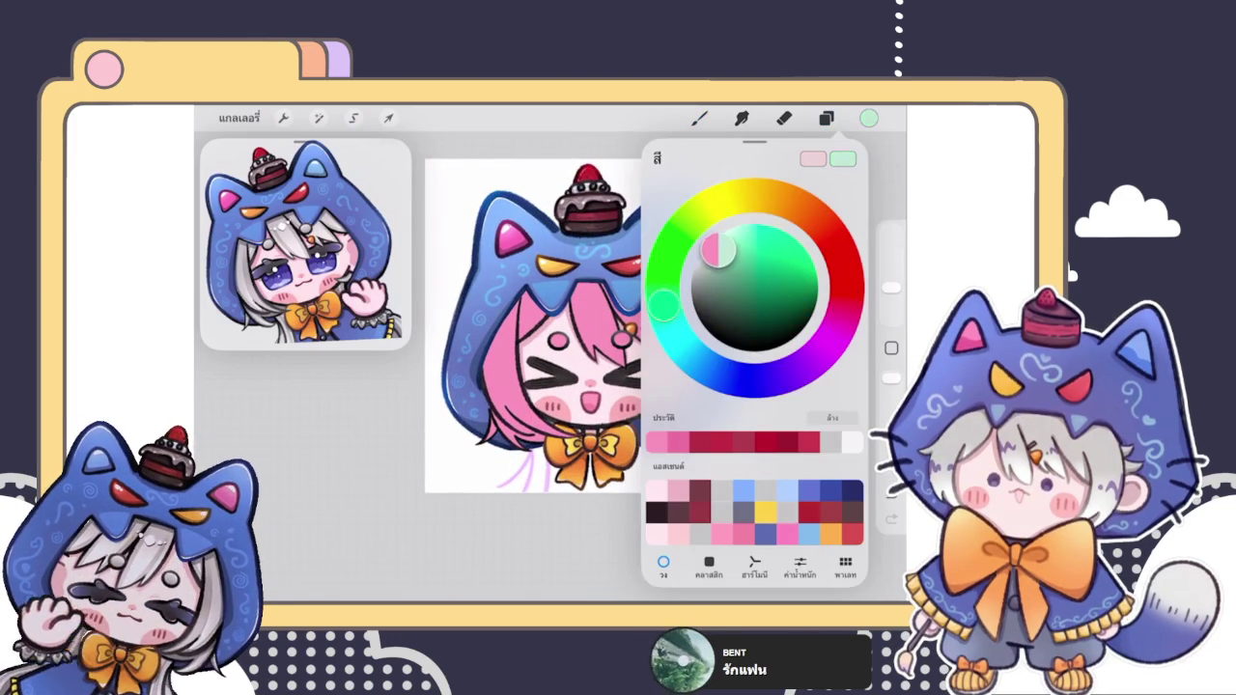
{"action": "left_click", "coordinate": [826, 118]}
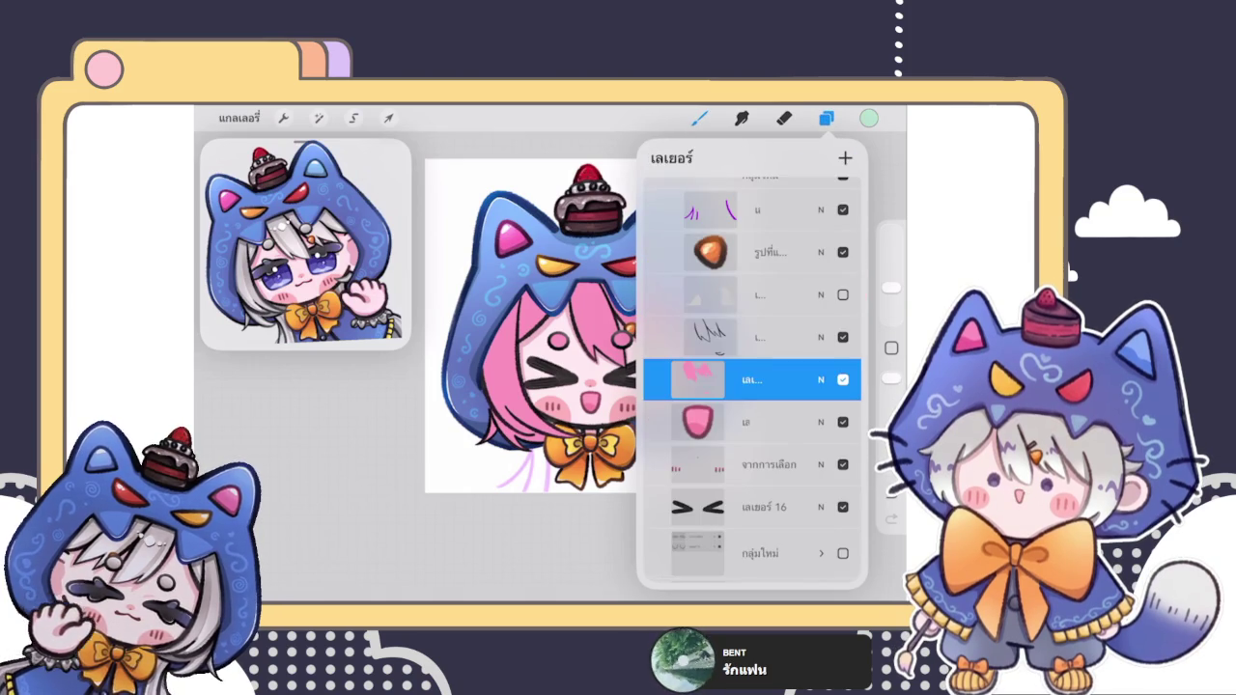
{"action": "left_click_drag", "start_coordinate": [869, 118], "coordinate": [627, 309]}
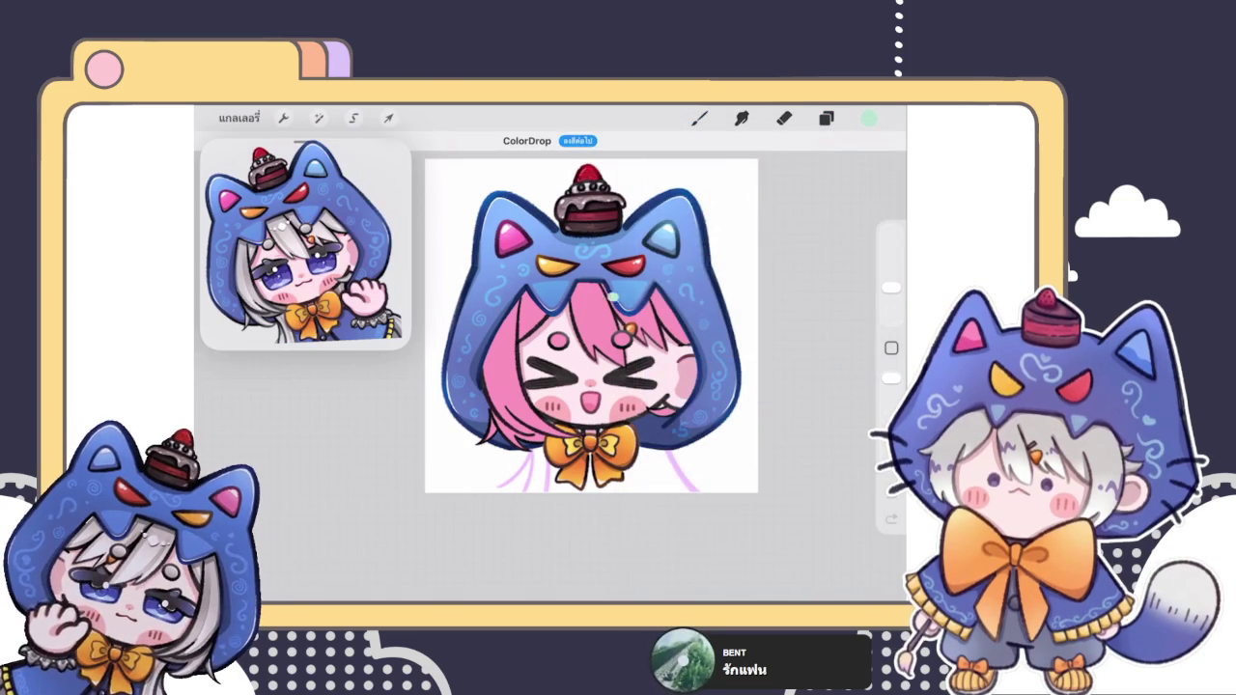
{"action": "left_click", "coordinate": [507, 357]}
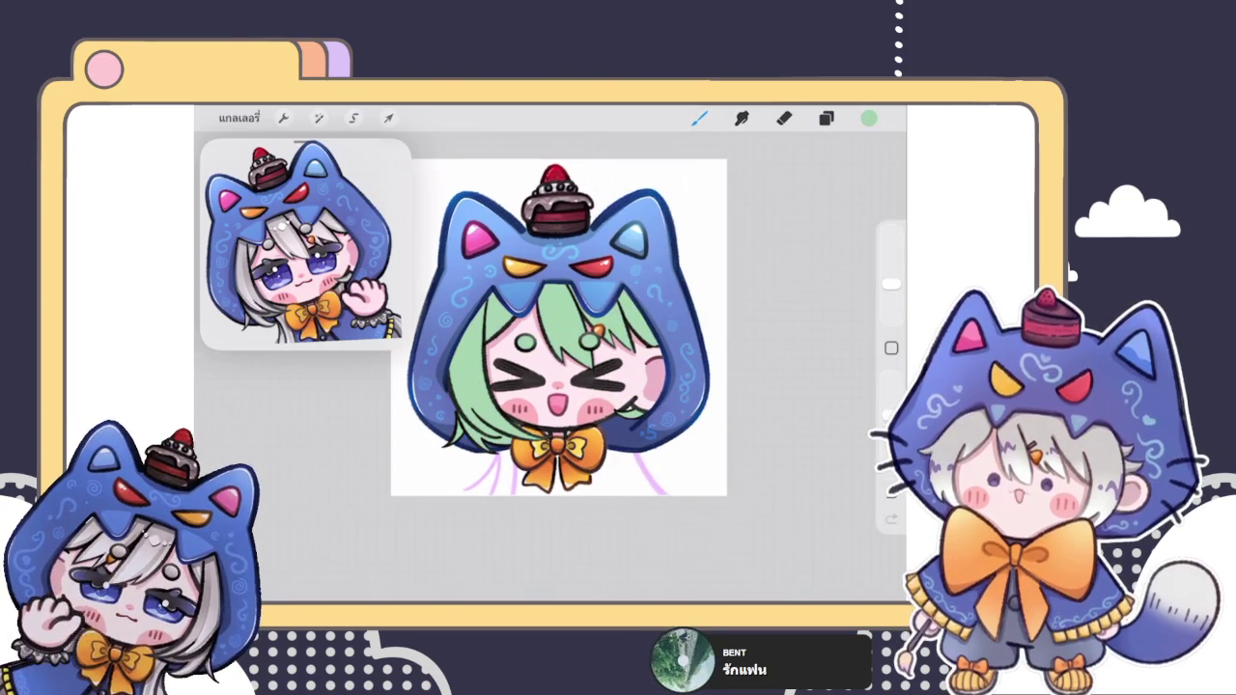
{"action": "scroll", "coordinate": [591, 325], "scroll_direction": "down", "scroll_amount": 3}
{"action": "scroll", "coordinate": [505, 352], "scroll_direction": "up", "scroll_amount": 3}
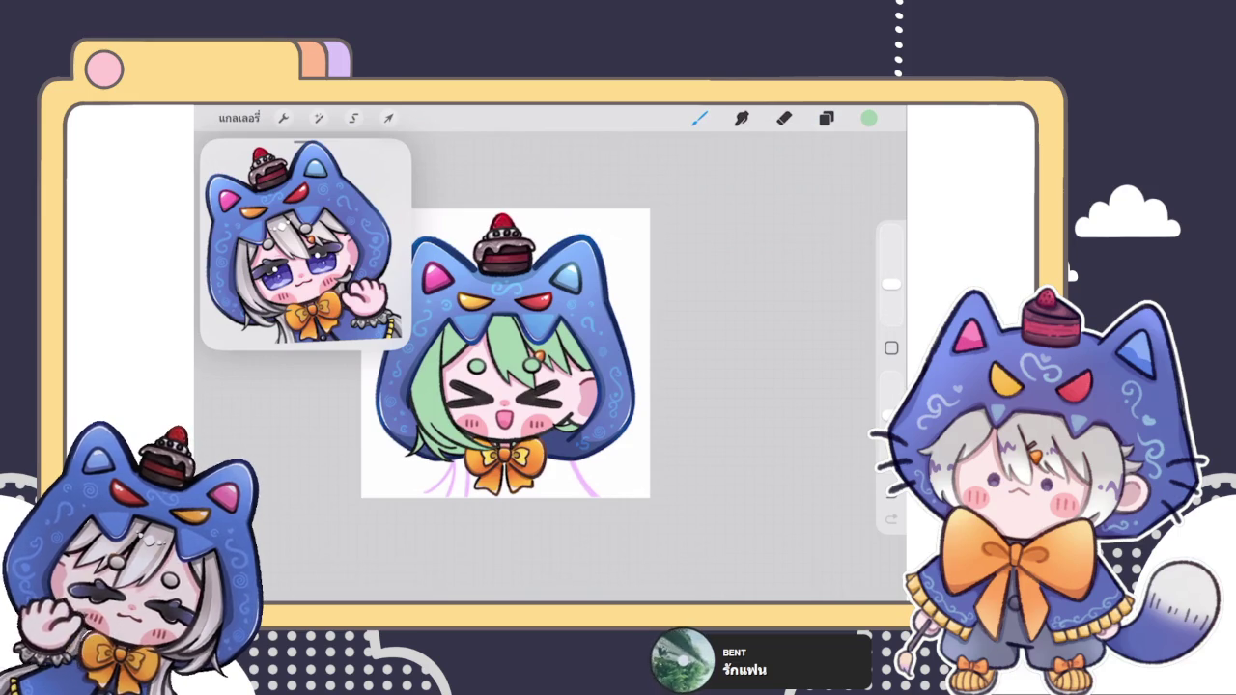
{"action": "scroll", "coordinate": [560, 347], "scroll_direction": "up", "scroll_amount": 3}
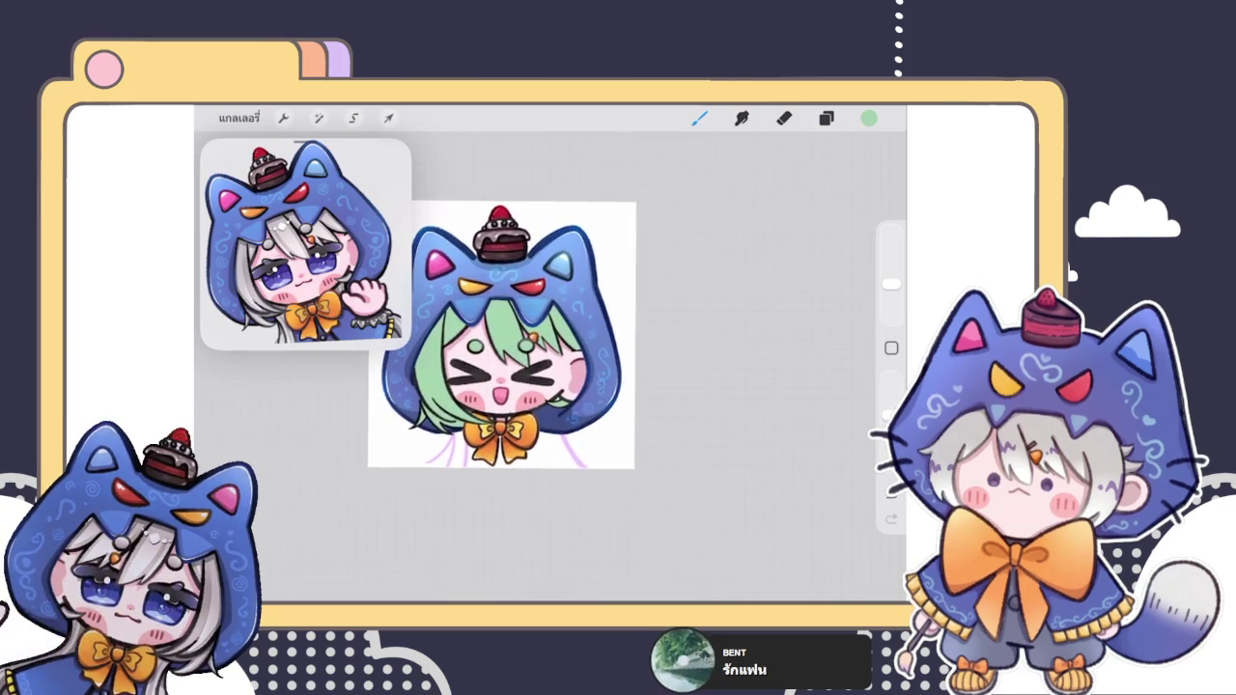
Step: Pick a pale cream and brush it over the top and centre of the green hair
{"action": "left_click", "coordinate": [869, 117]}
{"action": "mouse_move", "coordinate": [662, 277]}
{"action": "left_mouse_down"}
{"action": "mouse_move", "coordinate": [701, 214]}
{"action": "mouse_move", "coordinate": [753, 196]}
{"action": "left_mouse_up"}
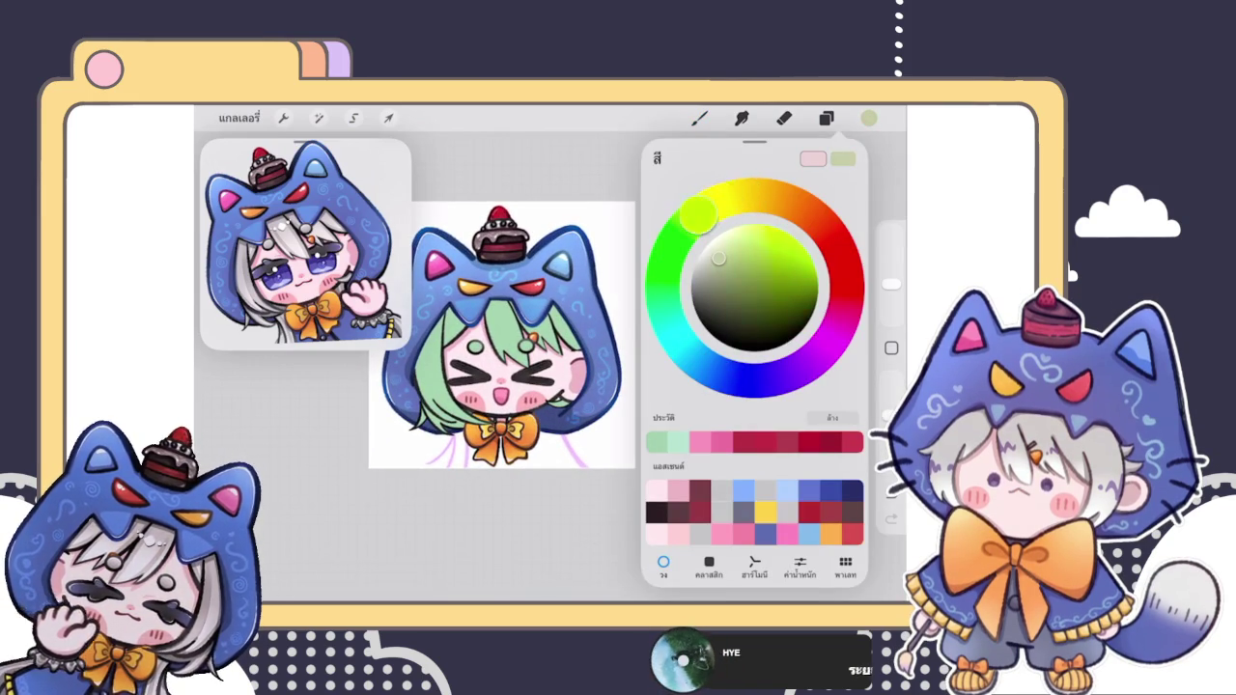
{"action": "mouse_move", "coordinate": [718, 258]}
{"action": "left_mouse_down"}
{"action": "mouse_move", "coordinate": [724, 232]}
{"action": "mouse_move", "coordinate": [719, 245]}
{"action": "left_mouse_up"}
{"action": "left_click", "coordinate": [579, 318]}
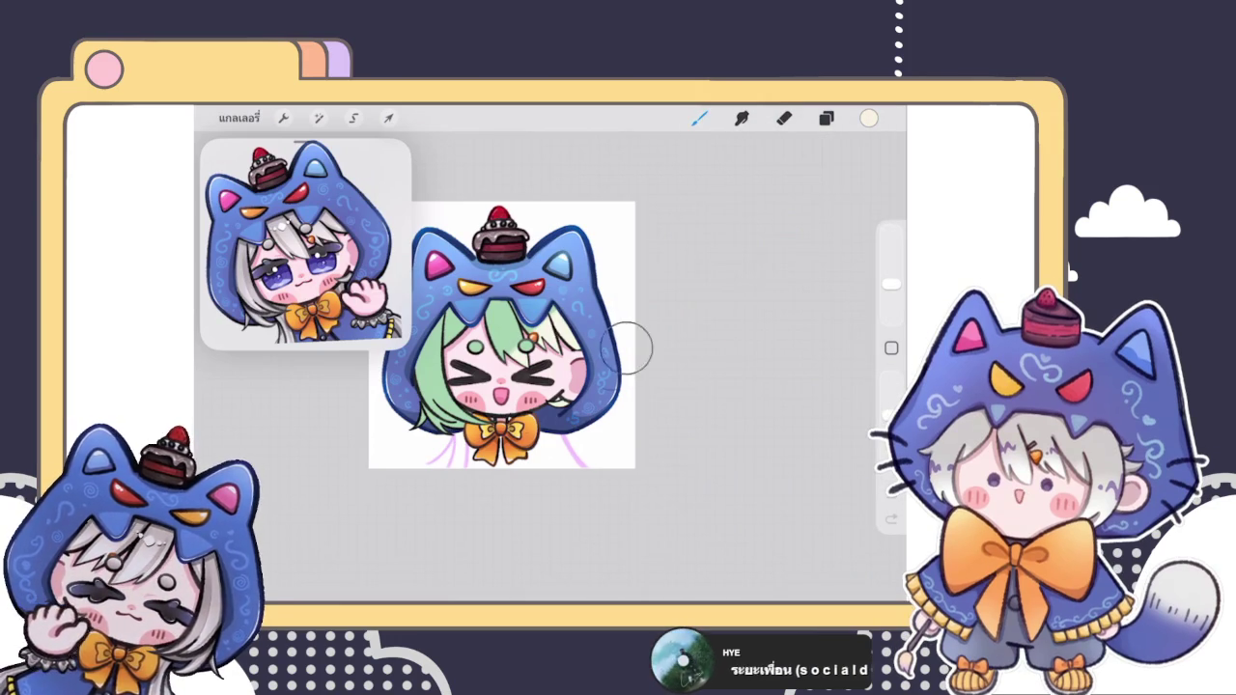
{"action": "left_click_drag", "start_coordinate": [555, 319], "coordinate": [511, 357]}
{"action": "left_click_drag", "start_coordinate": [560, 289], "coordinate": [497, 318]}
{"action": "left_click_drag", "start_coordinate": [541, 260], "coordinate": [488, 299]}
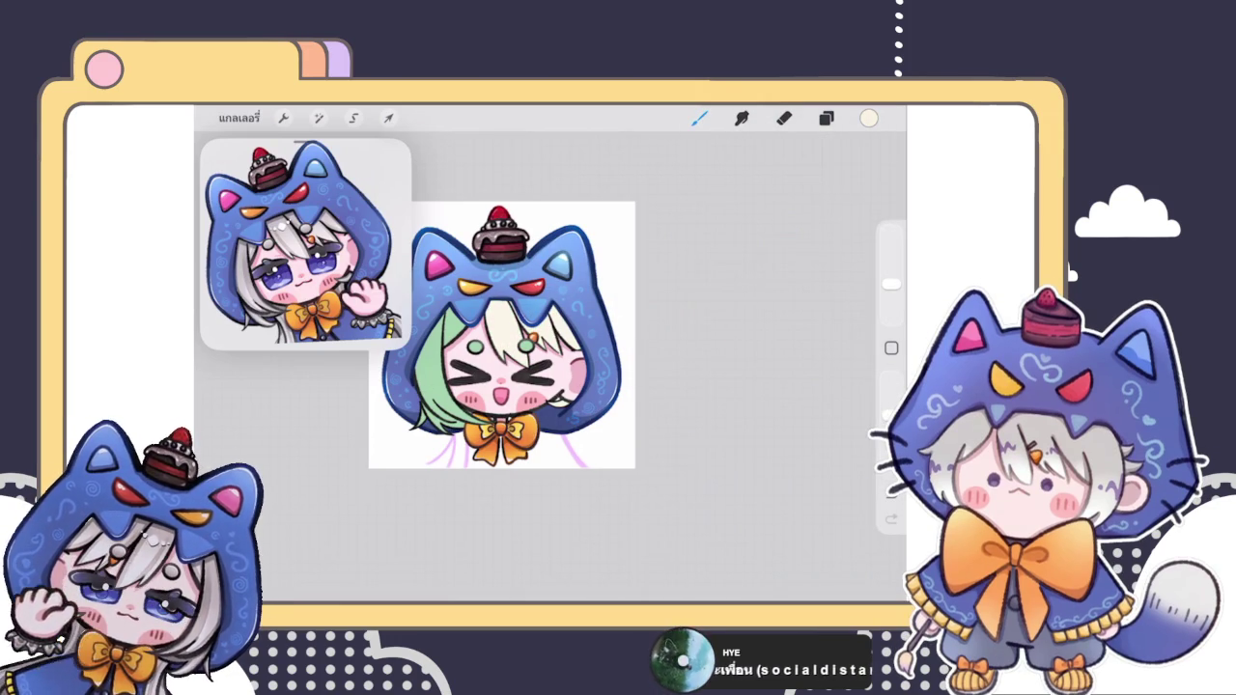
Step: Pick a light yellow and paint strokes across the top of the hair
{"action": "left_click", "coordinate": [868, 118]}
{"action": "left_click_drag", "start_coordinate": [754, 196], "coordinate": [769, 197]}
{"action": "left_click_drag", "start_coordinate": [716, 241], "coordinate": [726, 243]}
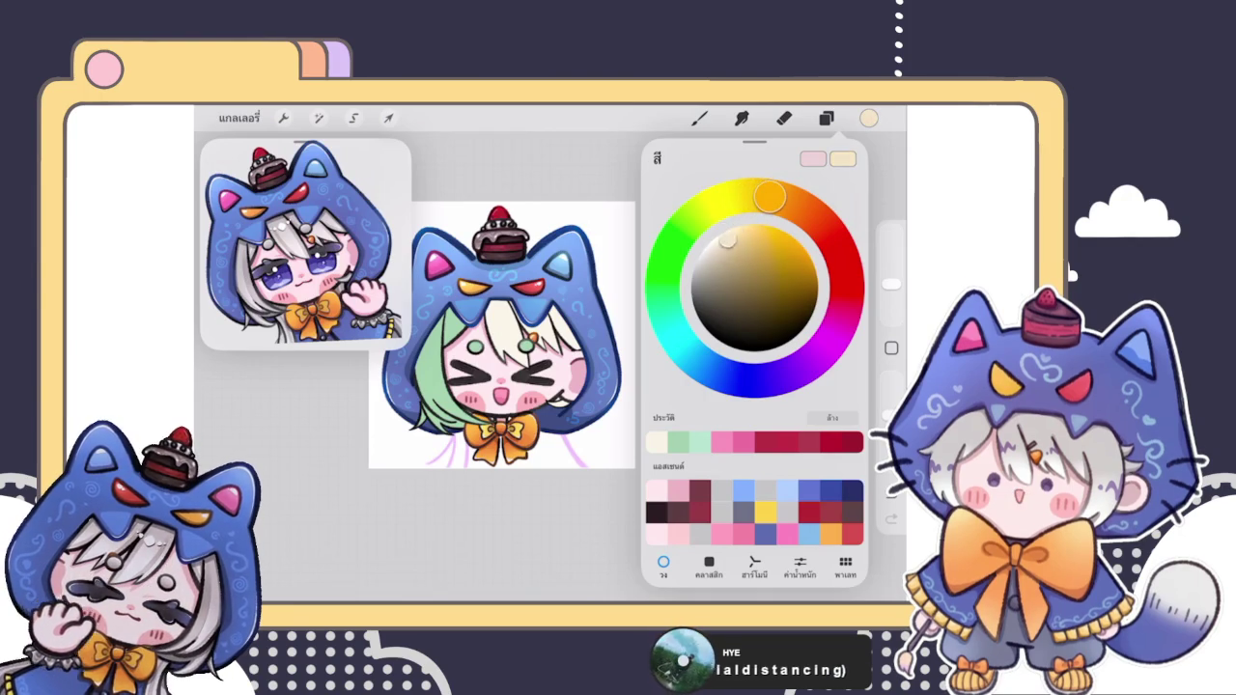
{"action": "left_click", "coordinate": [869, 117]}
{"action": "left_click_drag", "start_coordinate": [512, 275], "coordinate": [468, 290]}
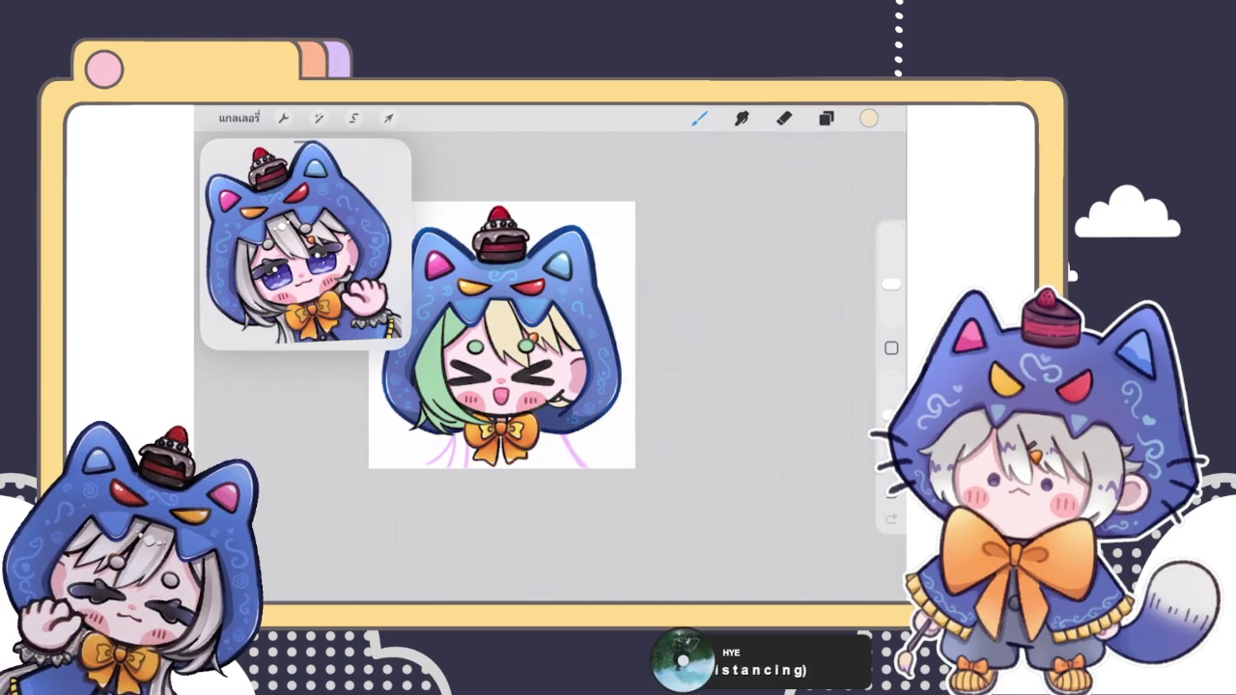
Step: Browse the Layers panel and select another hair layer
{"action": "left_click", "coordinate": [825, 117]}
{"action": "scroll", "coordinate": [753, 386], "scroll_direction": "up", "scroll_amount": 5}
{"action": "scroll", "coordinate": [753, 386], "scroll_direction": "up", "scroll_amount": 2}
{"action": "left_click", "coordinate": [733, 482]}
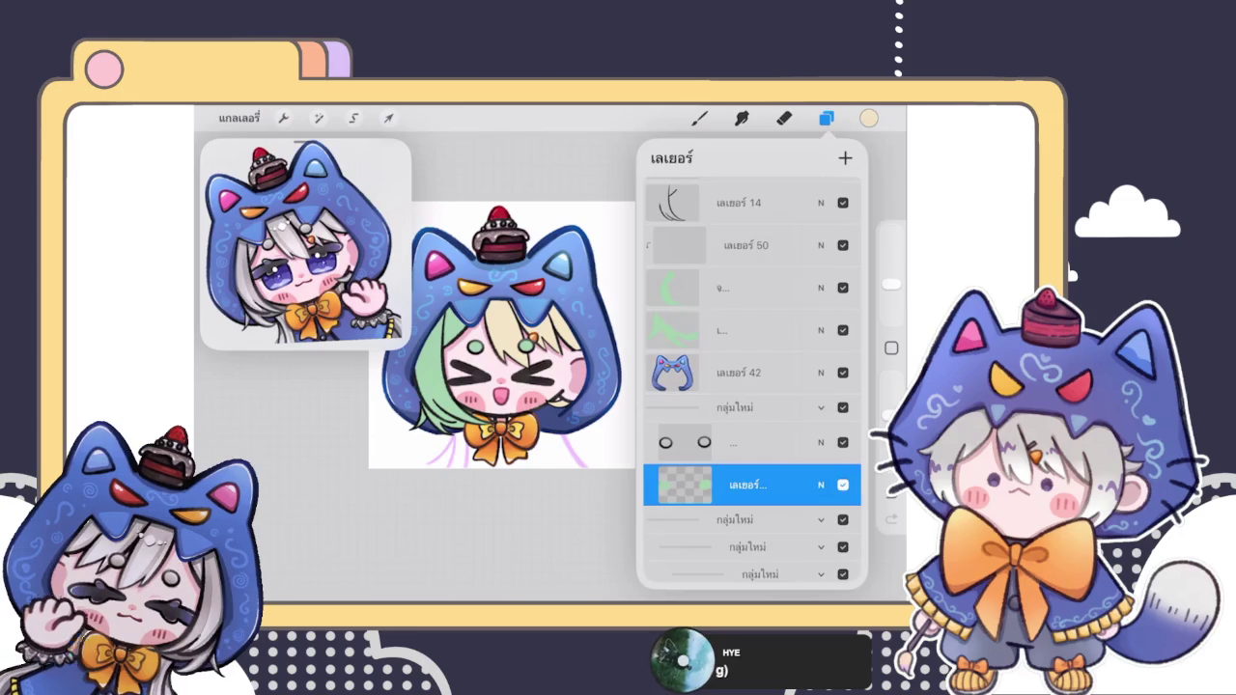
{"action": "left_click", "coordinate": [825, 118]}
{"action": "left_click", "coordinate": [825, 118]}
{"action": "scroll", "coordinate": [753, 386], "scroll_direction": "up", "scroll_amount": 1}
{"action": "scroll", "coordinate": [753, 386], "scroll_direction": "down", "scroll_amount": 3}
{"action": "left_click", "coordinate": [732, 303]}
{"action": "left_click", "coordinate": [732, 303]}
{"action": "left_click", "coordinate": [699, 118]}
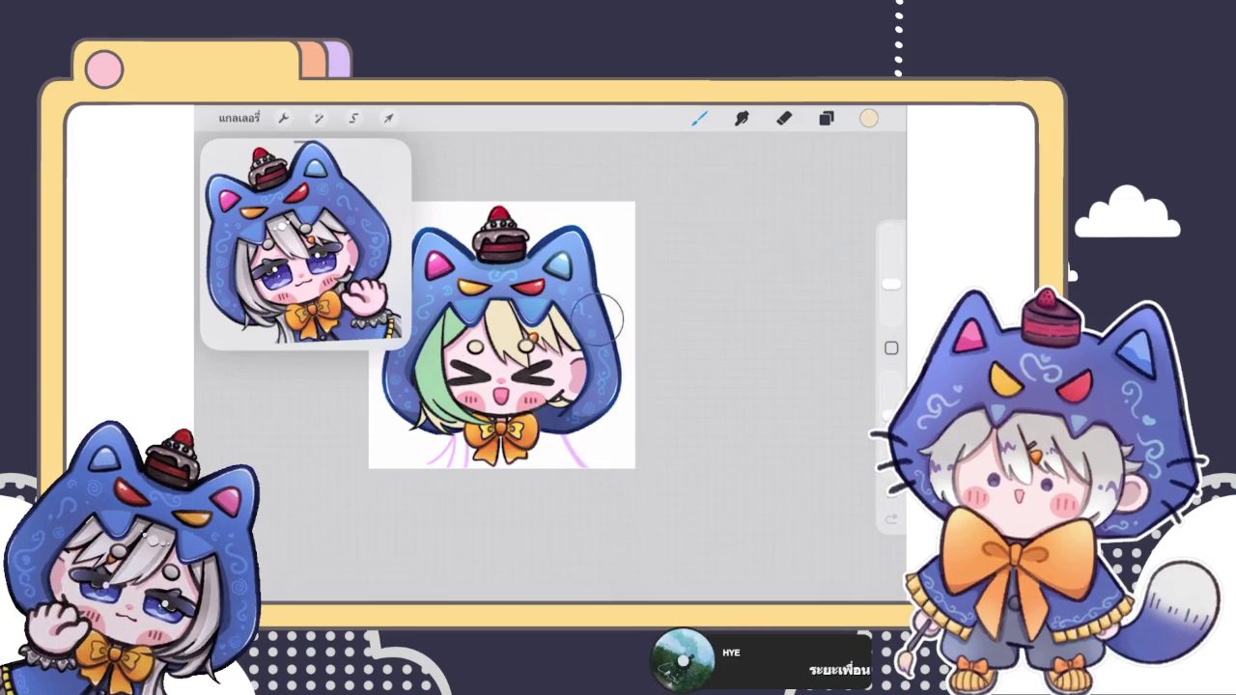
Step: Select the next hair layer and brush yellow over the remaining green hair
{"action": "left_click", "coordinate": [825, 118]}
{"action": "left_click", "coordinate": [743, 336]}
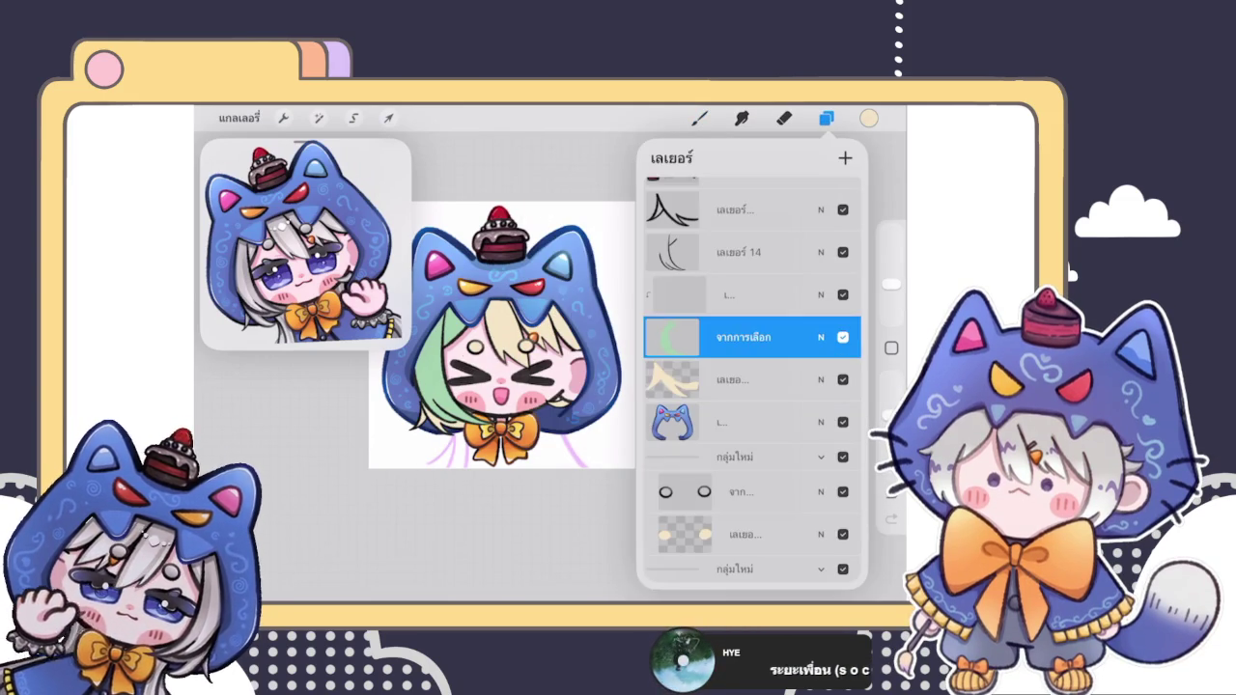
{"action": "left_click", "coordinate": [743, 337]}
{"action": "left_click", "coordinate": [743, 336]}
{"action": "left_click", "coordinate": [699, 118]}
{"action": "left_click_drag", "start_coordinate": [439, 386], "coordinate": [430, 464]}
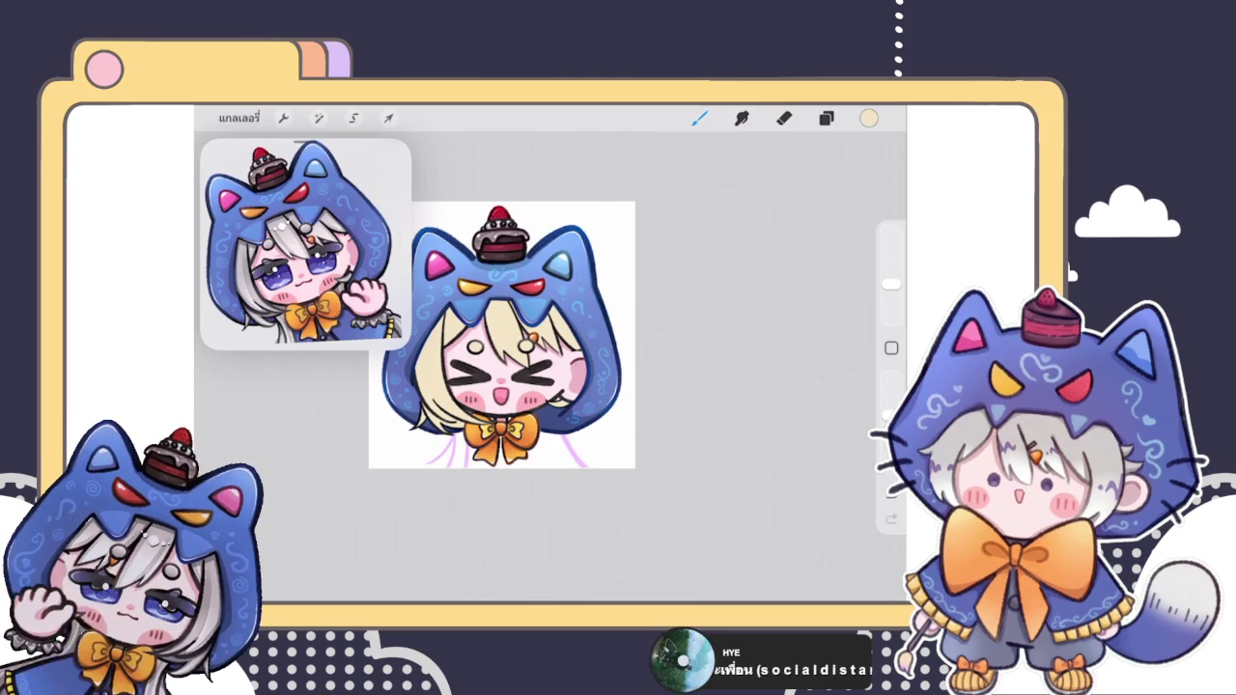
{"action": "scroll", "coordinate": [550, 343], "scroll_direction": "up", "scroll_amount": 3}
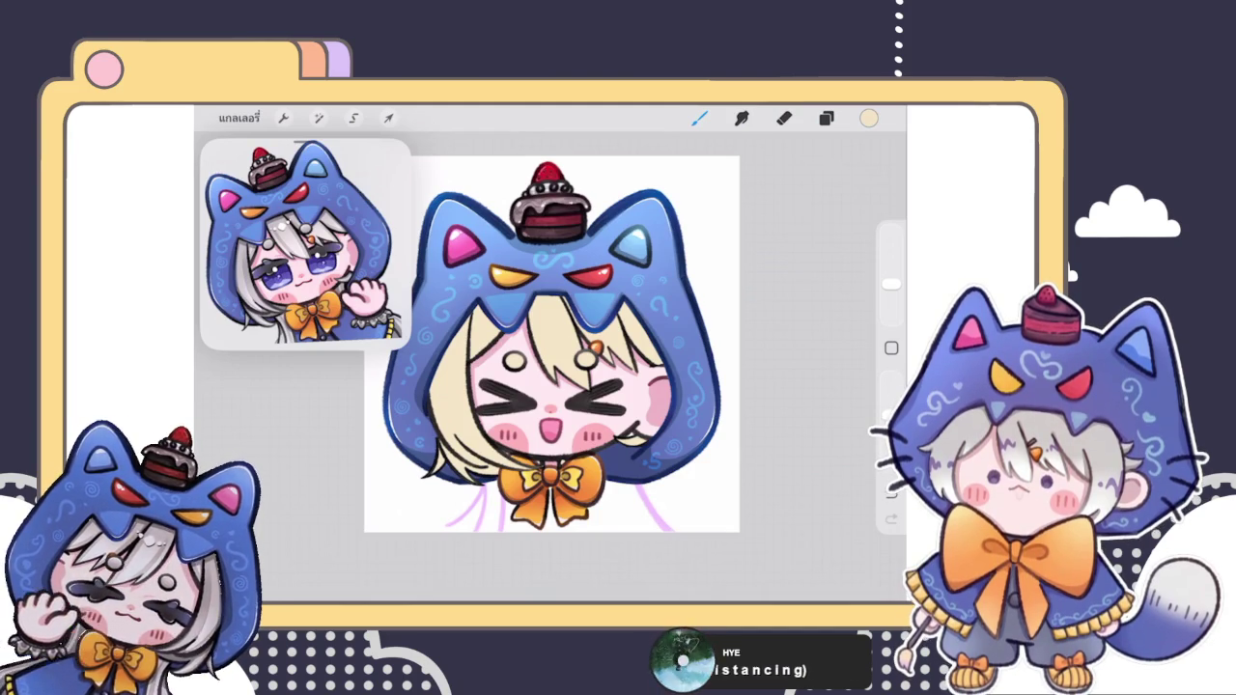
Step: Nudge the colour hue slightly and select a hair layer
{"action": "left_click", "coordinate": [869, 118]}
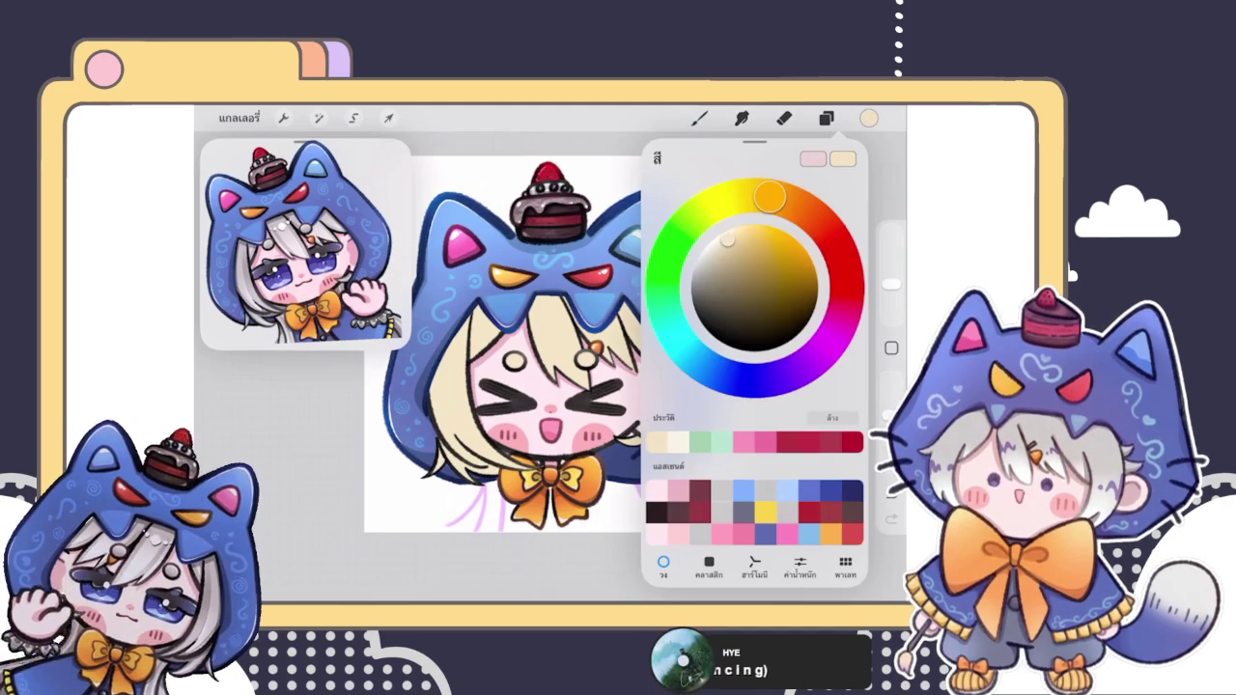
{"action": "left_click_drag", "start_coordinate": [769, 197], "coordinate": [791, 198]}
{"action": "left_click", "coordinate": [700, 118]}
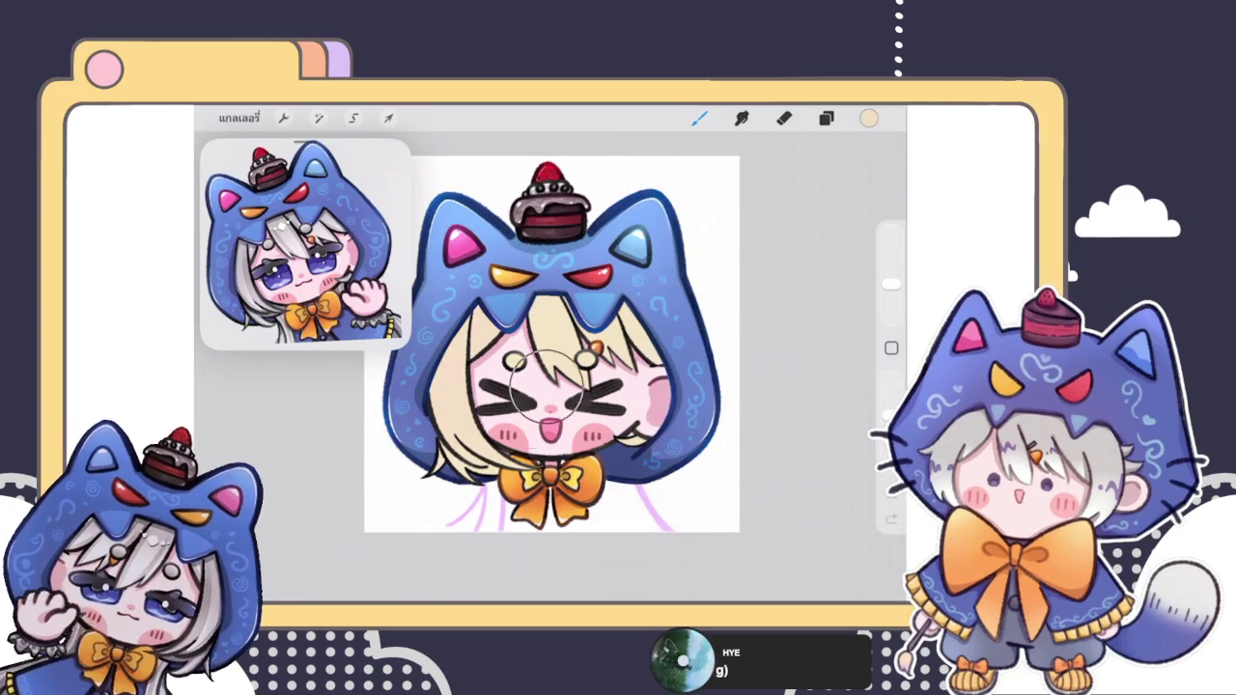
{"action": "left_click", "coordinate": [826, 118]}
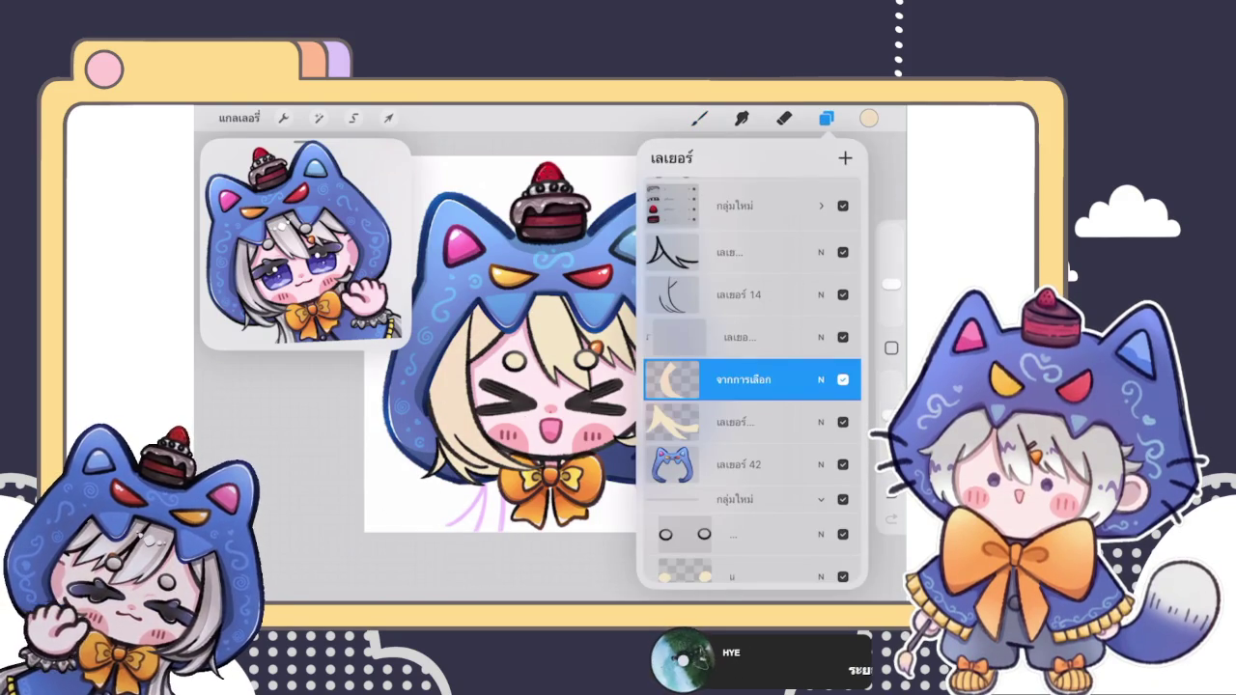
{"action": "left_click", "coordinate": [750, 422]}
{"action": "left_click", "coordinate": [826, 118]}
Step: Switch to the main hair layer and brush small touch-up strokes on the hair
{"action": "left_click", "coordinate": [826, 118]}
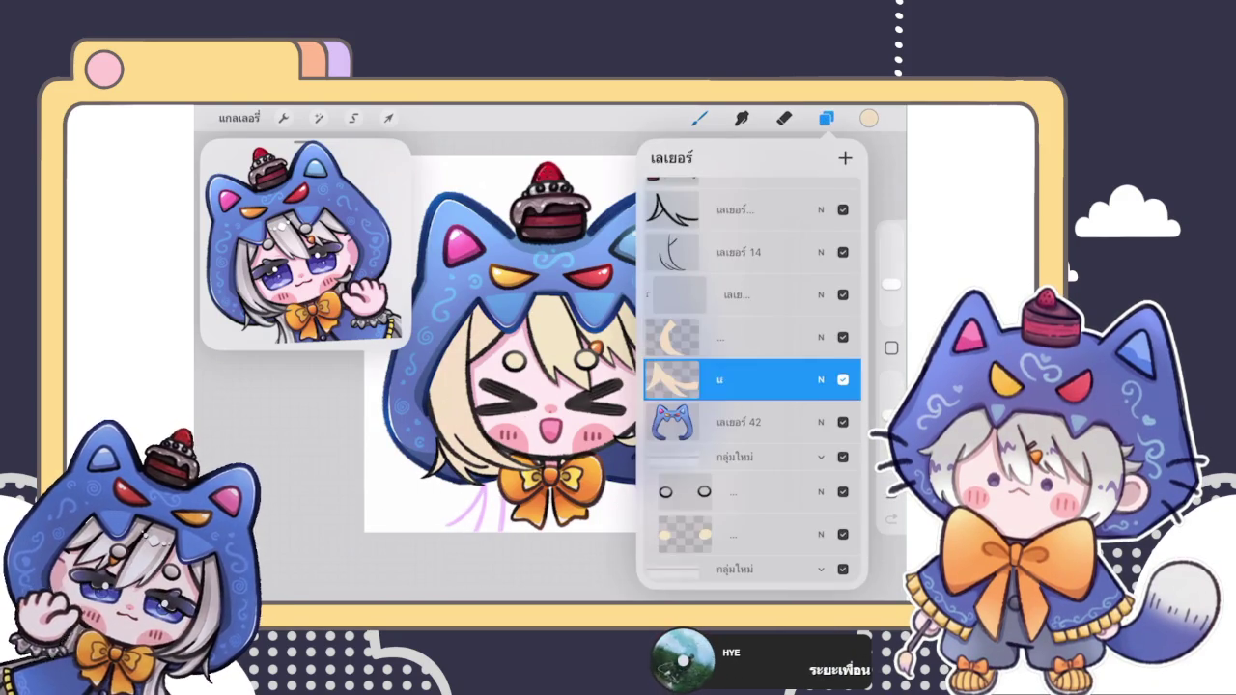
{"action": "scroll", "coordinate": [750, 386], "scroll_direction": "down", "scroll_amount": 3}
{"action": "left_click", "coordinate": [750, 395]}
{"action": "left_click", "coordinate": [430, 454]}
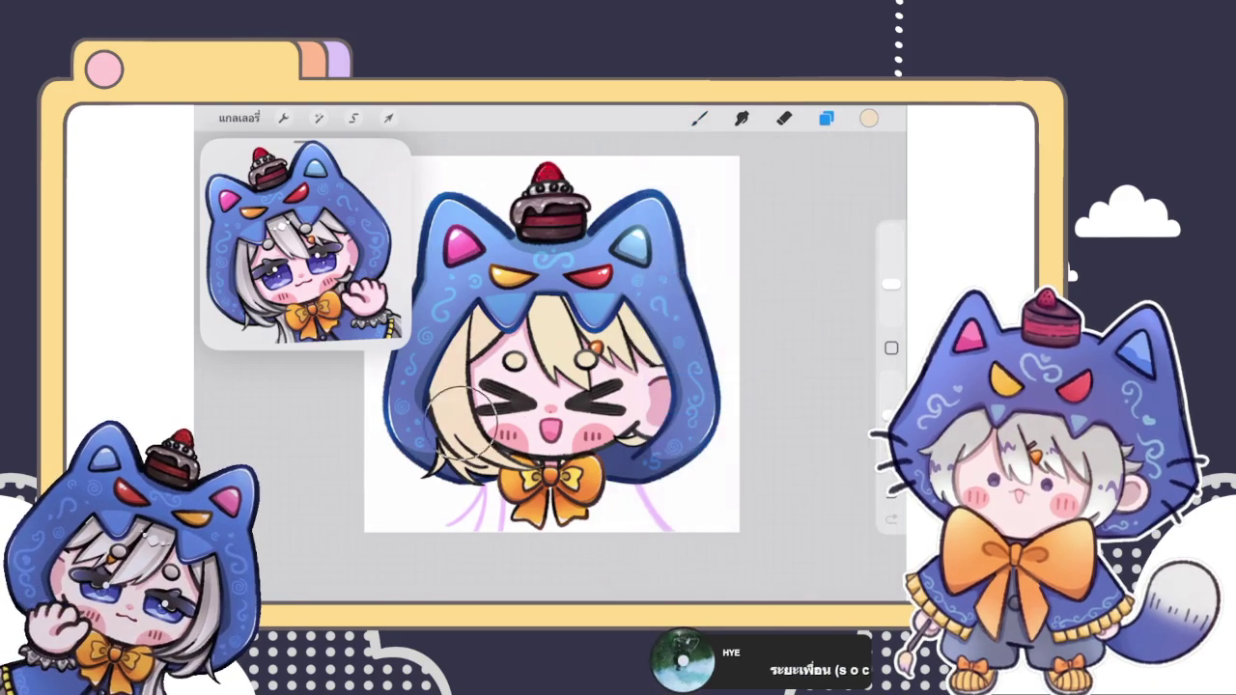
{"action": "left_click", "coordinate": [826, 118]}
{"action": "scroll", "coordinate": [750, 386], "scroll_direction": "up", "scroll_amount": 5}
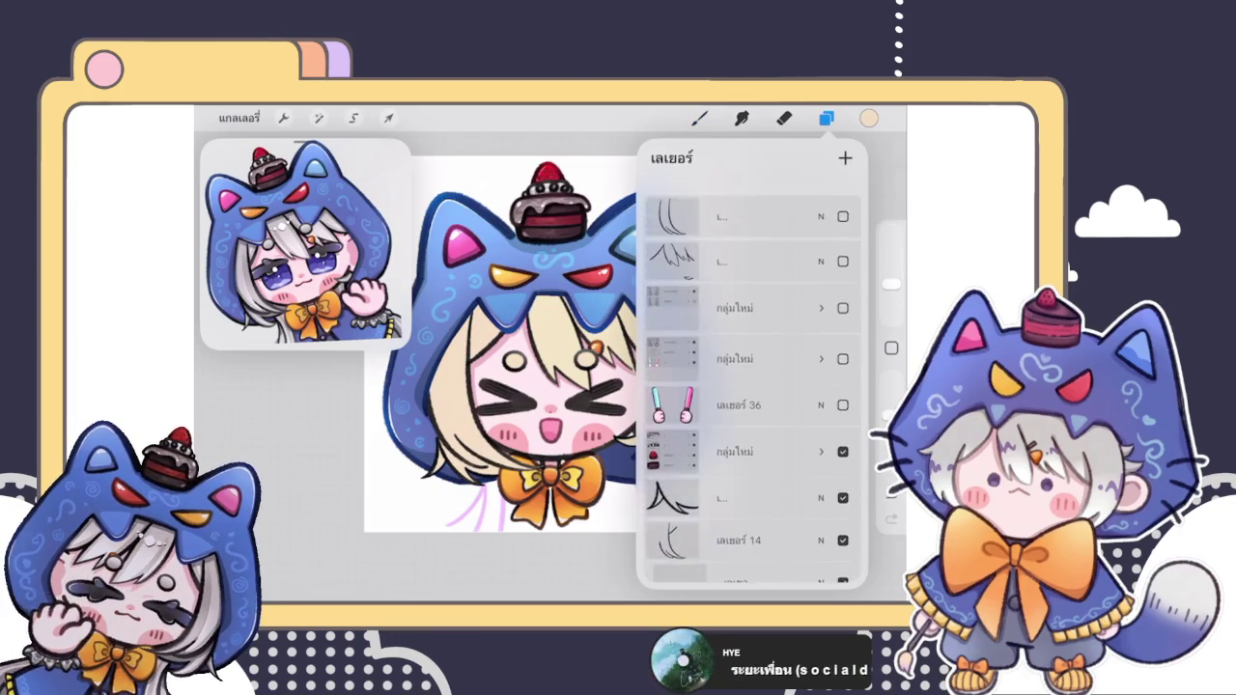
{"action": "scroll", "coordinate": [750, 386], "scroll_direction": "down", "scroll_amount": 5}
{"action": "left_click", "coordinate": [750, 340]}
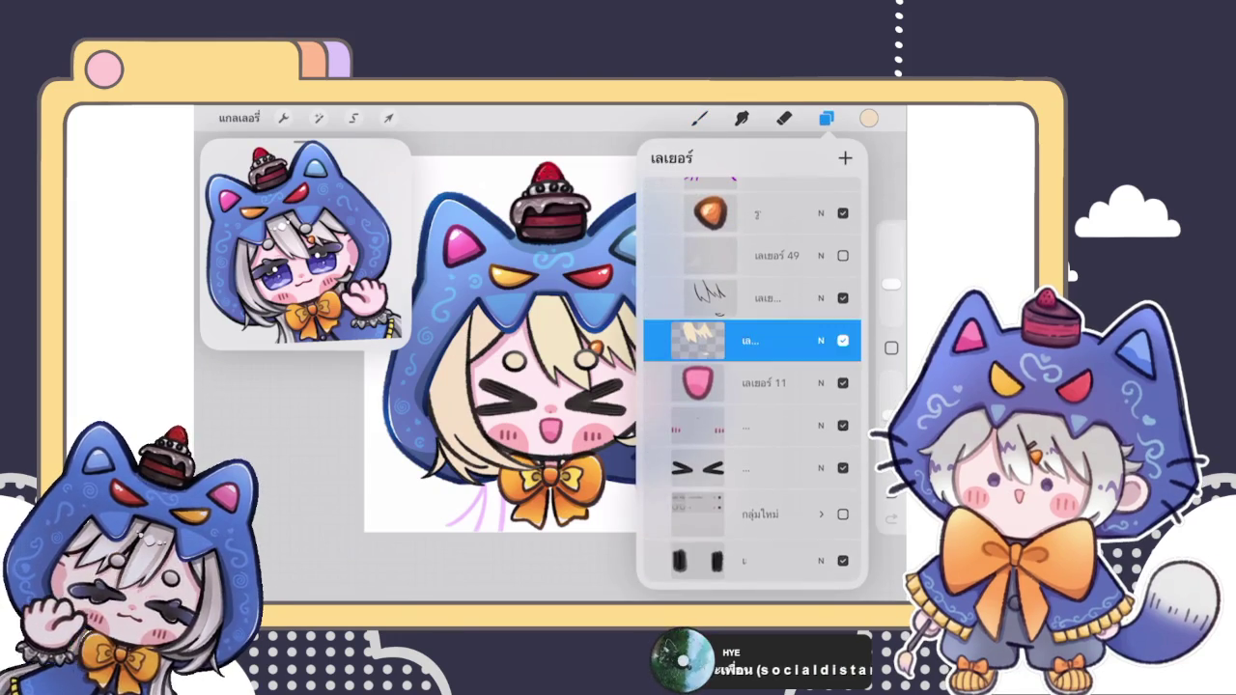
{"action": "left_click", "coordinate": [699, 118]}
{"action": "mouse_move", "coordinate": [579, 406]}
{"action": "left_mouse_down"}
{"action": "mouse_move", "coordinate": [633, 341]}
{"action": "mouse_move", "coordinate": [645, 424]}
{"action": "left_mouse_up"}
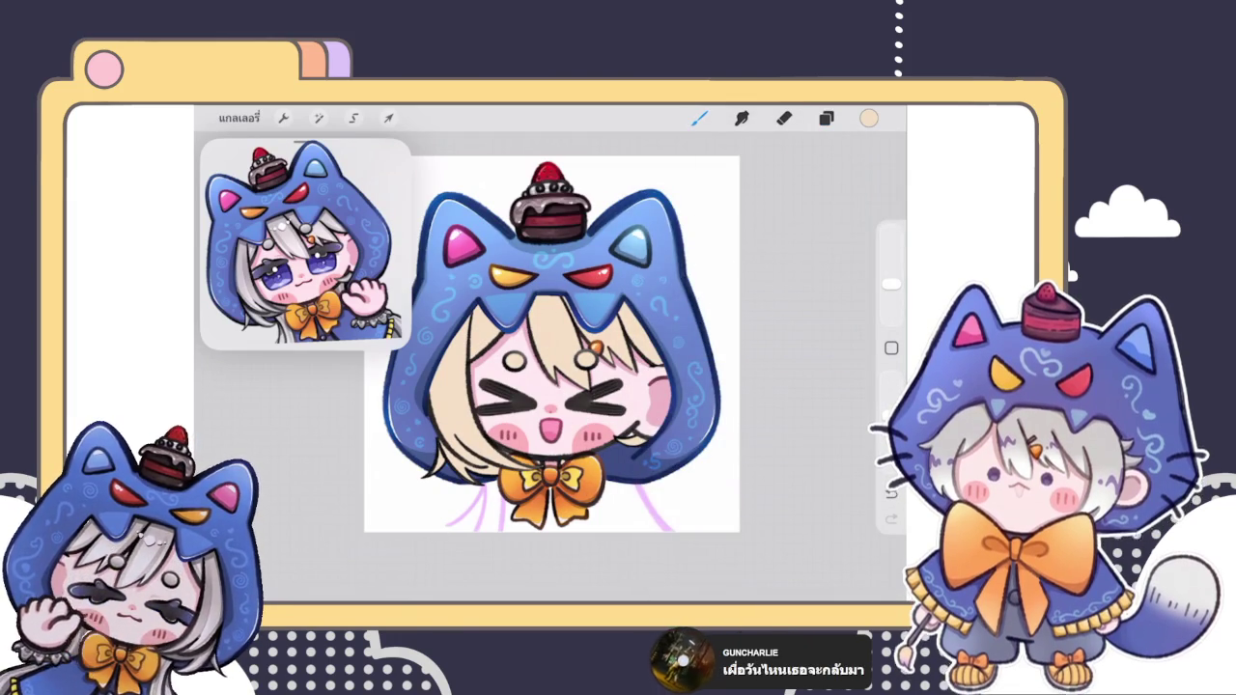
{"action": "scroll", "coordinate": [552, 344], "scroll_direction": "down", "scroll_amount": 3}
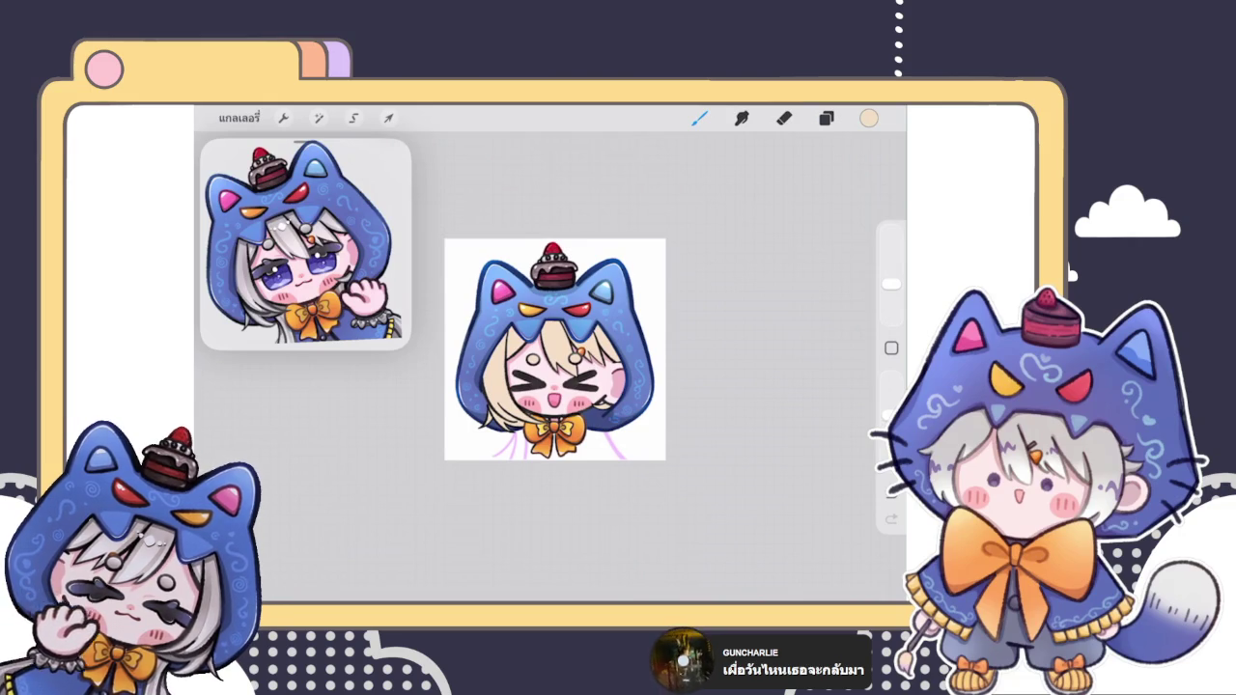
{"action": "scroll", "coordinate": [555, 349], "scroll_direction": "up", "scroll_amount": 3}
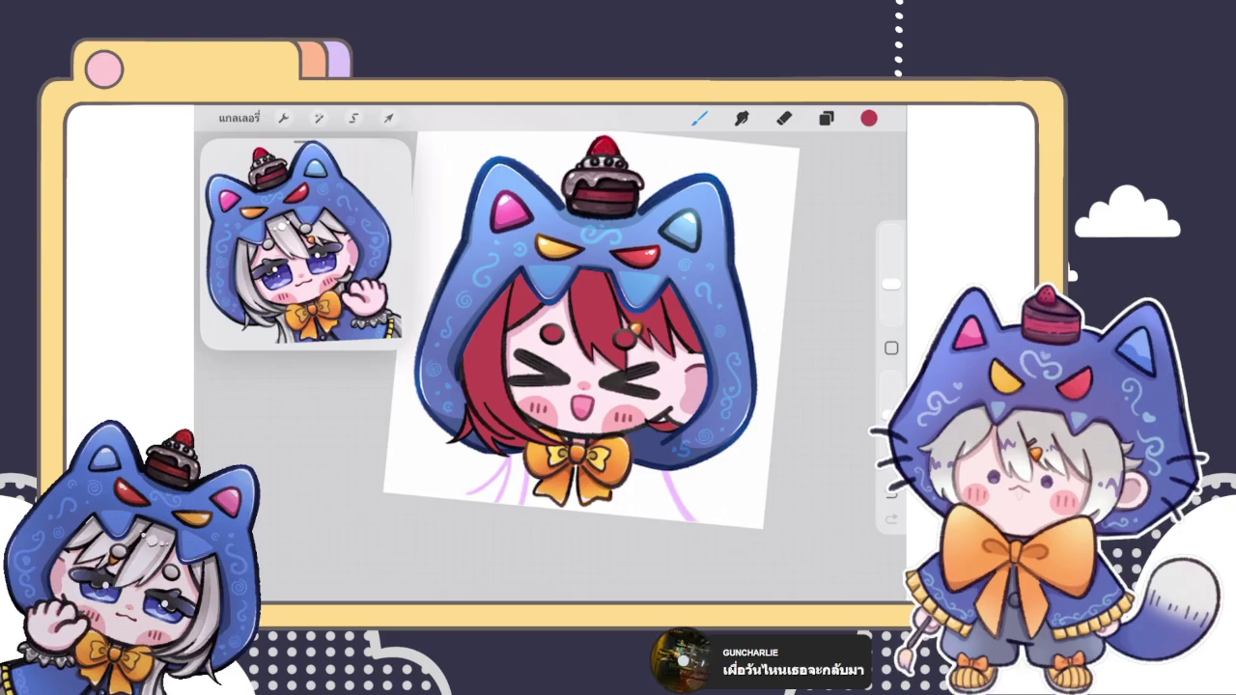
Step: Reset the canvas rotation, choose a soft light purple and paint it over the hair
{"action": "left_click", "coordinate": [825, 118]}
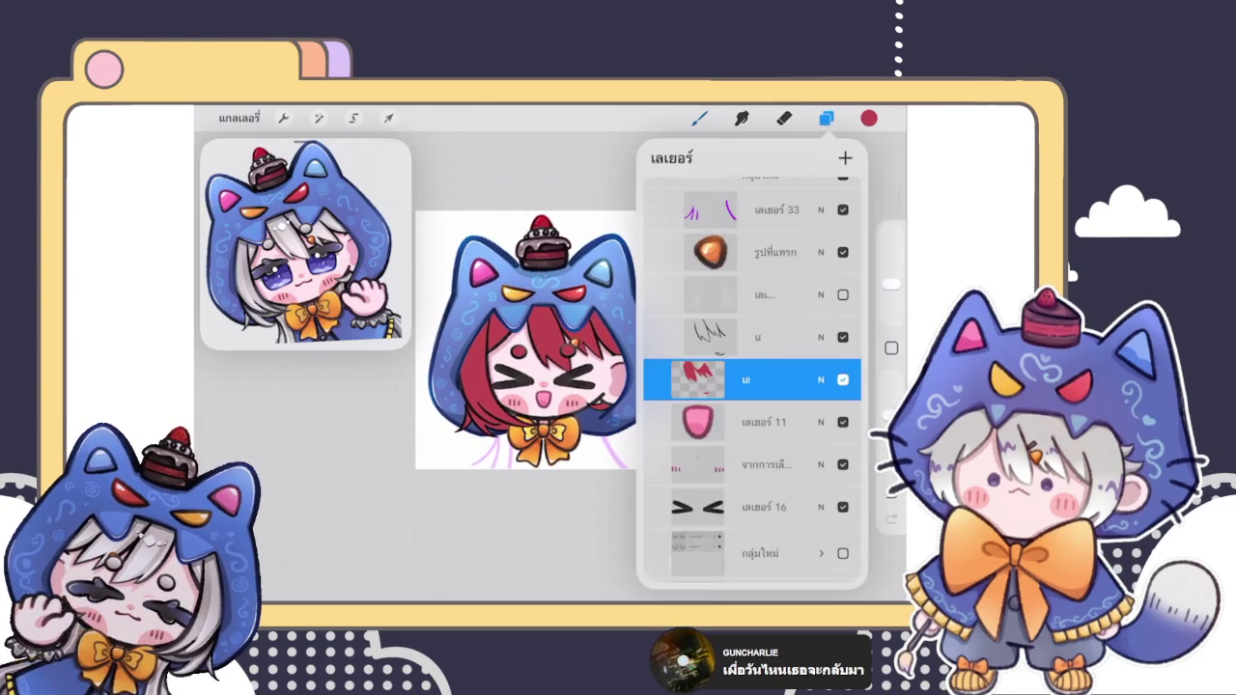
{"action": "left_click", "coordinate": [868, 117]}
{"action": "mouse_move", "coordinate": [847, 279]}
{"action": "left_mouse_down"}
{"action": "mouse_move", "coordinate": [808, 364]}
{"action": "mouse_move", "coordinate": [820, 354]}
{"action": "mouse_move", "coordinate": [796, 369]}
{"action": "left_mouse_up"}
{"action": "left_click_drag", "start_coordinate": [759, 260], "coordinate": [722, 267]}
{"action": "mouse_move", "coordinate": [529, 333]}
{"action": "left_mouse_down"}
{"action": "mouse_move", "coordinate": [571, 355]}
{"action": "mouse_move", "coordinate": [616, 354]}
{"action": "left_mouse_up"}
Step: Add more strokes on the hair fringe with slightly adjusted lighter purple shades
{"action": "left_click", "coordinate": [869, 118]}
{"action": "left_click_drag", "start_coordinate": [730, 258], "coordinate": [724, 265]}
{"action": "left_click_drag", "start_coordinate": [575, 291], "coordinate": [610, 346]}
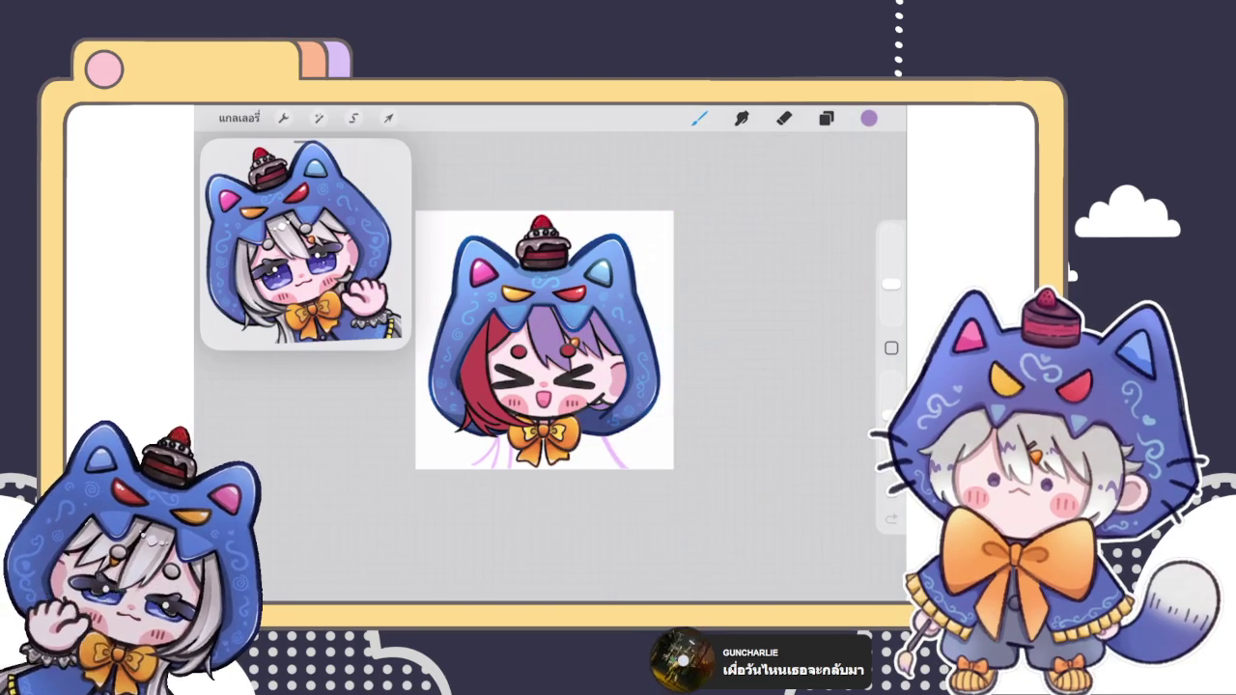
{"action": "left_click", "coordinate": [869, 118]}
{"action": "left_click_drag", "start_coordinate": [724, 263], "coordinate": [735, 251]}
{"action": "mouse_move", "coordinate": [569, 314]}
{"action": "left_mouse_down"}
{"action": "mouse_move", "coordinate": [555, 343]}
{"action": "mouse_move", "coordinate": [645, 333]}
{"action": "left_mouse_up"}
{"action": "left_click", "coordinate": [869, 118]}
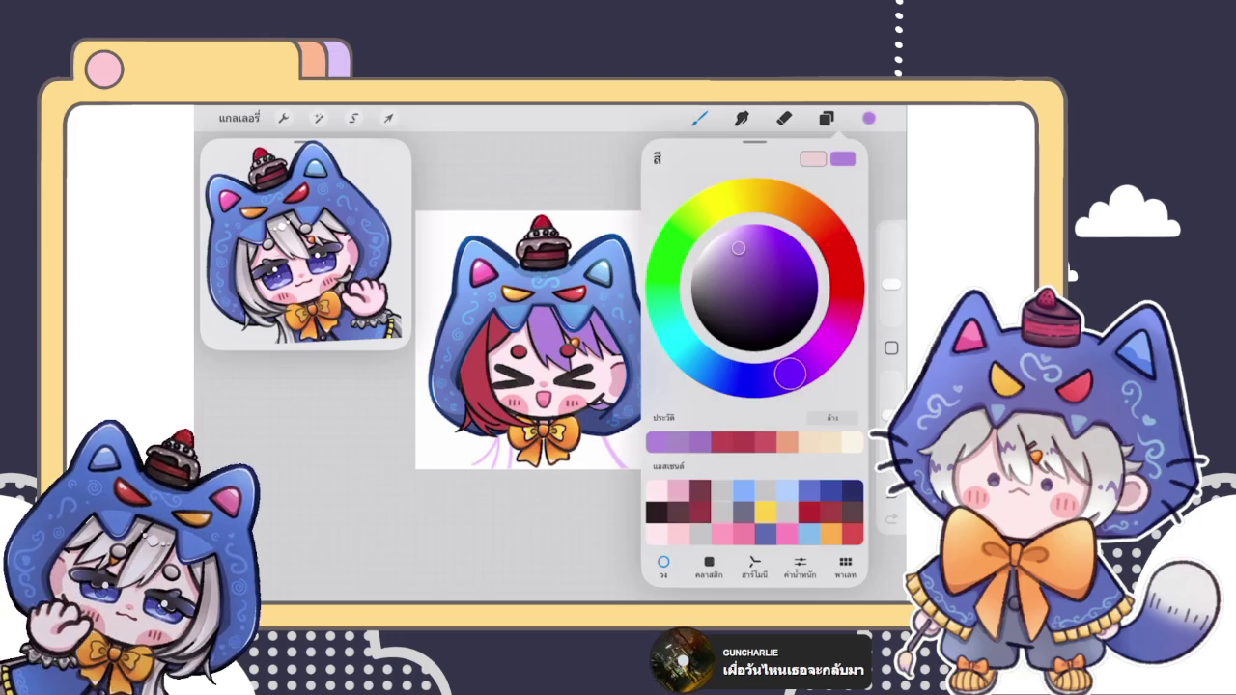
{"action": "left_click_drag", "start_coordinate": [725, 258], "coordinate": [730, 263]}
{"action": "left_click", "coordinate": [585, 275]}
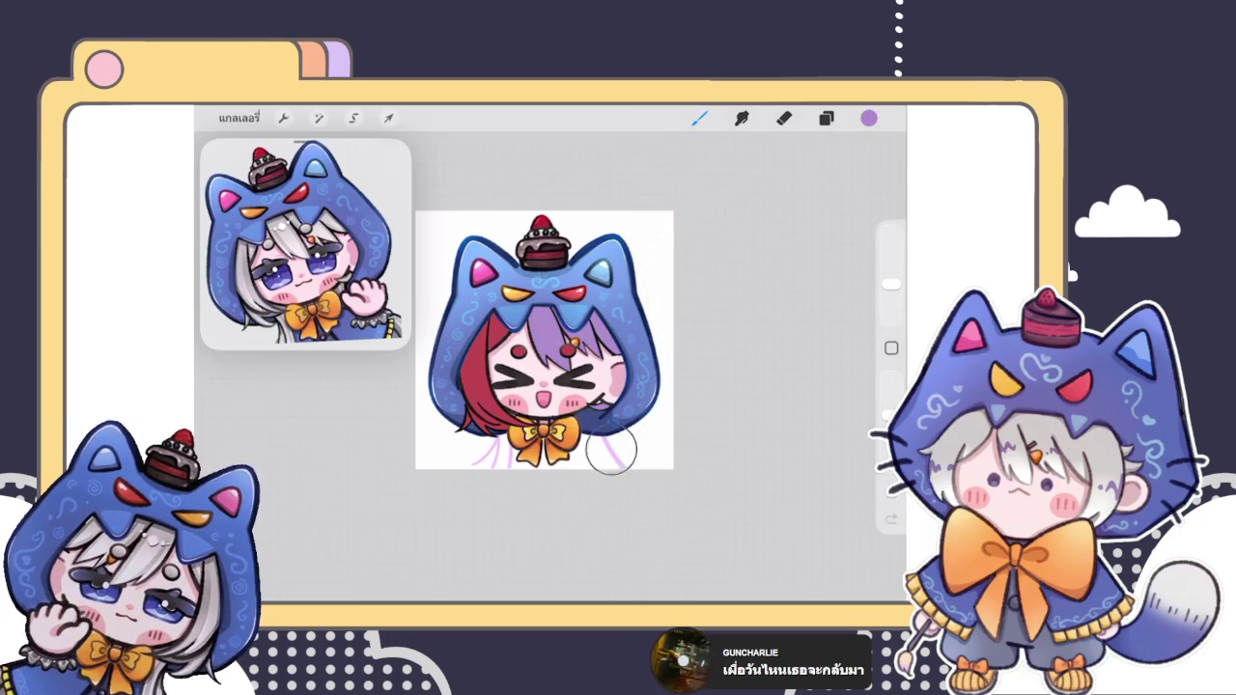
{"action": "left_click", "coordinate": [825, 118]}
Step: Select the red hair strand layer in Layers and hide it
{"action": "scroll", "coordinate": [752, 386], "scroll_direction": "up", "scroll_amount": 3}
{"action": "left_click", "coordinate": [733, 358]}
{"action": "left_click", "coordinate": [698, 118]}
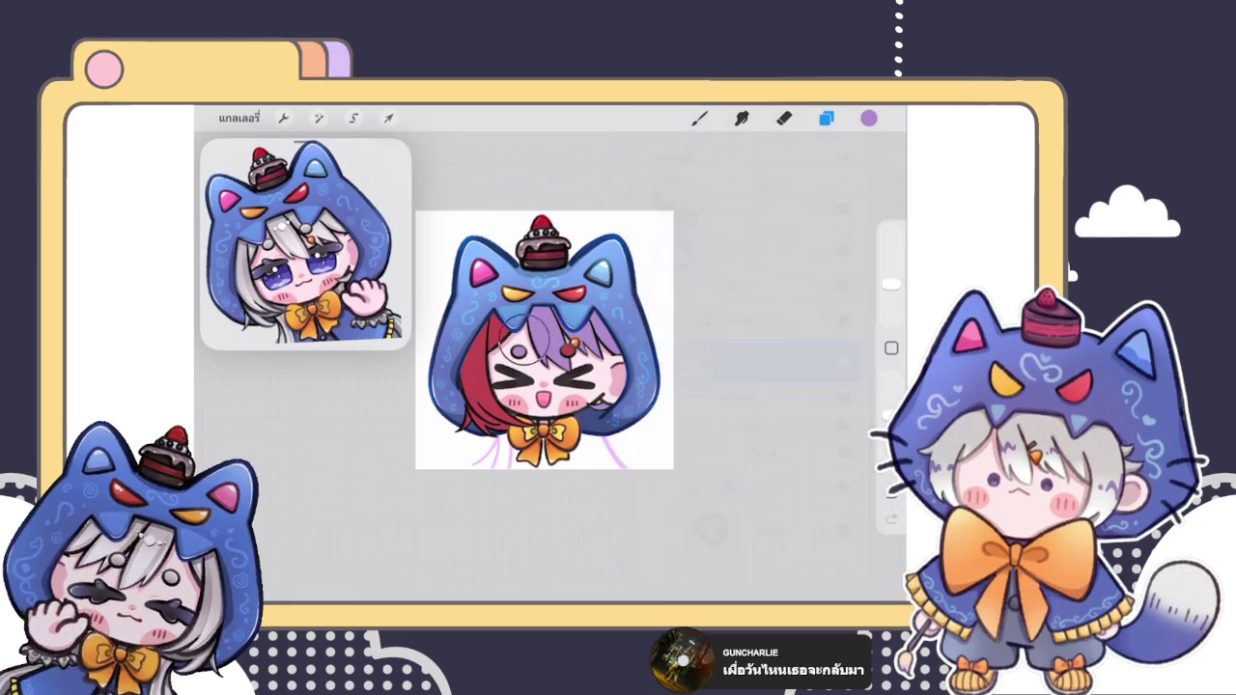
{"action": "left_click", "coordinate": [825, 118]}
{"action": "scroll", "coordinate": [752, 386], "scroll_direction": "up", "scroll_amount": 3}
{"action": "left_click", "coordinate": [733, 350]}
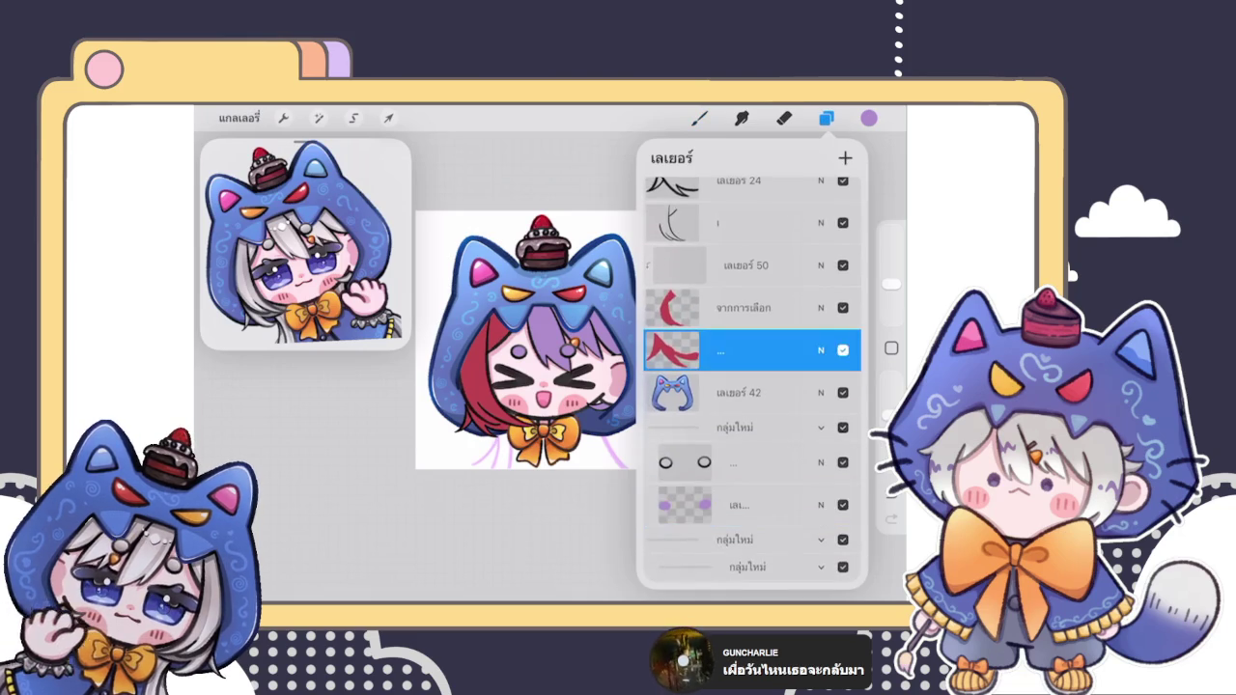
{"action": "left_click", "coordinate": [540, 386]}
{"action": "left_click", "coordinate": [825, 118]}
{"action": "left_click", "coordinate": [733, 337]}
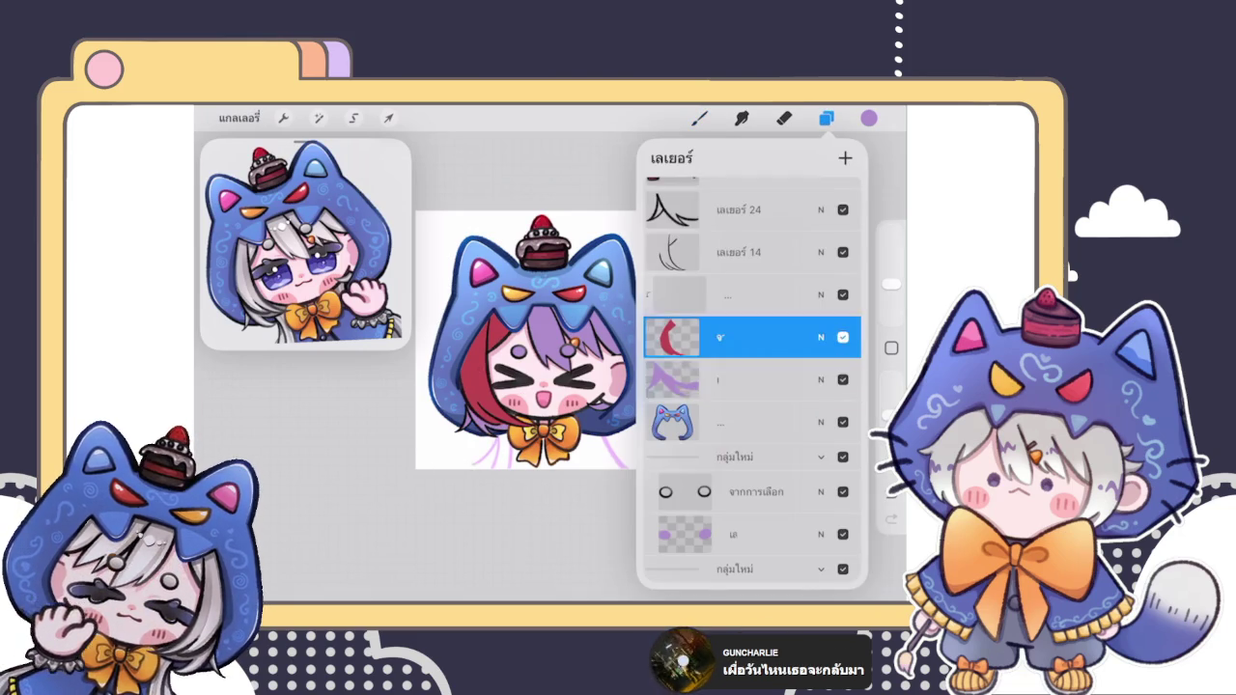
{"action": "left_click", "coordinate": [820, 337]}
{"action": "left_click", "coordinate": [439, 497]}
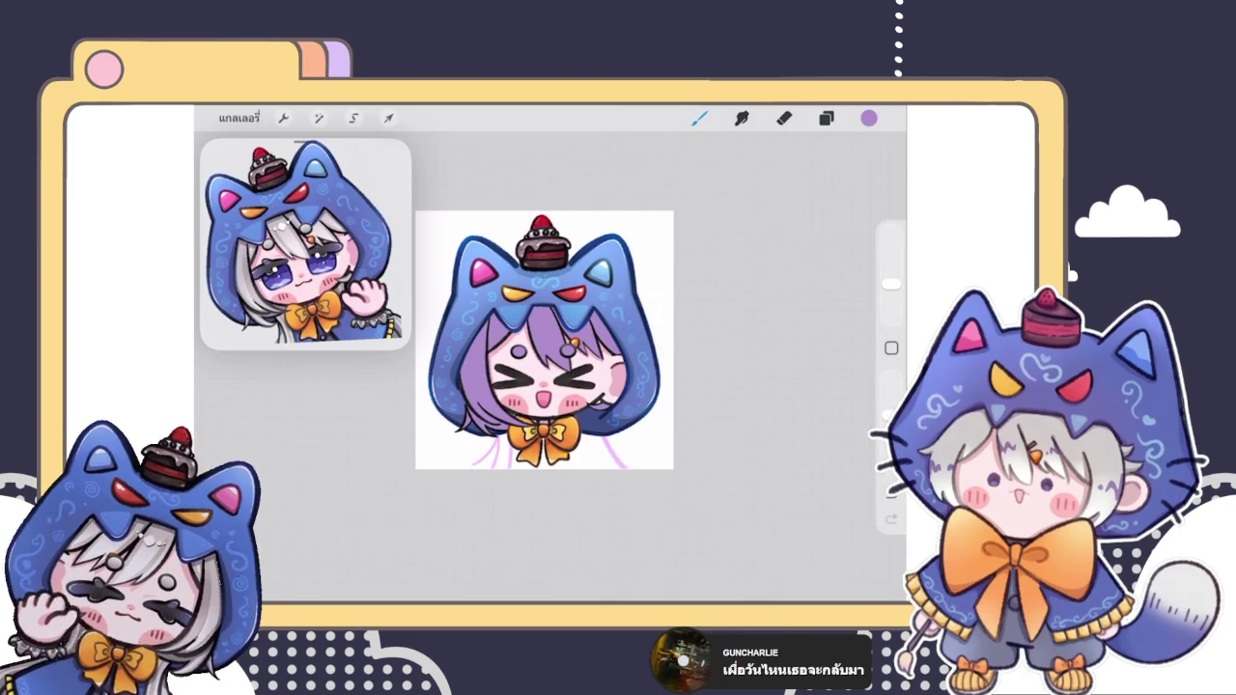
{"action": "scroll", "coordinate": [543, 340], "scroll_direction": "up", "scroll_amount": 3}
{"action": "scroll", "coordinate": [530, 350], "scroll_direction": "down", "scroll_amount": 3}
Step: Adjust the purple paint colour in the colour picker
{"action": "left_click", "coordinate": [825, 117]}
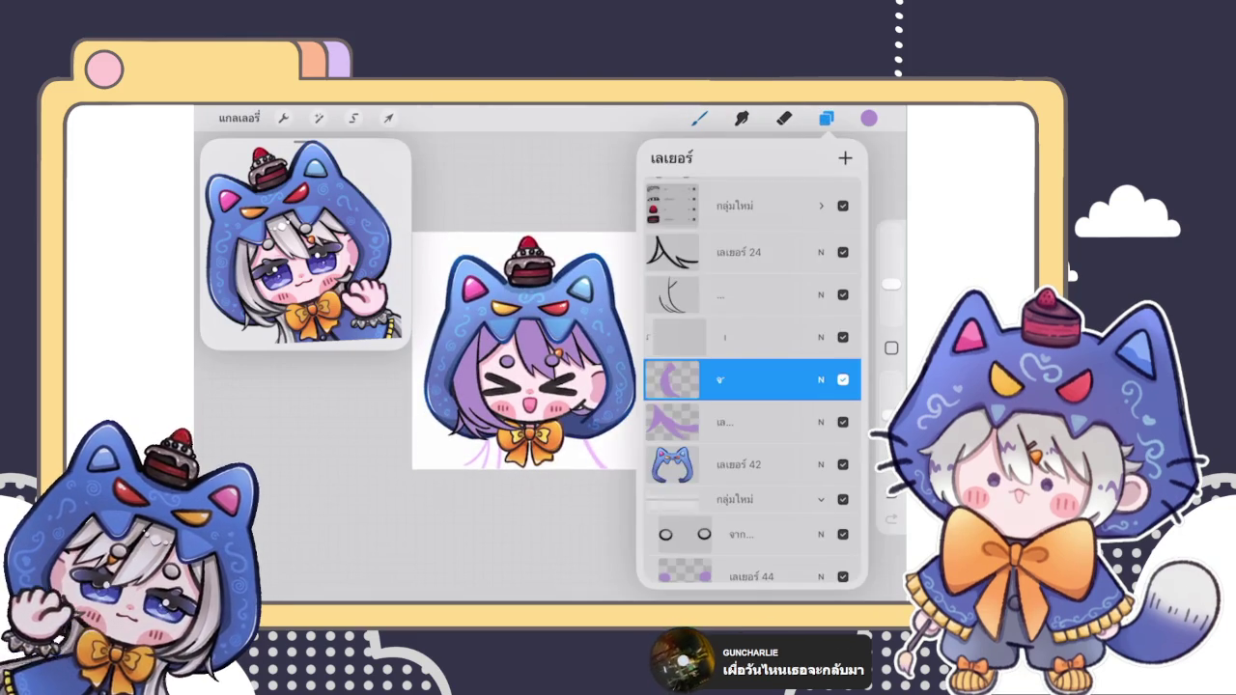
{"action": "scroll", "coordinate": [752, 386], "scroll_direction": "down", "scroll_amount": 1}
{"action": "left_click", "coordinate": [869, 118]}
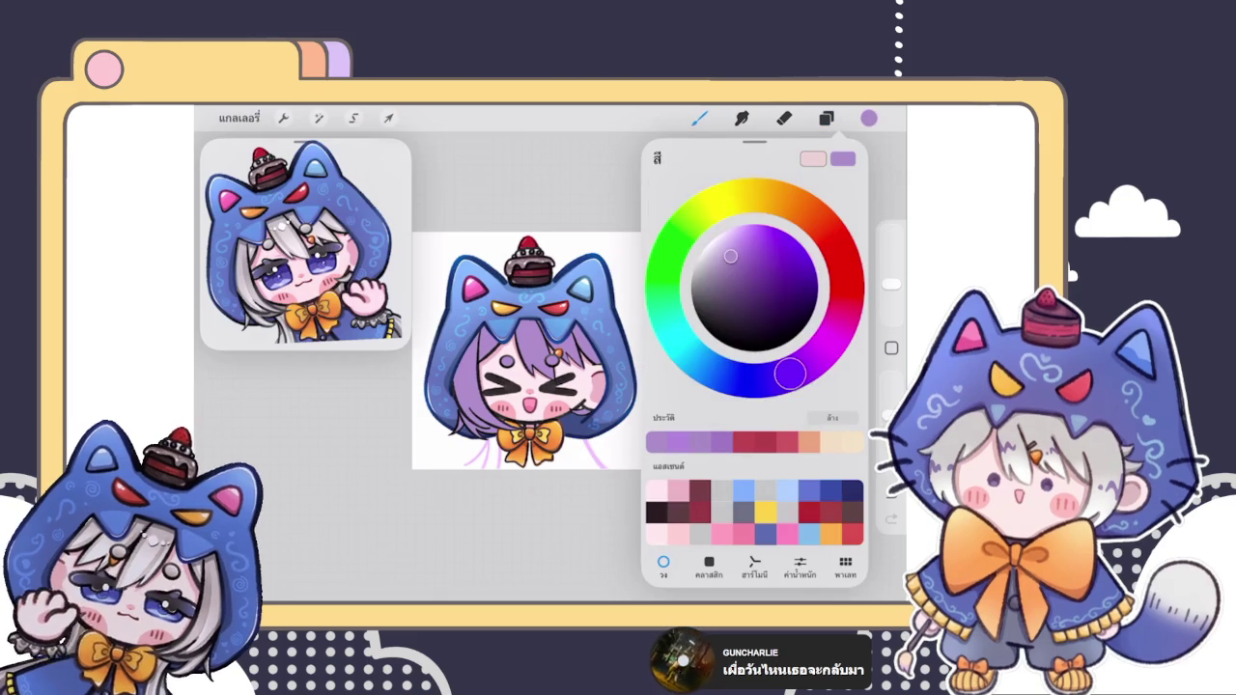
{"action": "left_click_drag", "start_coordinate": [729, 256], "coordinate": [744, 246]}
{"action": "left_click", "coordinate": [456, 444]}
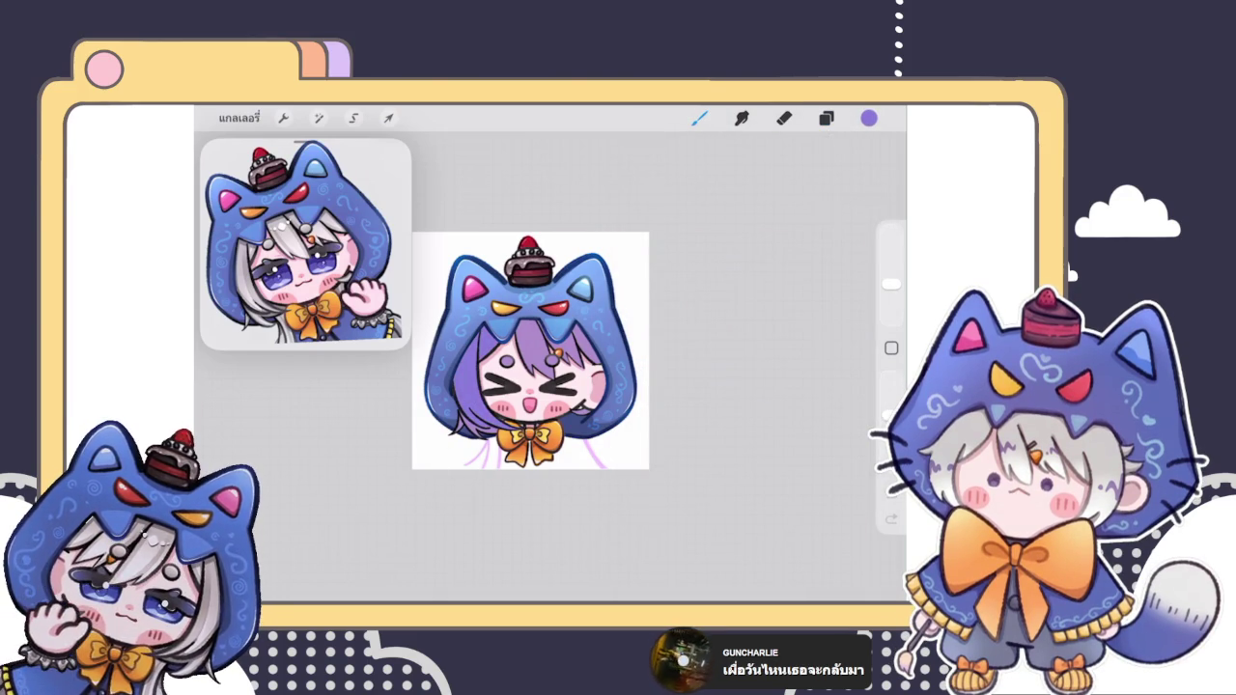
Step: Step through the lower hair layers, selecting each in turn
{"action": "left_click", "coordinate": [825, 118]}
{"action": "left_click", "coordinate": [733, 338]}
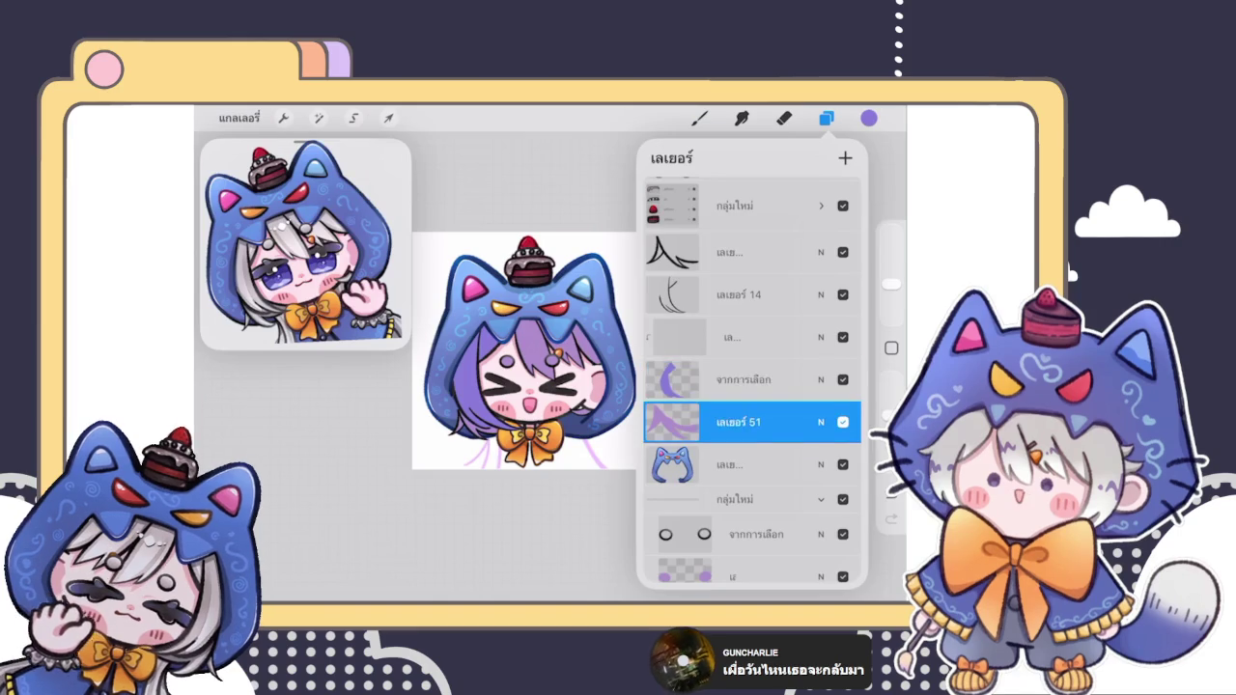
{"action": "left_click", "coordinate": [826, 118]}
{"action": "left_click", "coordinate": [825, 118]}
{"action": "left_click", "coordinate": [734, 534]}
{"action": "left_click", "coordinate": [825, 118]}
{"action": "left_click", "coordinate": [826, 118]}
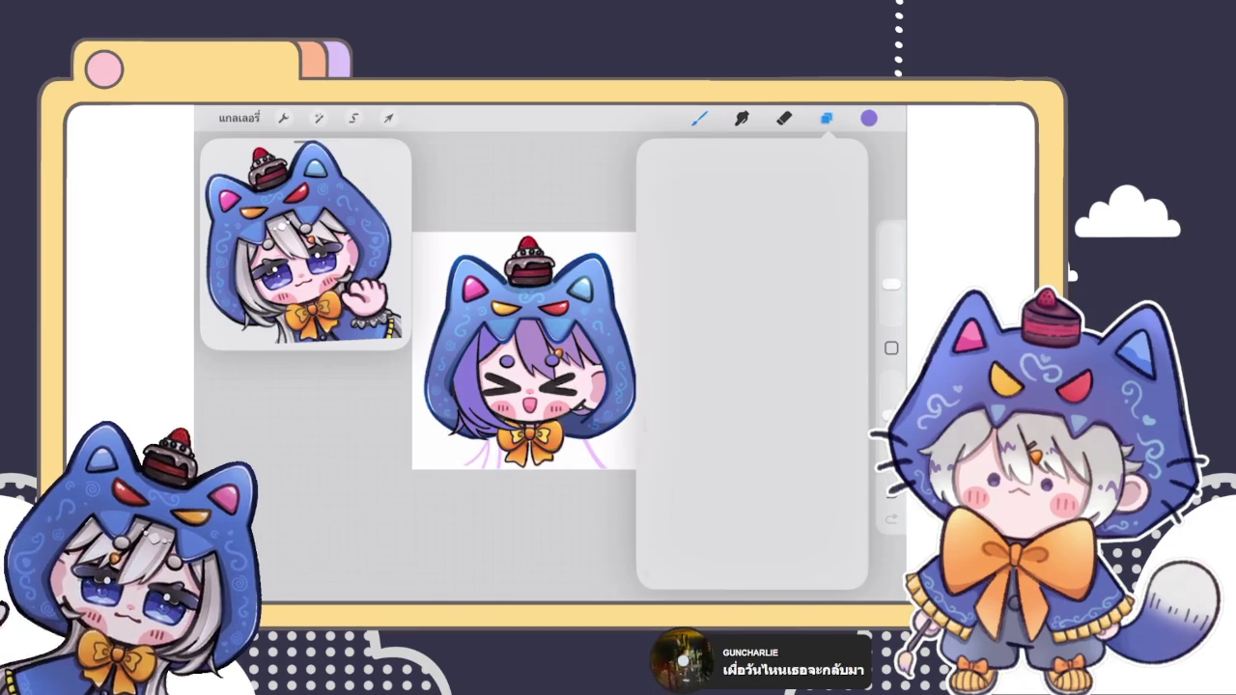
{"action": "left_click", "coordinate": [734, 450]}
{"action": "left_click", "coordinate": [825, 118]}
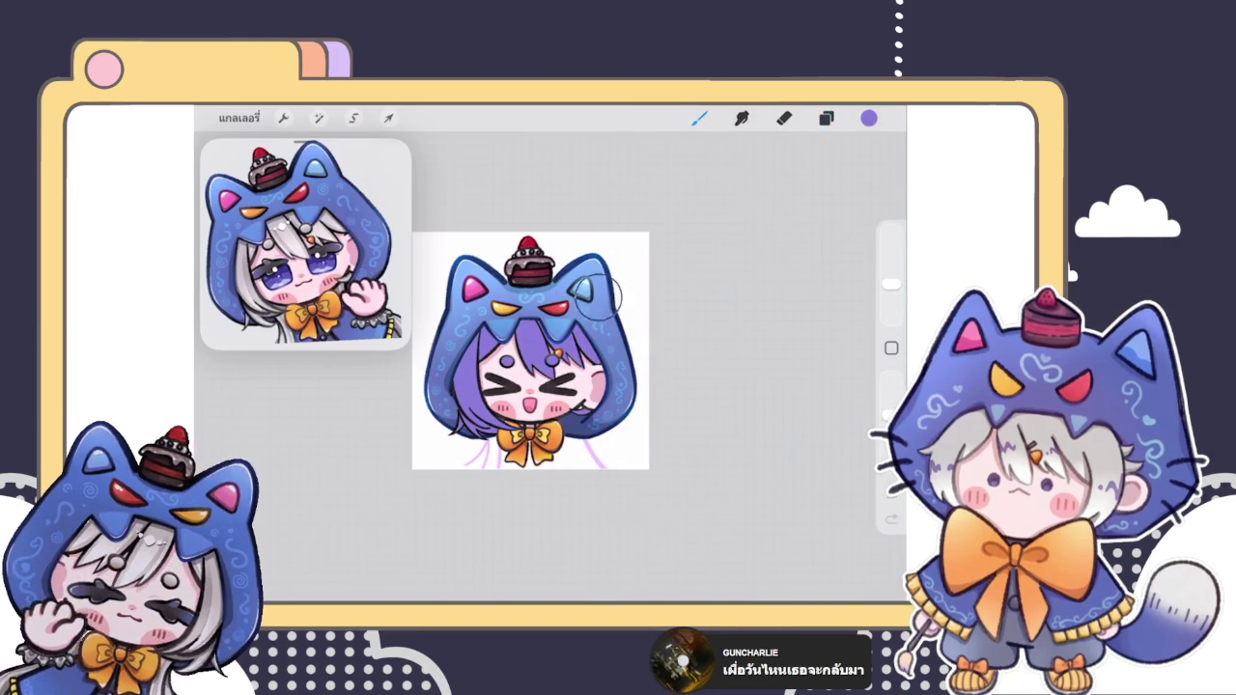
{"action": "scroll", "coordinate": [531, 350], "scroll_direction": "up", "scroll_amount": 5}
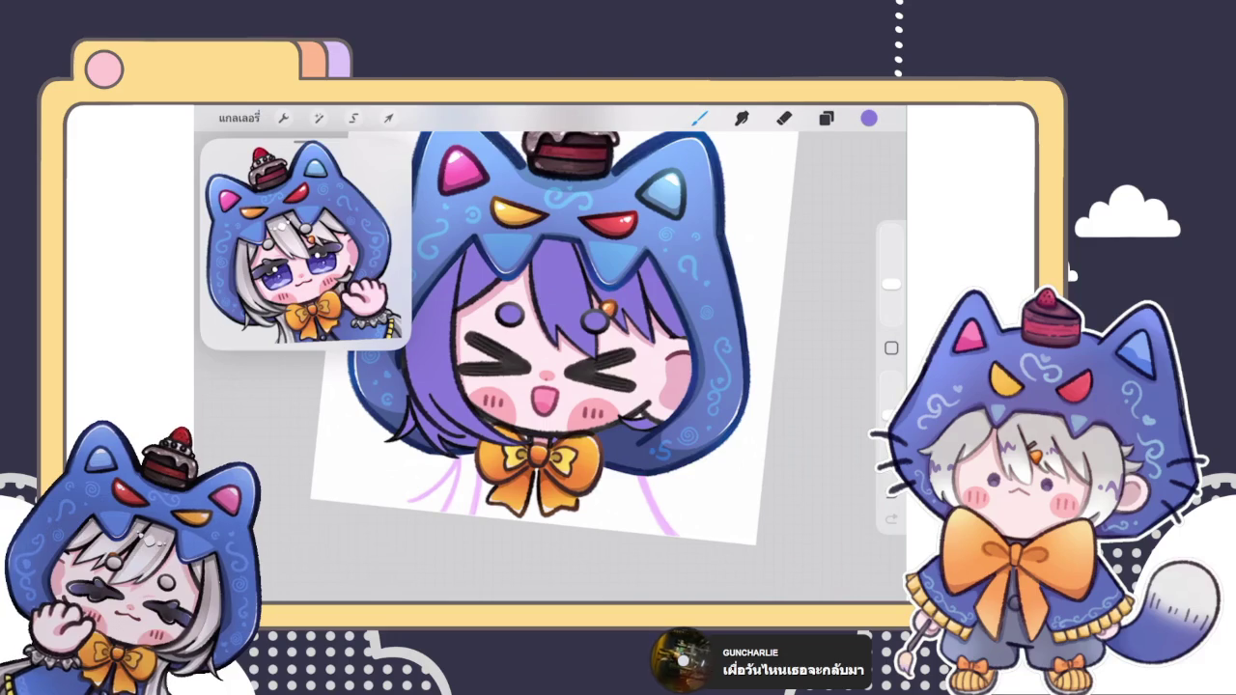
{"action": "scroll", "coordinate": [555, 377], "scroll_direction": "down", "scroll_amount": 2}
{"action": "scroll", "coordinate": [555, 376], "scroll_direction": "down", "scroll_amount": 3}
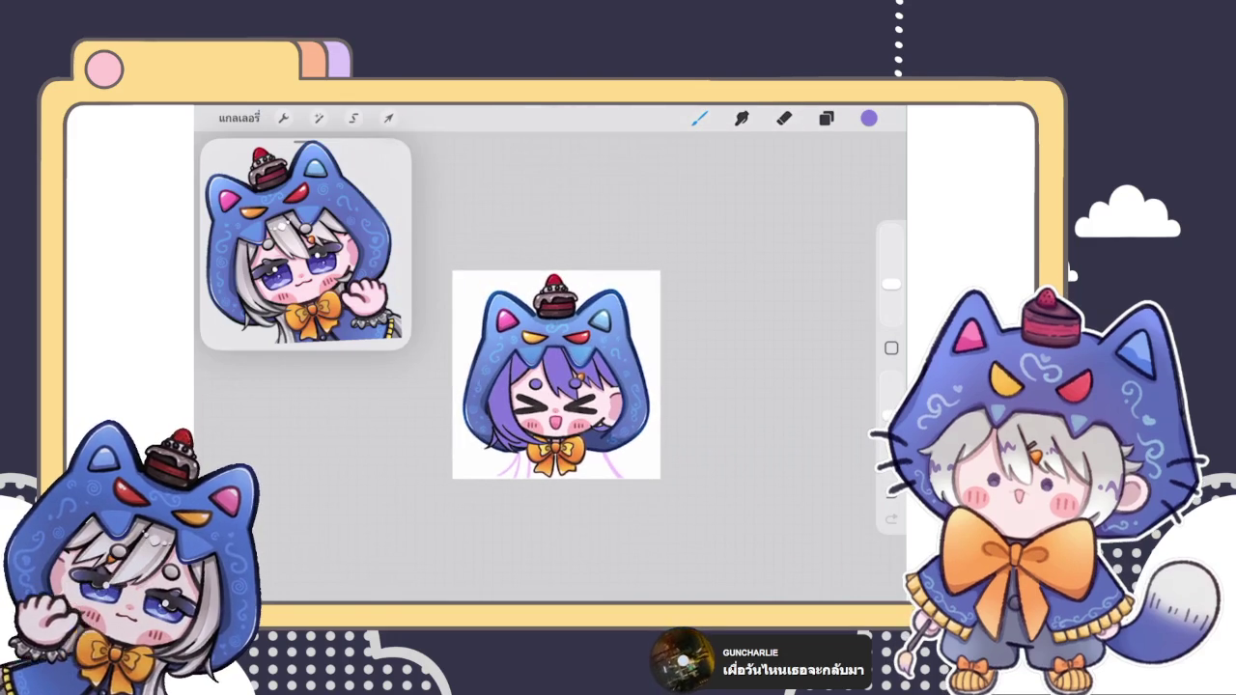
Step: Paint a small light-blue test stroke beside the bow
{"action": "scroll", "coordinate": [555, 377], "scroll_direction": "up", "scroll_amount": 5}
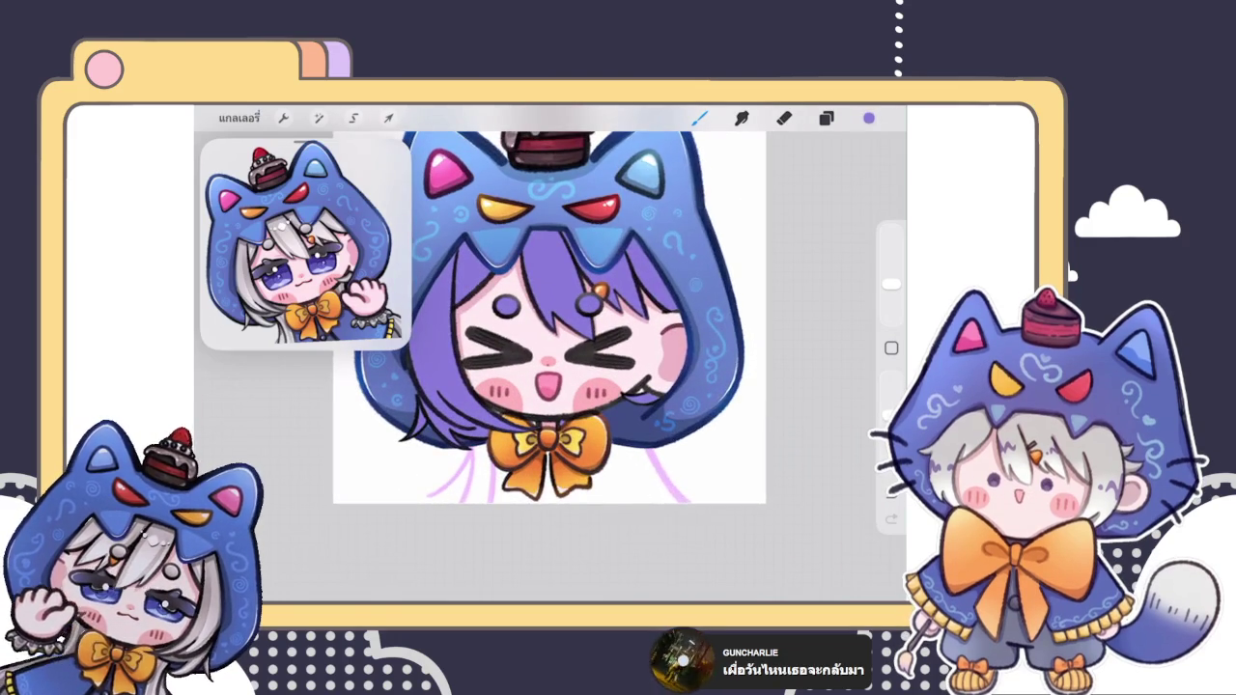
{"action": "left_click", "coordinate": [869, 118]}
{"action": "left_click", "coordinate": [676, 454]}
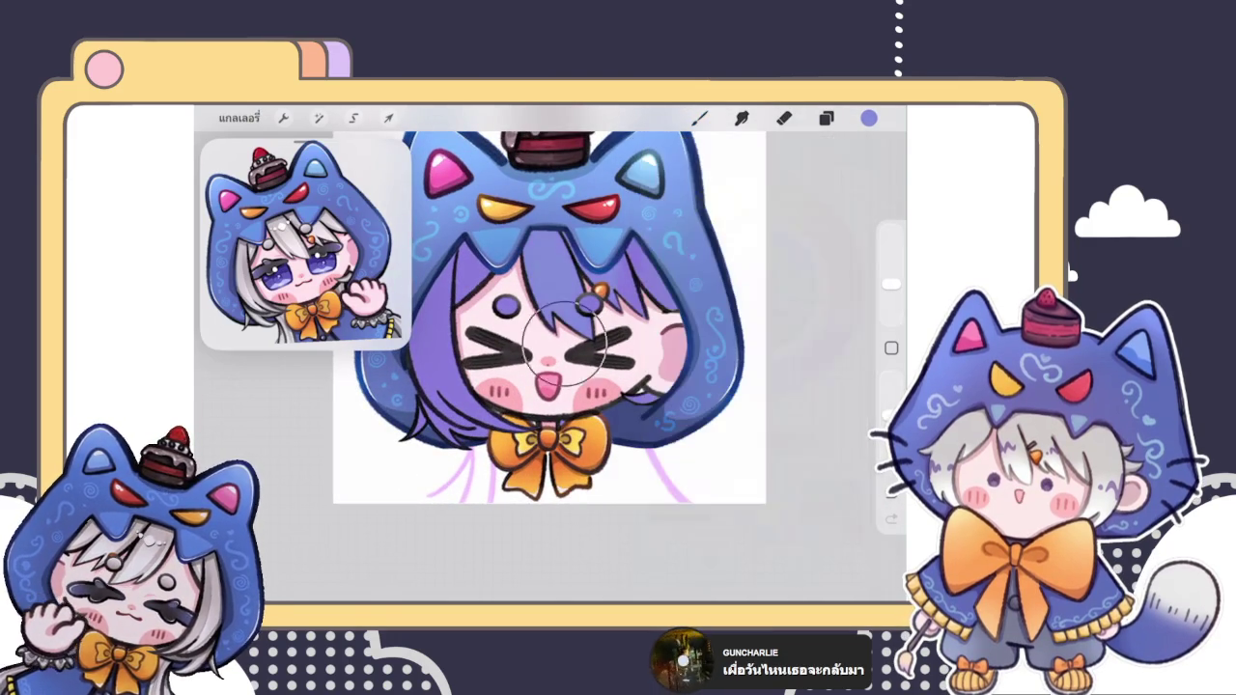
{"action": "left_click_drag", "start_coordinate": [687, 497], "coordinate": [677, 451]}
Step: Choose a darker blue-grey and paint shading on the hair
{"action": "left_click", "coordinate": [869, 118]}
{"action": "left_click", "coordinate": [716, 281]}
{"action": "left_click", "coordinate": [637, 289]}
{"action": "mouse_move", "coordinate": [666, 249]}
{"action": "left_mouse_down"}
{"action": "mouse_move", "coordinate": [610, 314]}
{"action": "mouse_move", "coordinate": [710, 275]}
{"action": "left_mouse_up"}
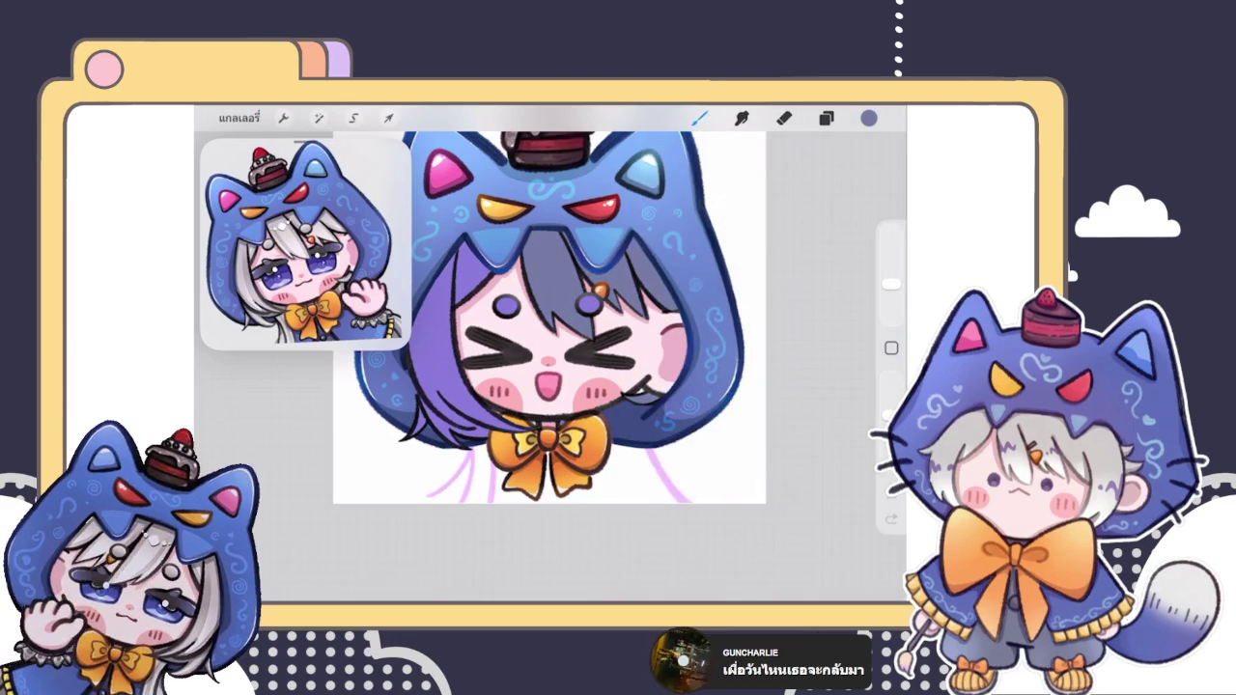
Step: Select another hair layer in the Layers panel
{"action": "left_click", "coordinate": [825, 117]}
{"action": "scroll", "coordinate": [752, 386], "scroll_direction": "up", "scroll_amount": 3}
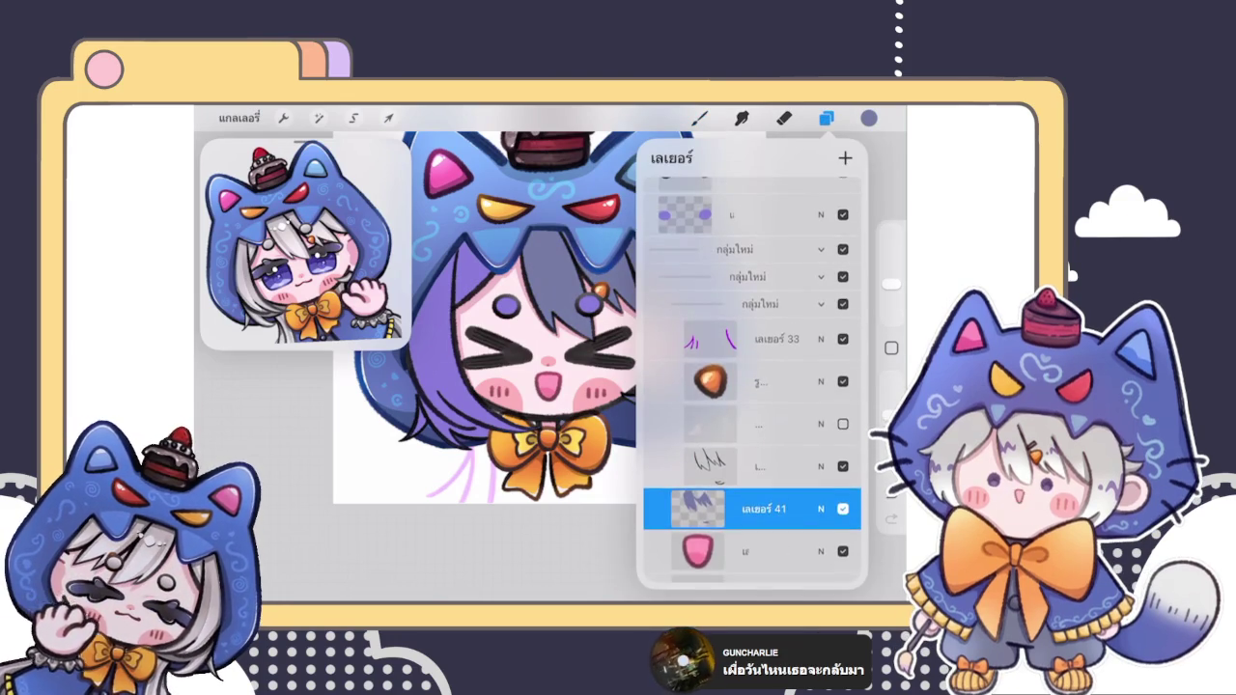
{"action": "scroll", "coordinate": [752, 386], "scroll_direction": "down", "scroll_amount": 4}
{"action": "scroll", "coordinate": [752, 387], "scroll_direction": "up", "scroll_amount": 5}
{"action": "left_click", "coordinate": [752, 331]}
{"action": "left_click", "coordinate": [700, 118]}
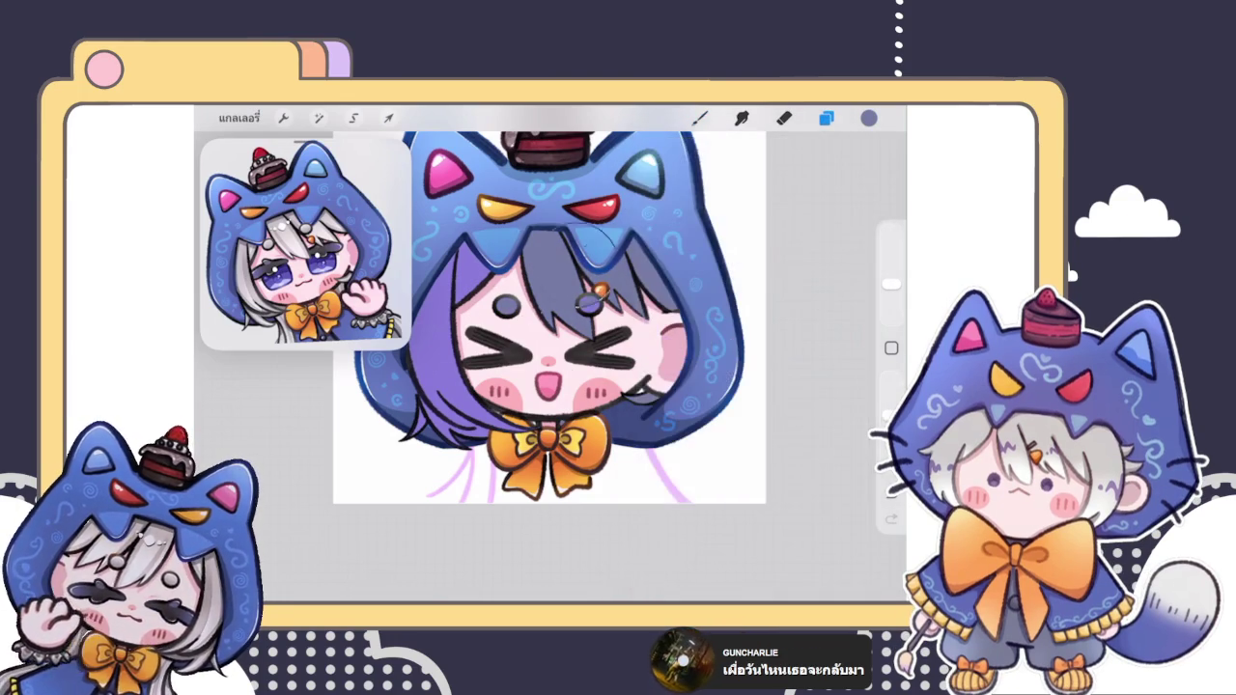
Step: Switch to the next hair layer down and recolour that hair dark blue-grey
{"action": "left_click", "coordinate": [825, 118]}
{"action": "scroll", "coordinate": [752, 386], "scroll_direction": "up", "scroll_amount": 2}
{"action": "left_click", "coordinate": [734, 350]}
{"action": "left_click", "coordinate": [402, 478]}
{"action": "left_click", "coordinate": [825, 118]}
{"action": "left_click", "coordinate": [752, 331]}
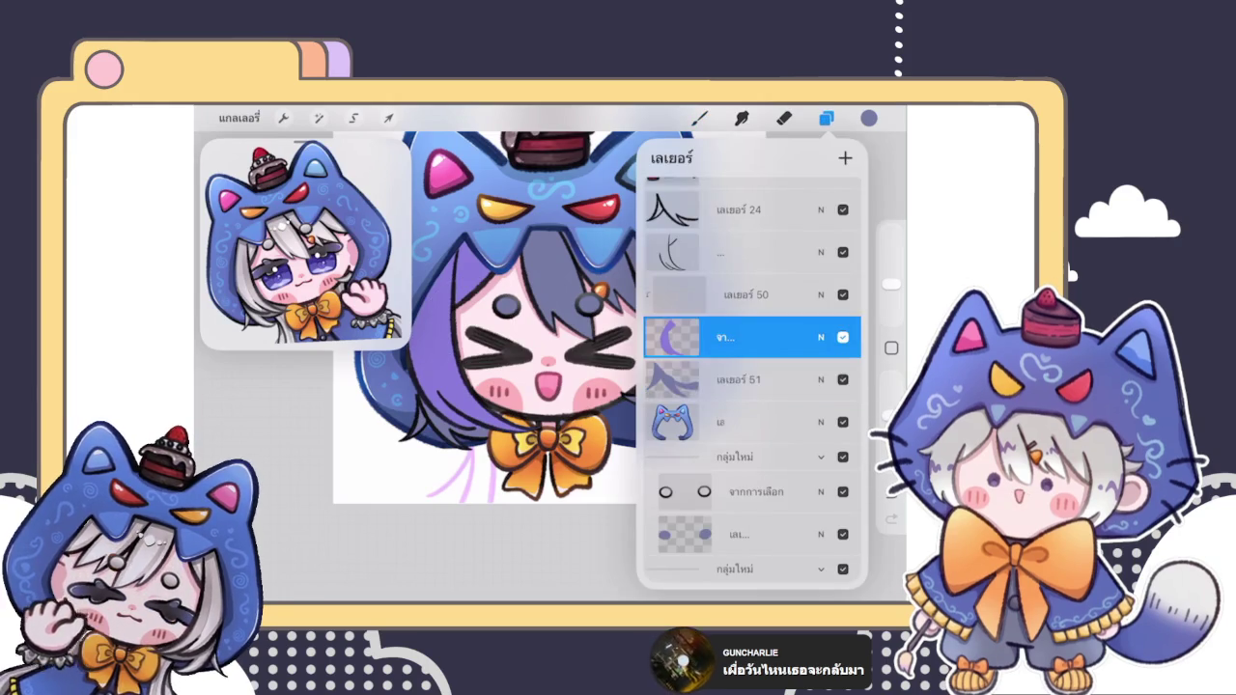
{"action": "left_click", "coordinate": [825, 117]}
{"action": "left_click_drag", "start_coordinate": [687, 323], "coordinate": [674, 337]}
Step: Shift the colour to steel blue and shade the left side of the hair
{"action": "scroll", "coordinate": [549, 304], "scroll_direction": "down", "scroll_amount": 5}
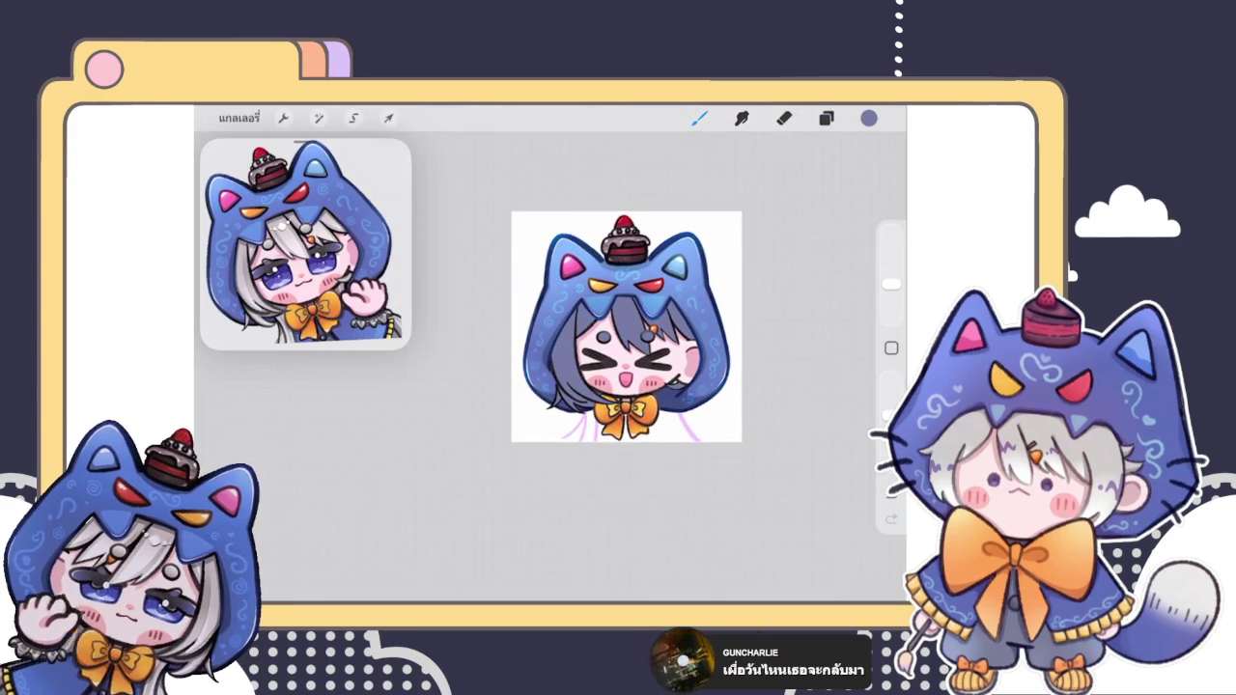
{"action": "scroll", "coordinate": [626, 326], "scroll_direction": "up", "scroll_amount": 5}
{"action": "left_click", "coordinate": [868, 118]}
{"action": "left_click_drag", "start_coordinate": [735, 379], "coordinate": [708, 367]}
{"action": "left_click_drag", "start_coordinate": [583, 303], "coordinate": [541, 333]}
{"action": "left_click_drag", "start_coordinate": [664, 401], "coordinate": [594, 454]}
{"action": "left_click_drag", "start_coordinate": [497, 285], "coordinate": [463, 419]}
{"action": "left_click_drag", "start_coordinate": [529, 352], "coordinate": [454, 430]}
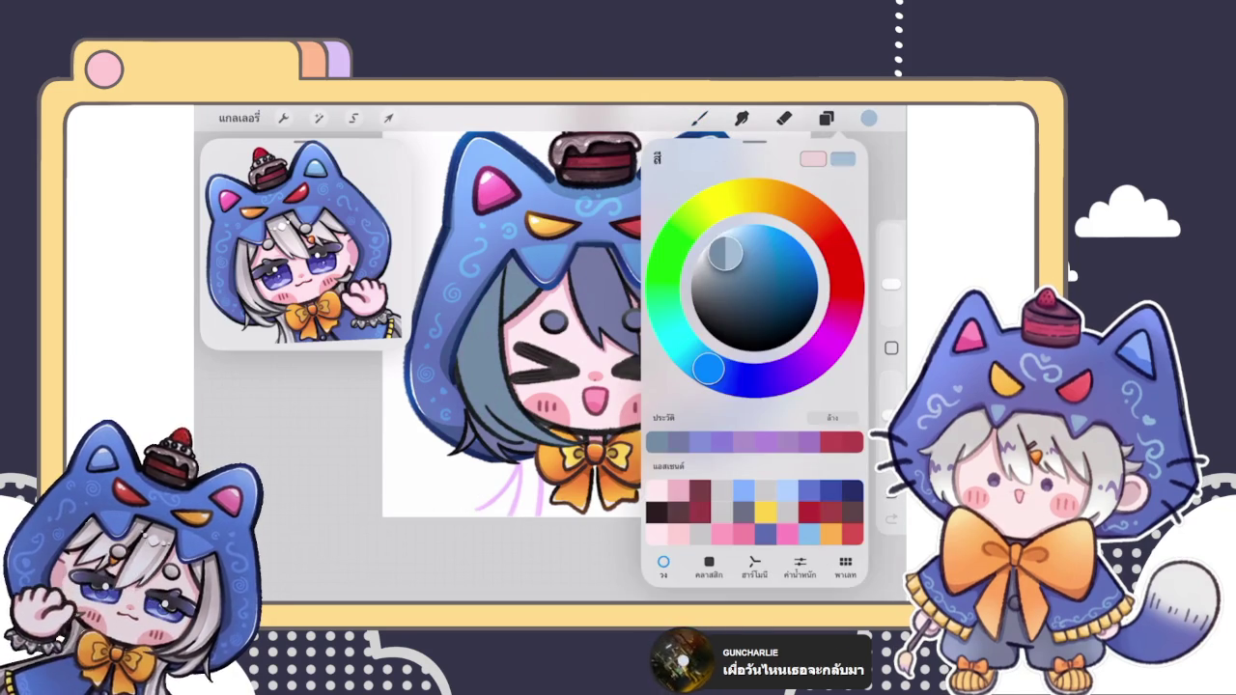
Step: Pick a blue and paint hair shading on layer 51
{"action": "left_click", "coordinate": [533, 478]}
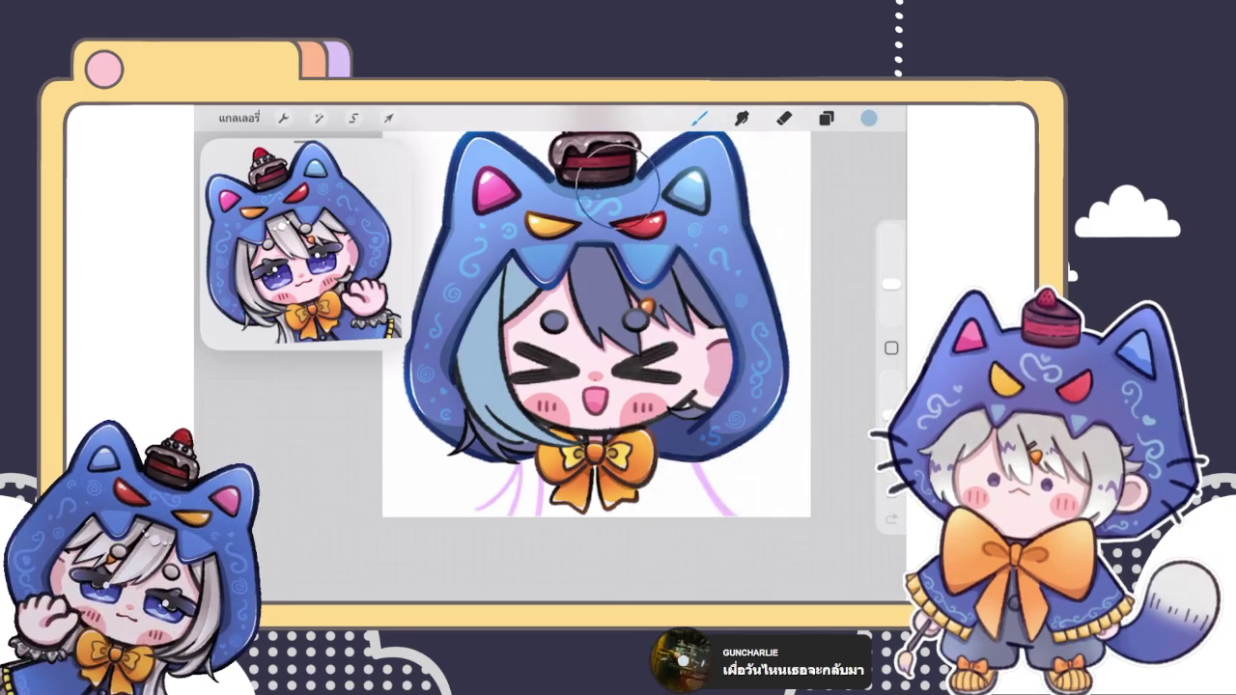
{"action": "left_click", "coordinate": [826, 118]}
{"action": "left_click", "coordinate": [739, 422]}
{"action": "left_click", "coordinate": [825, 118]}
{"action": "left_click_drag", "start_coordinate": [454, 386], "coordinate": [522, 454]}
Step: Select the lower hair layers one after another in the Layers panel
{"action": "left_click", "coordinate": [825, 118]}
{"action": "scroll", "coordinate": [753, 386], "scroll_direction": "down", "scroll_amount": 5}
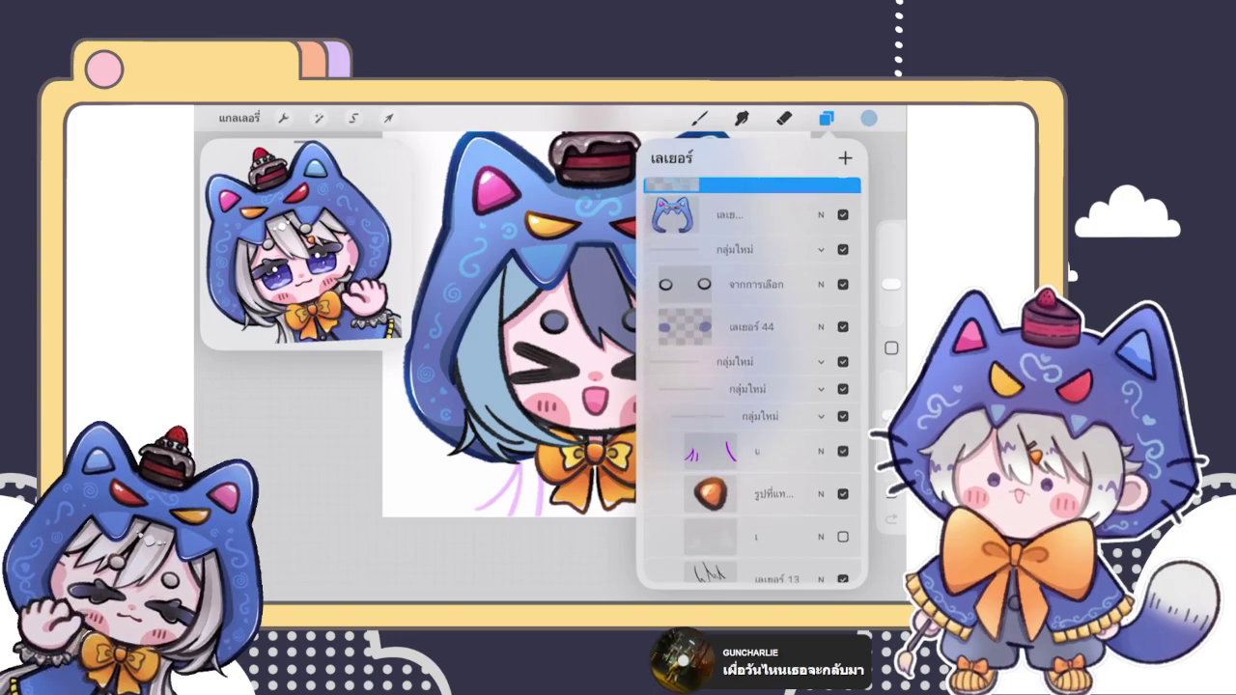
{"action": "left_click", "coordinate": [744, 325]}
{"action": "left_click", "coordinate": [700, 118]}
{"action": "left_click", "coordinate": [825, 117]}
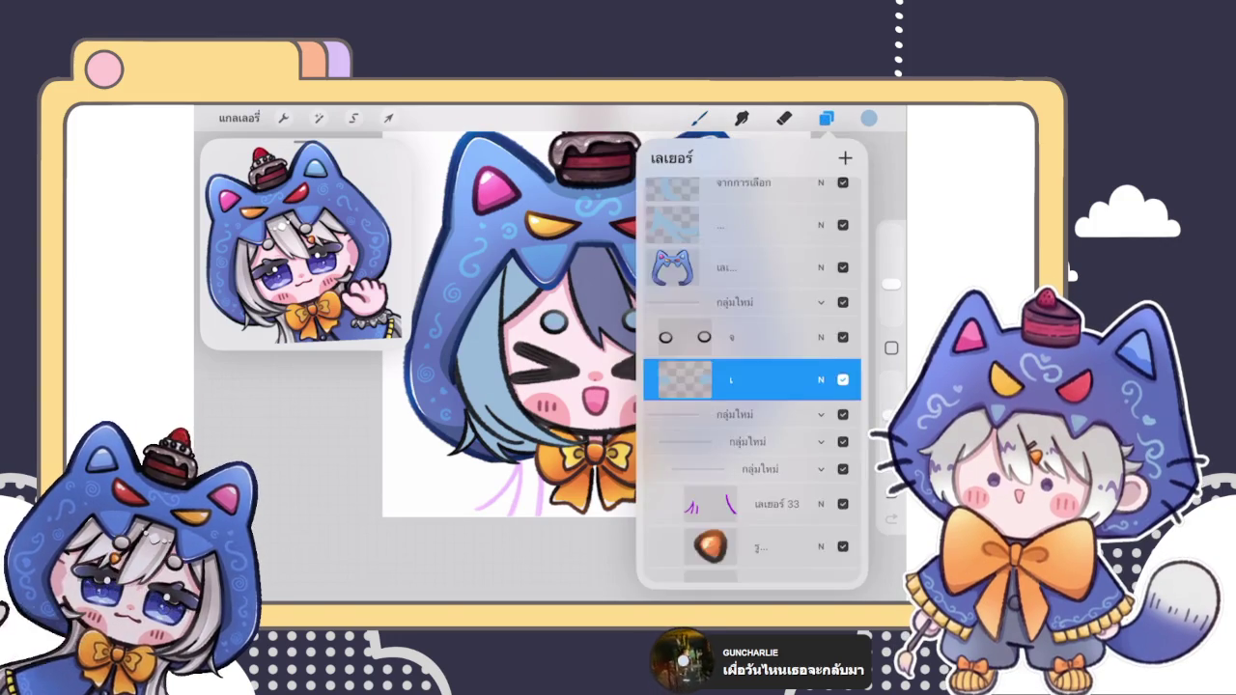
{"action": "scroll", "coordinate": [753, 386], "scroll_direction": "down", "scroll_amount": 3}
{"action": "left_click", "coordinate": [739, 477]}
{"action": "left_click", "coordinate": [597, 249]}
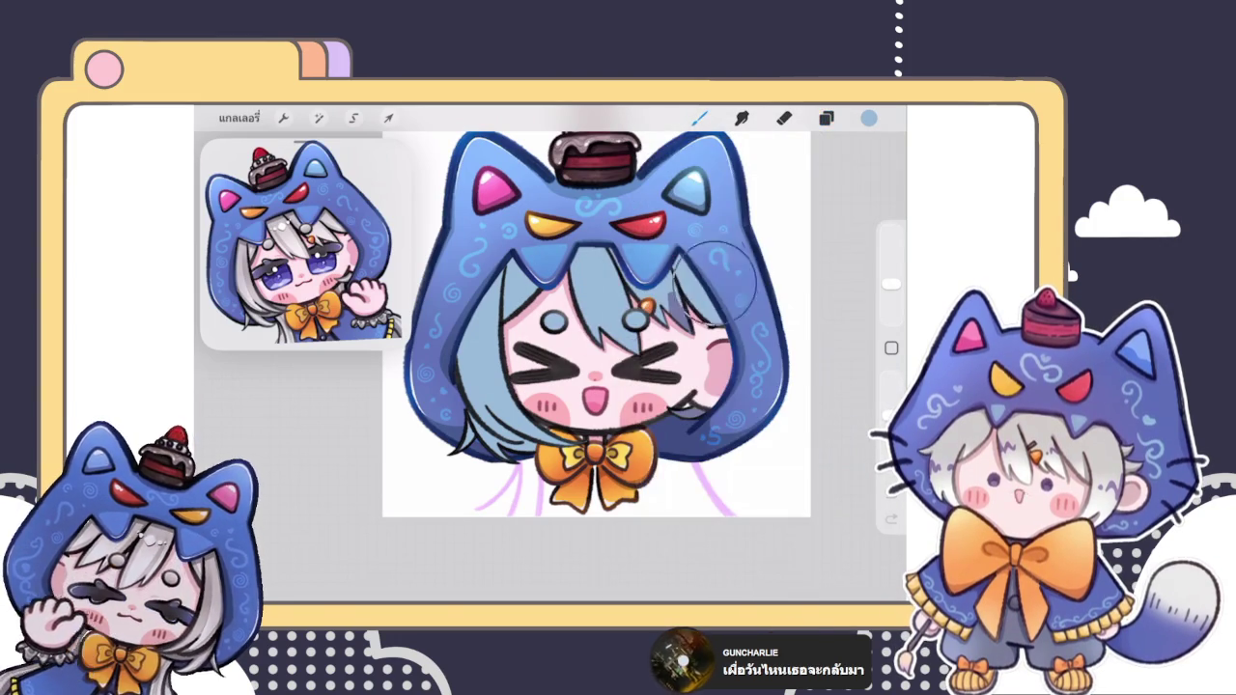
{"action": "scroll", "coordinate": [595, 311], "scroll_direction": "down", "scroll_amount": 5}
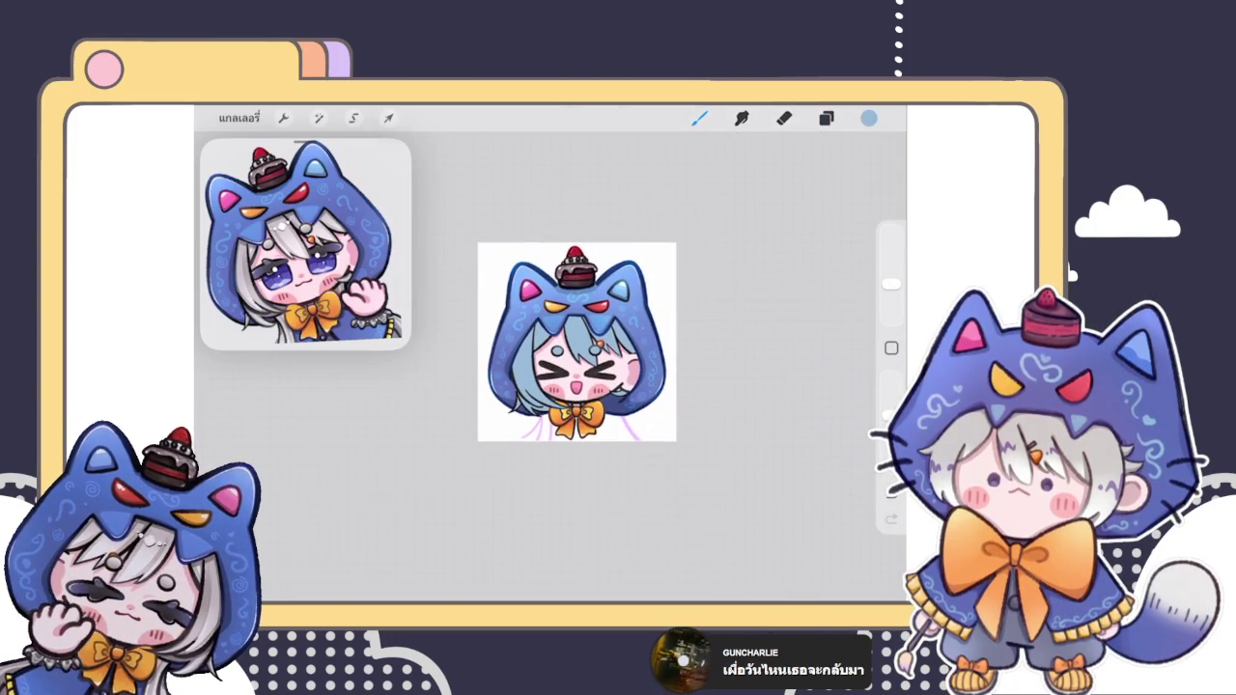
{"action": "scroll", "coordinate": [576, 341], "scroll_direction": "up", "scroll_amount": 5}
{"action": "left_click", "coordinate": [868, 118]}
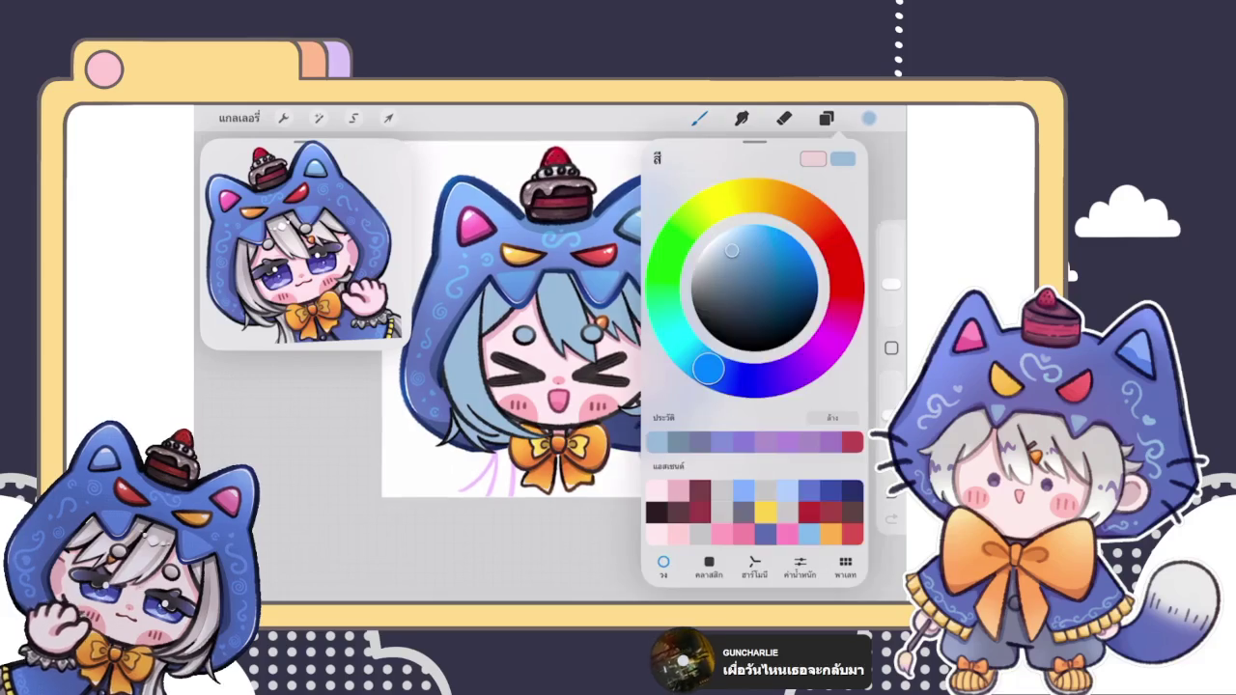
Step: Shift the colour toward cyan and drop it onto the hair to fill it
{"action": "left_click_drag", "start_coordinate": [703, 367], "coordinate": [683, 350]}
{"action": "left_click_drag", "start_coordinate": [869, 118], "coordinate": [550, 319]}
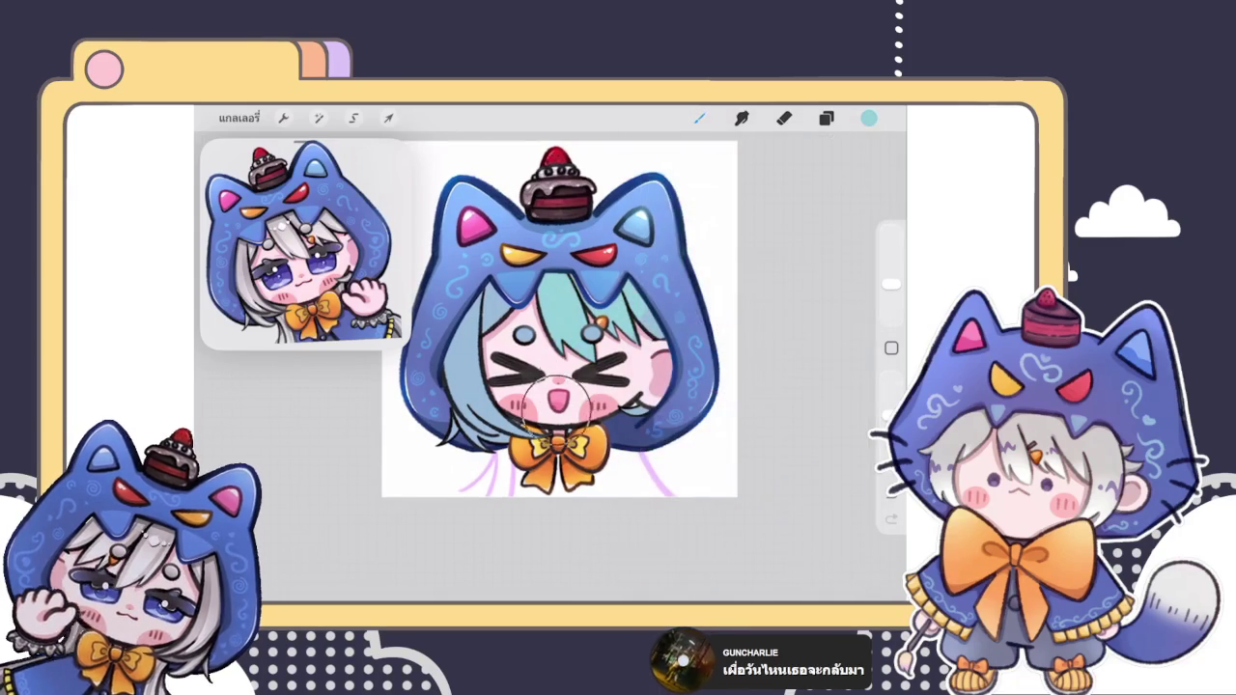
{"action": "left_click", "coordinate": [869, 117]}
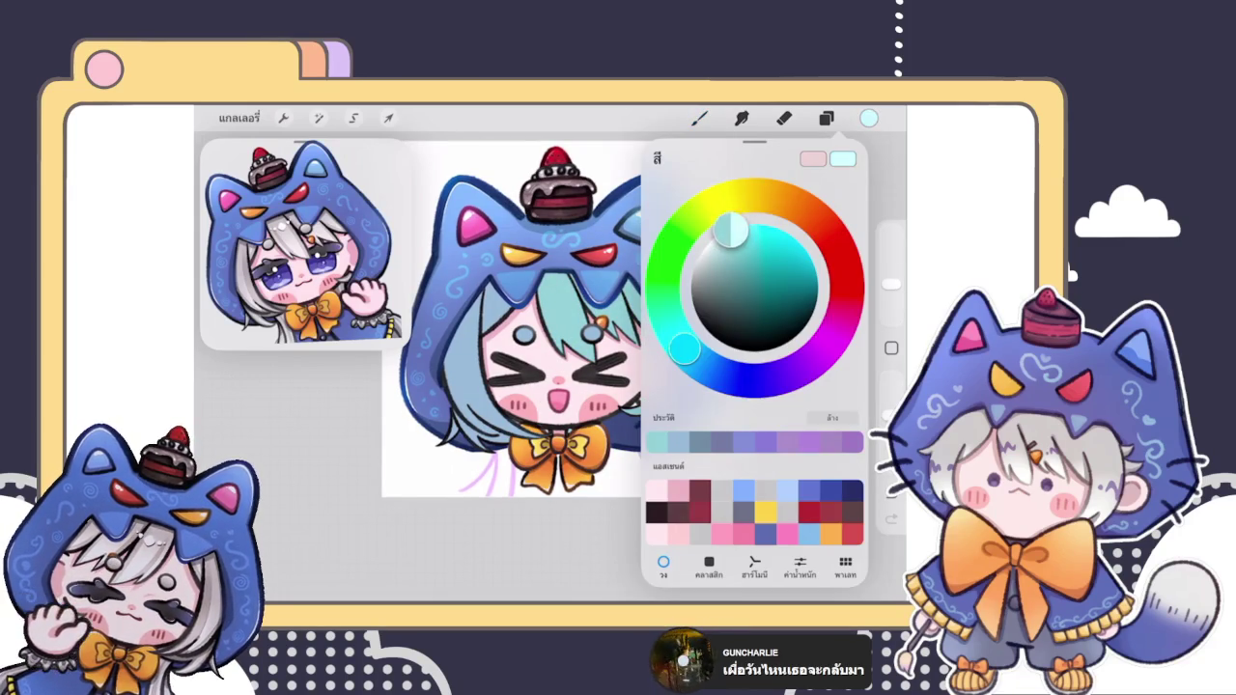
{"action": "left_click_drag", "start_coordinate": [869, 118], "coordinate": [560, 319]}
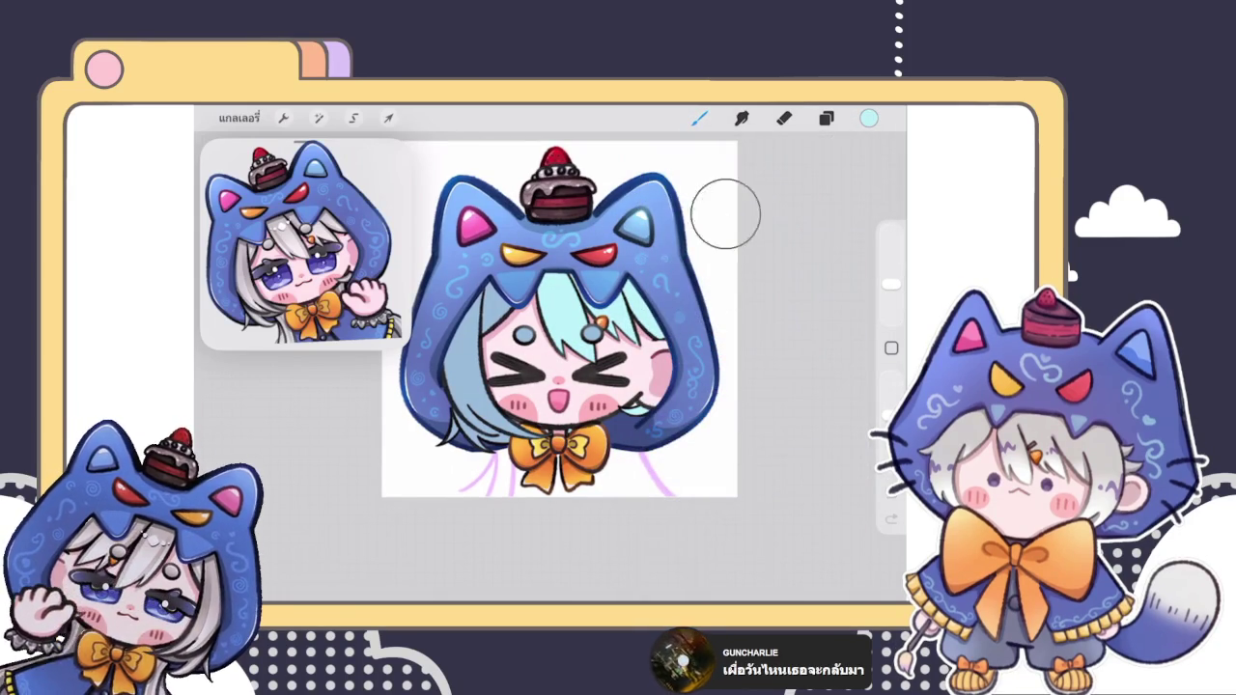
Step: Move between the hair layers and select the hair colour layer
{"action": "left_click", "coordinate": [825, 118]}
{"action": "scroll", "coordinate": [753, 386], "scroll_direction": "up", "scroll_amount": 5}
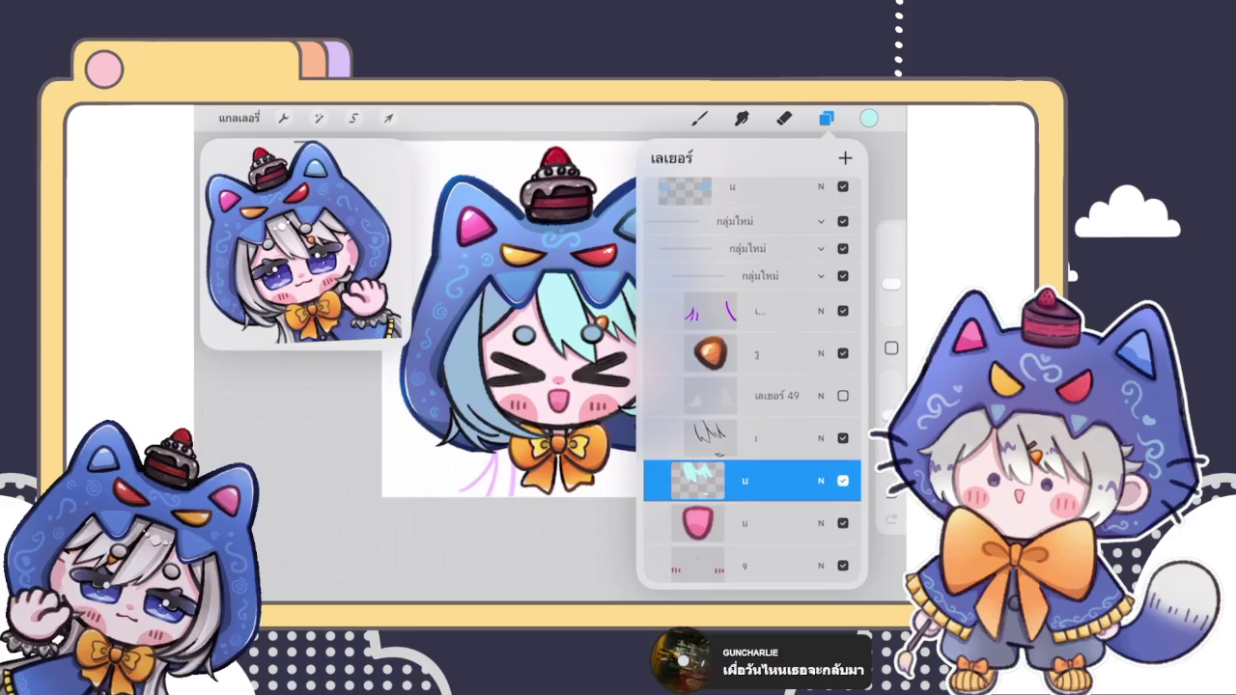
{"action": "left_click", "coordinate": [753, 328]}
{"action": "left_click", "coordinate": [526, 367]}
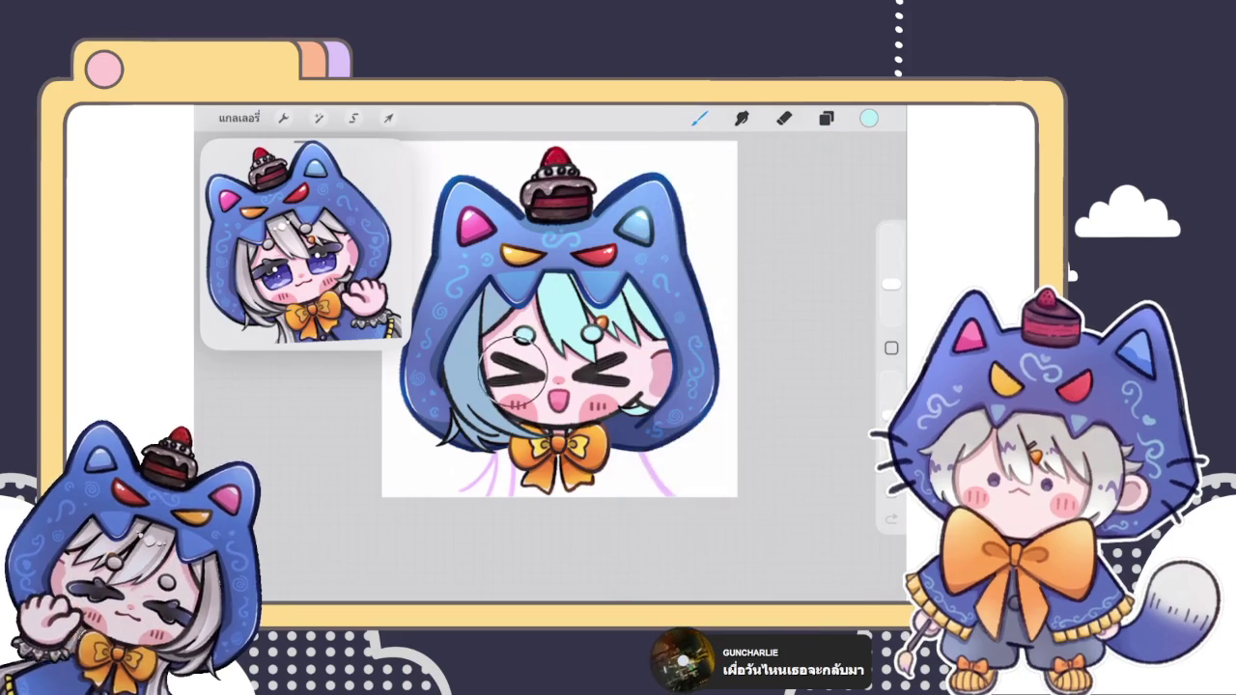
{"action": "left_click", "coordinate": [825, 118]}
{"action": "left_click", "coordinate": [744, 290]}
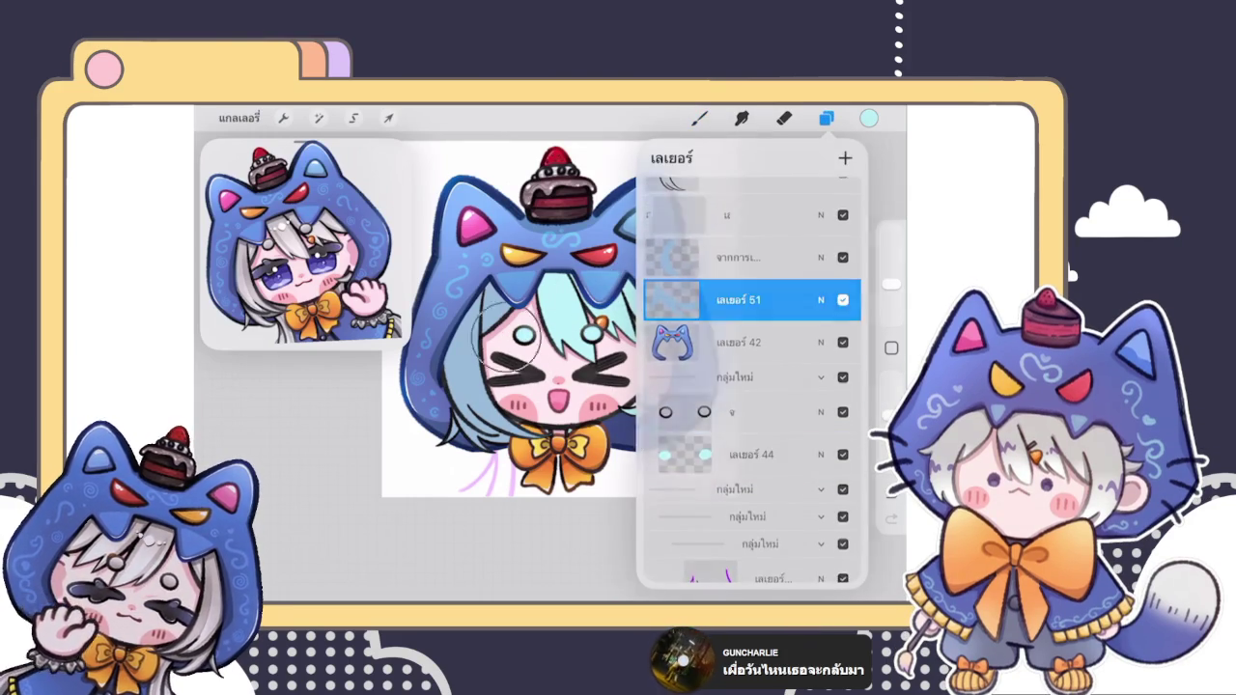
{"action": "left_click", "coordinate": [826, 118]}
{"action": "left_click", "coordinate": [825, 118]}
{"action": "left_click", "coordinate": [731, 331]}
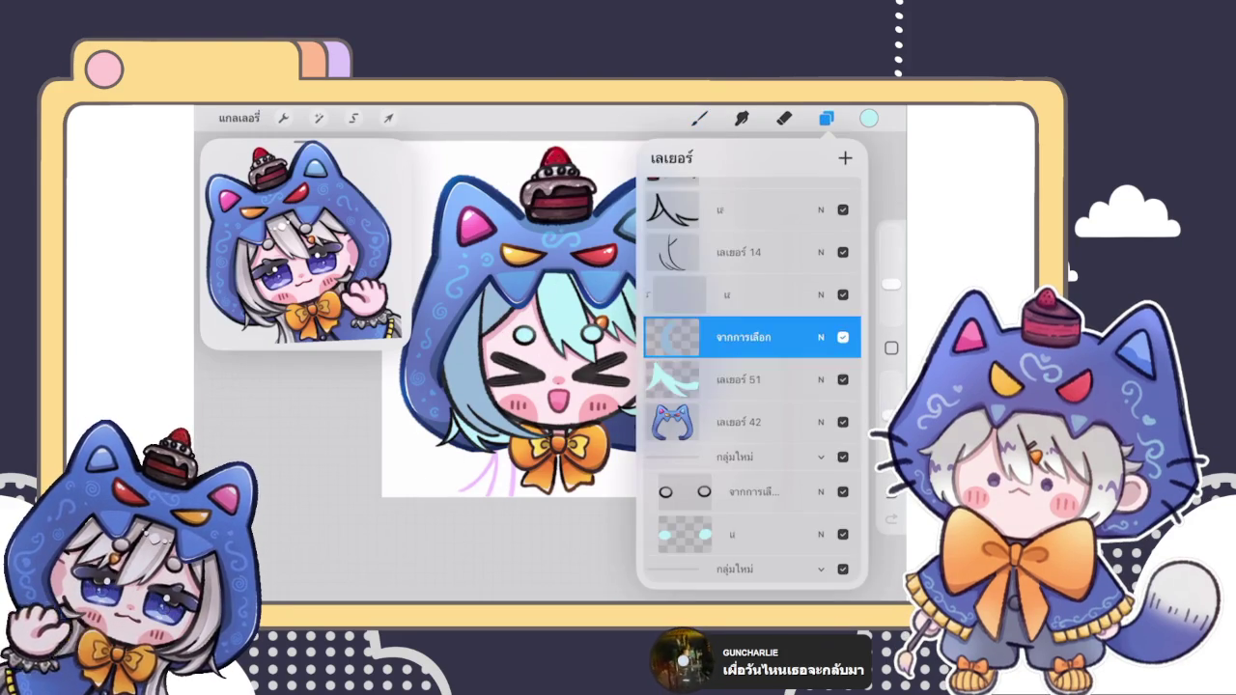
{"action": "left_click", "coordinate": [825, 117]}
{"action": "scroll", "coordinate": [559, 318], "scroll_direction": "up", "scroll_amount": 3}
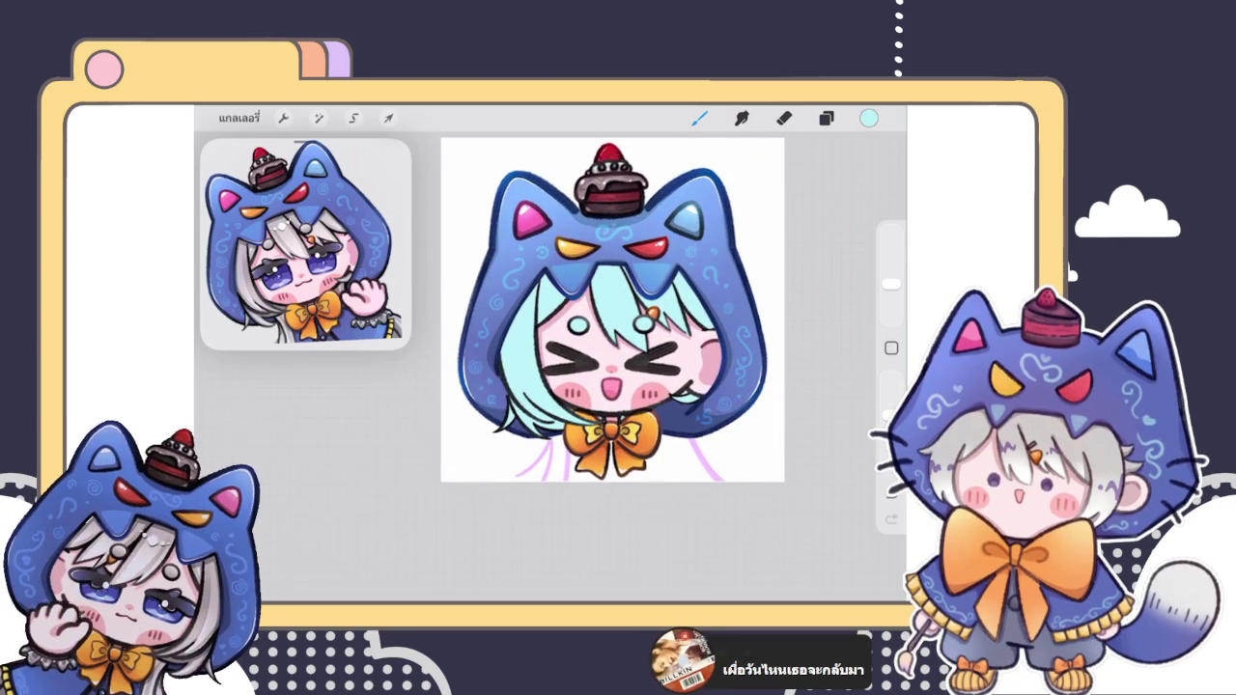
Step: Pick a soft mint green from the colour disc for the hair
{"action": "left_click", "coordinate": [825, 118]}
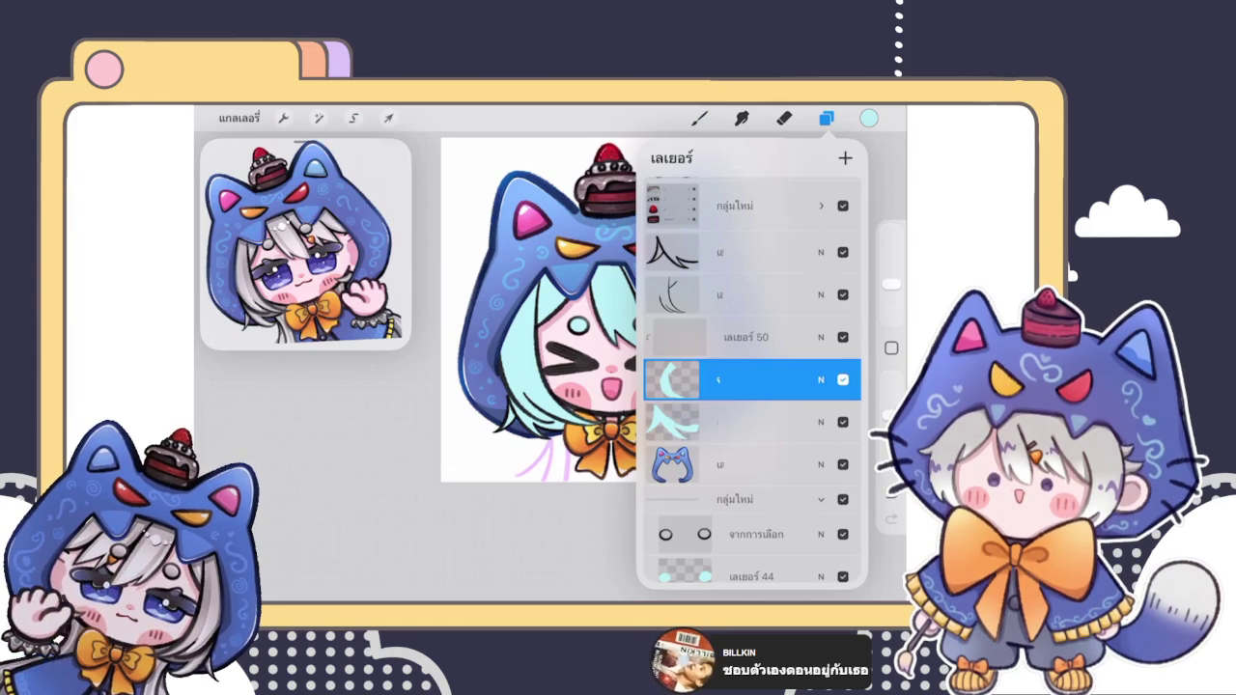
{"action": "left_click", "coordinate": [869, 117]}
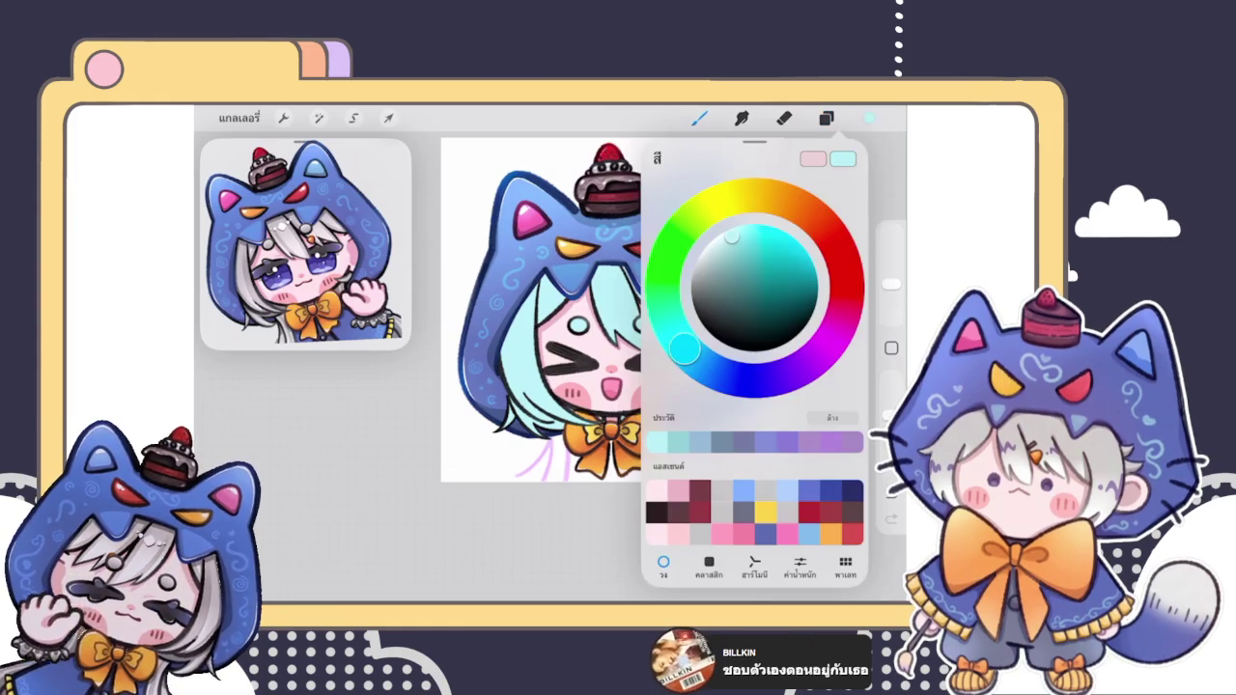
{"action": "left_click", "coordinate": [699, 118]}
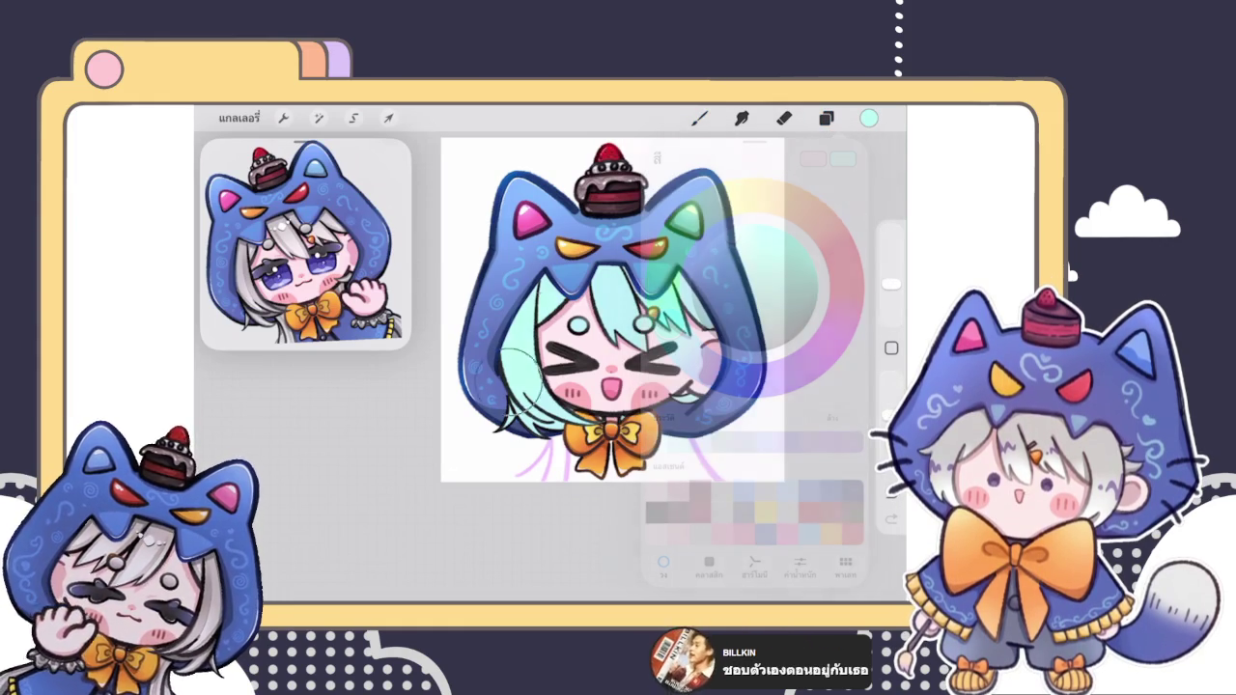
{"action": "left_click", "coordinate": [869, 118]}
{"action": "left_click", "coordinate": [722, 251]}
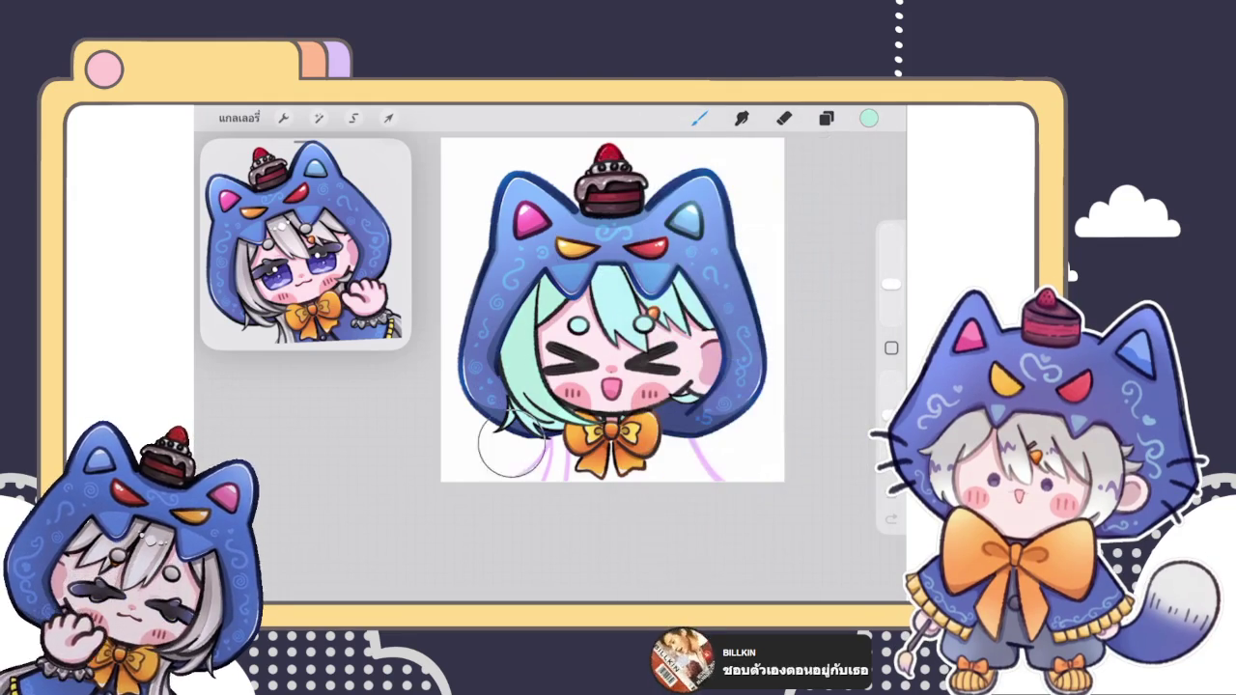
{"action": "scroll", "coordinate": [596, 328], "scroll_direction": "down", "scroll_amount": 3}
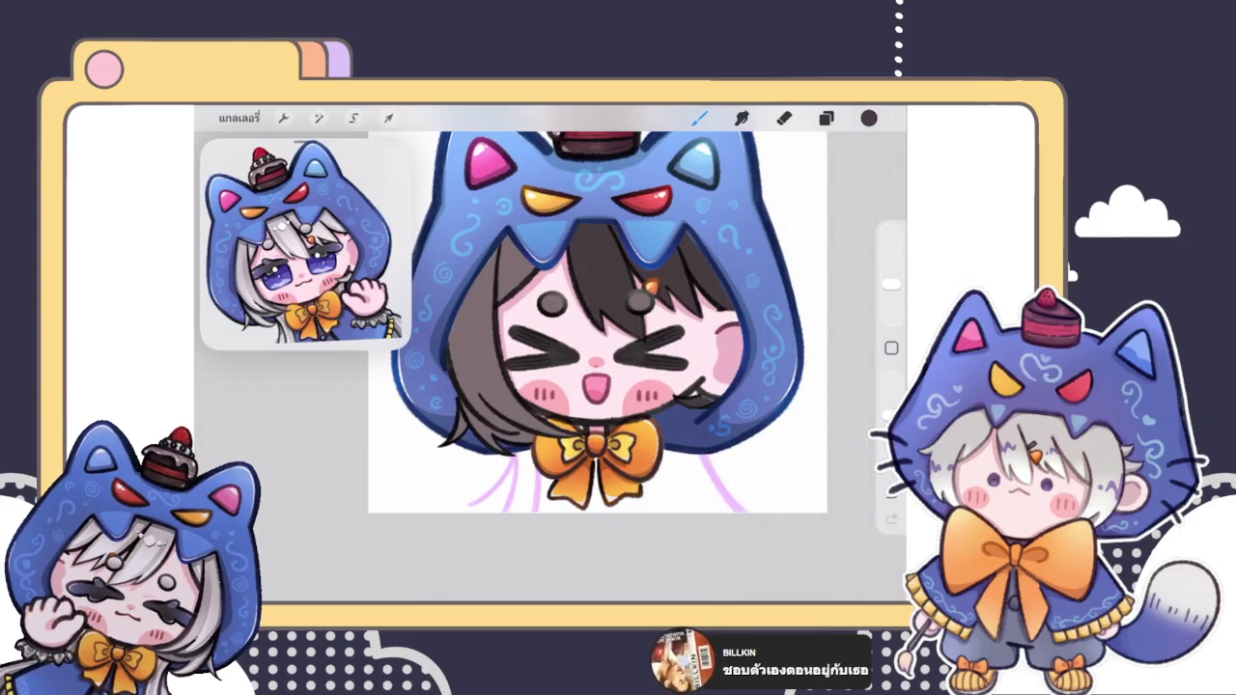
Step: Choose a near-black shade and select another hair layer
{"action": "left_click", "coordinate": [869, 118]}
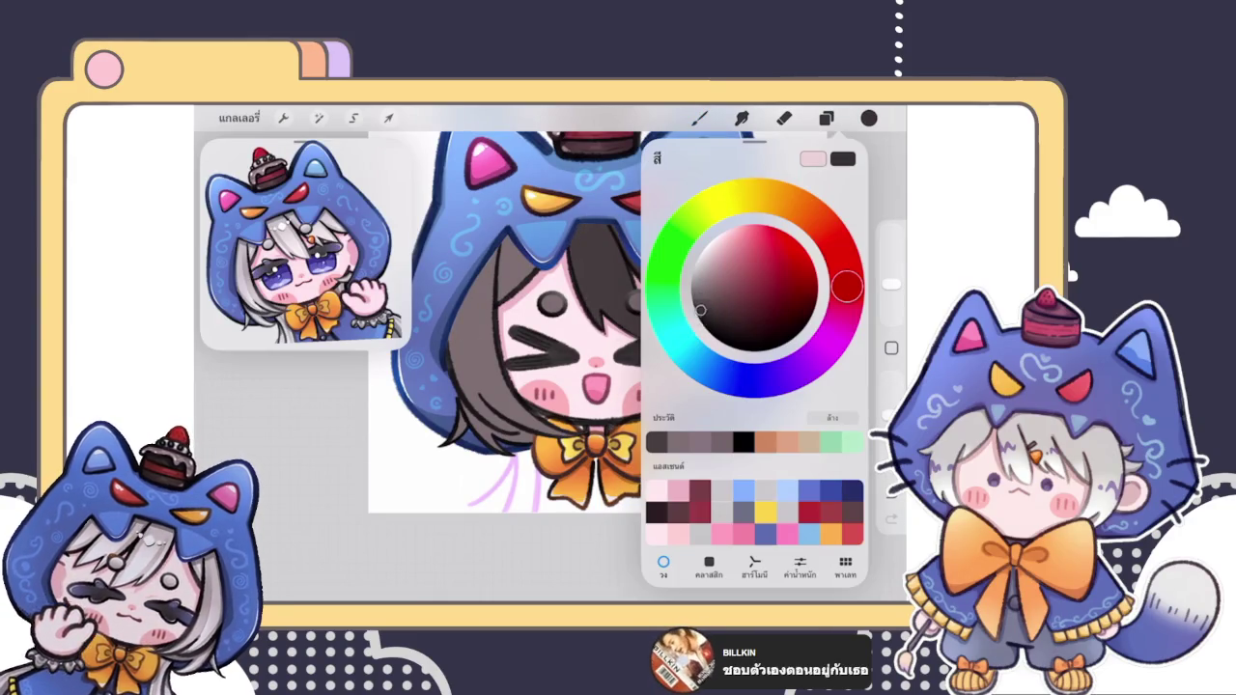
{"action": "left_click", "coordinate": [606, 313]}
{"action": "left_click", "coordinate": [868, 118]}
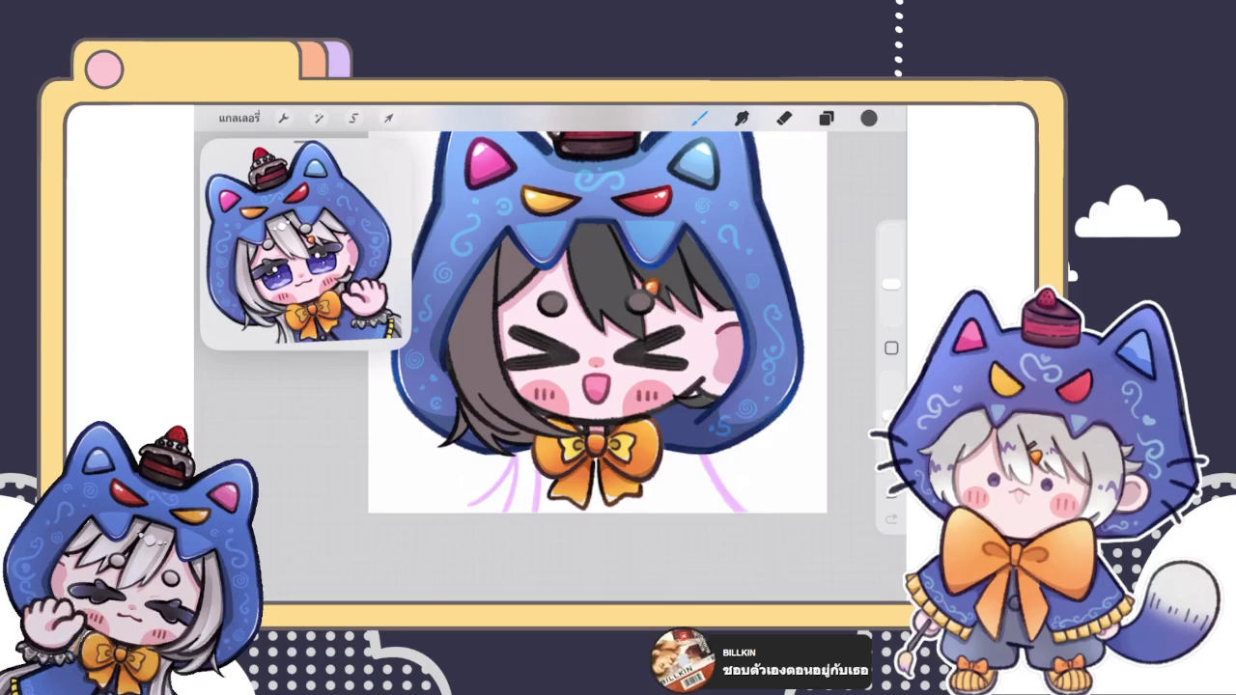
{"action": "left_click", "coordinate": [825, 118]}
{"action": "scroll", "coordinate": [751, 386], "scroll_direction": "up", "scroll_amount": 5}
{"action": "left_click", "coordinate": [734, 278]}
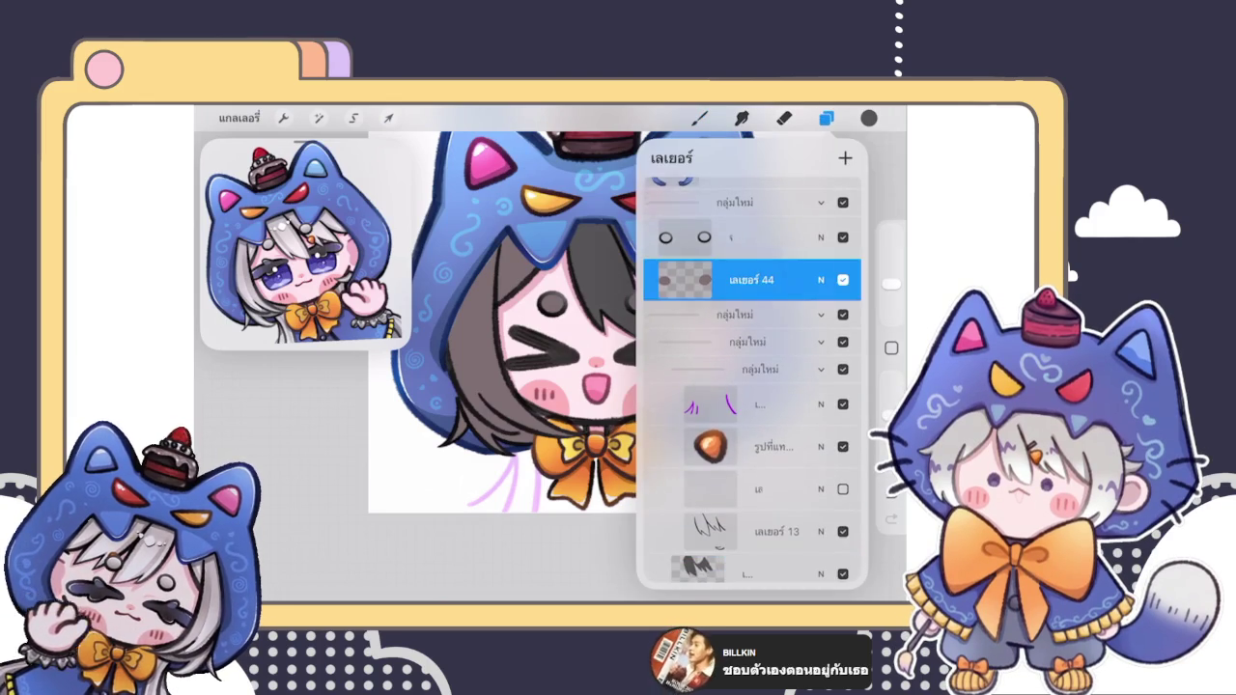
{"action": "left_click", "coordinate": [699, 118]}
Step: Select the hair fill layer and check the layer stack
{"action": "left_click", "coordinate": [825, 117]}
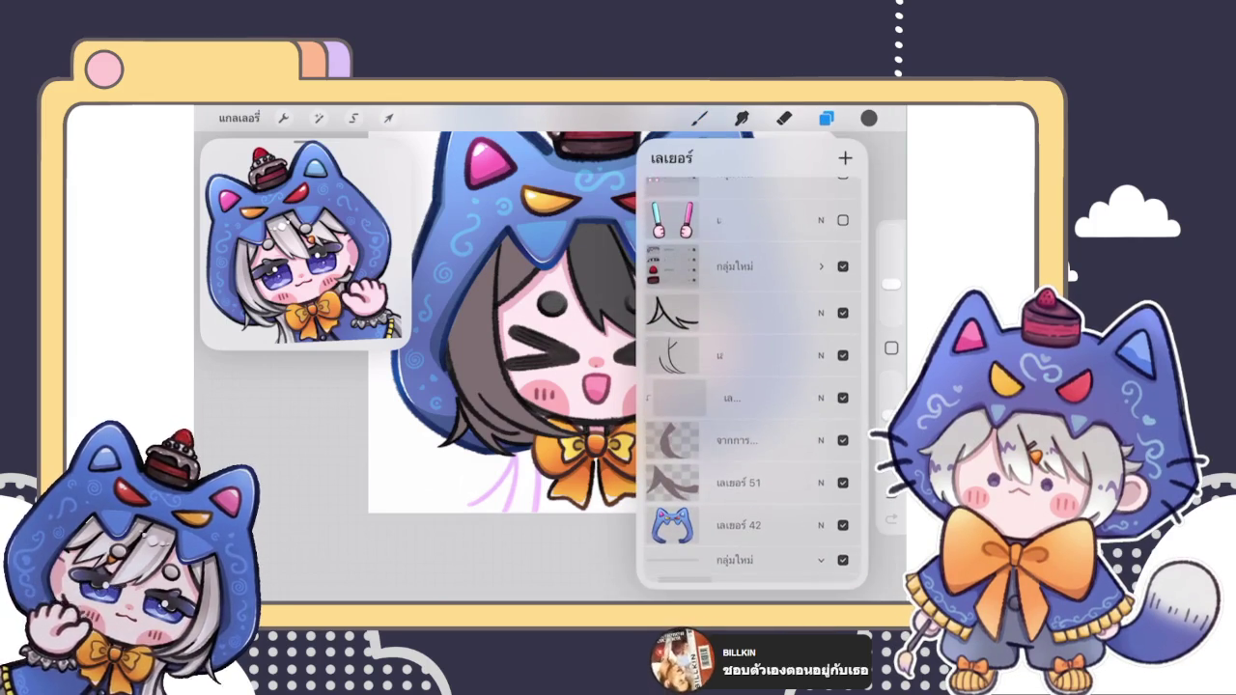
{"action": "left_click", "coordinate": [753, 440]}
{"action": "left_click", "coordinate": [700, 118]}
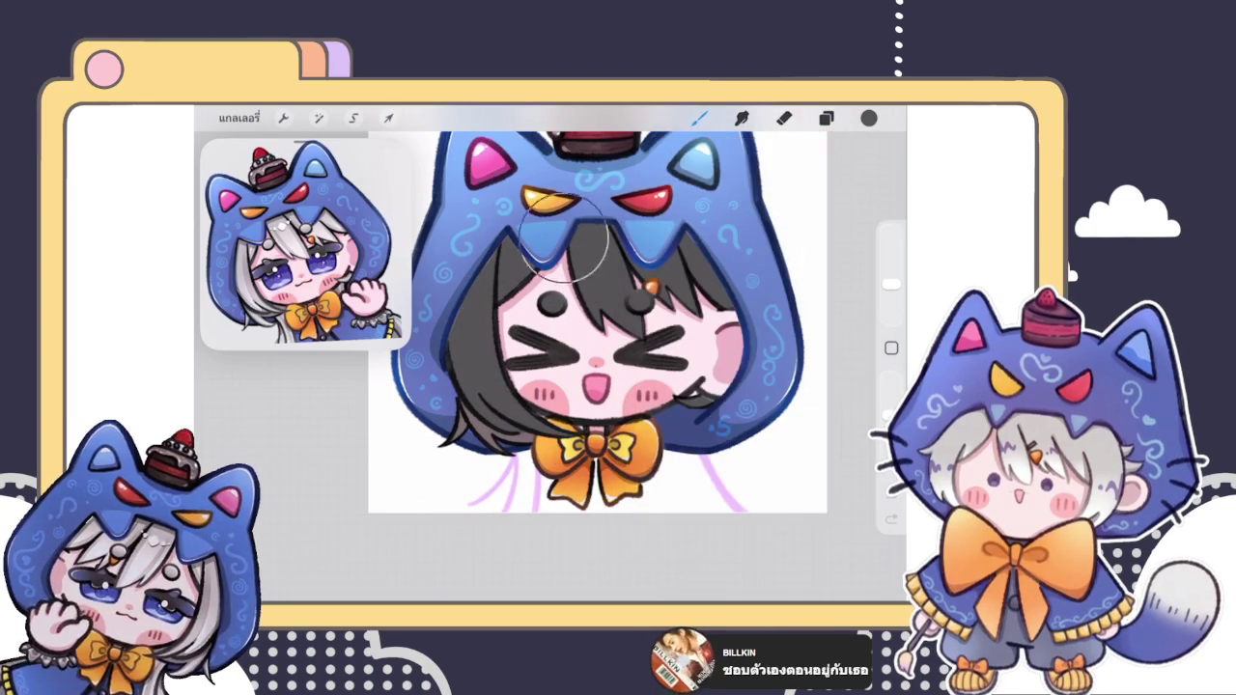
{"action": "left_click", "coordinate": [825, 118]}
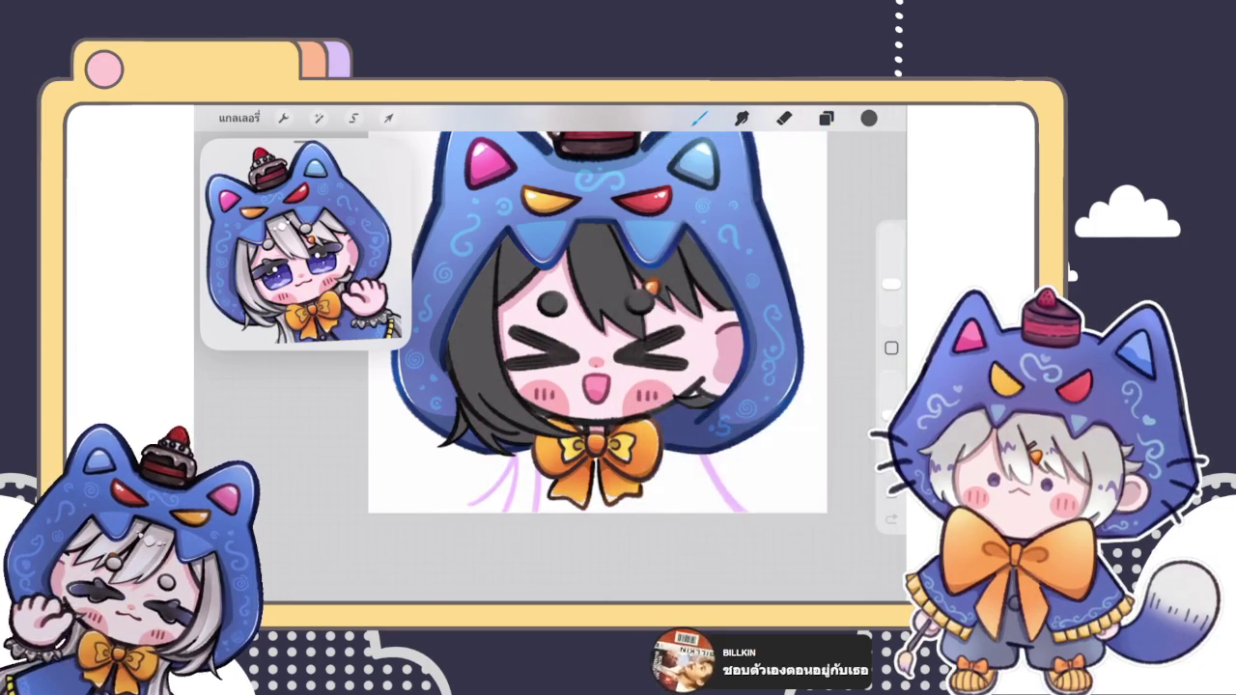
{"action": "scroll", "coordinate": [598, 309], "scroll_direction": "down", "scroll_amount": 3}
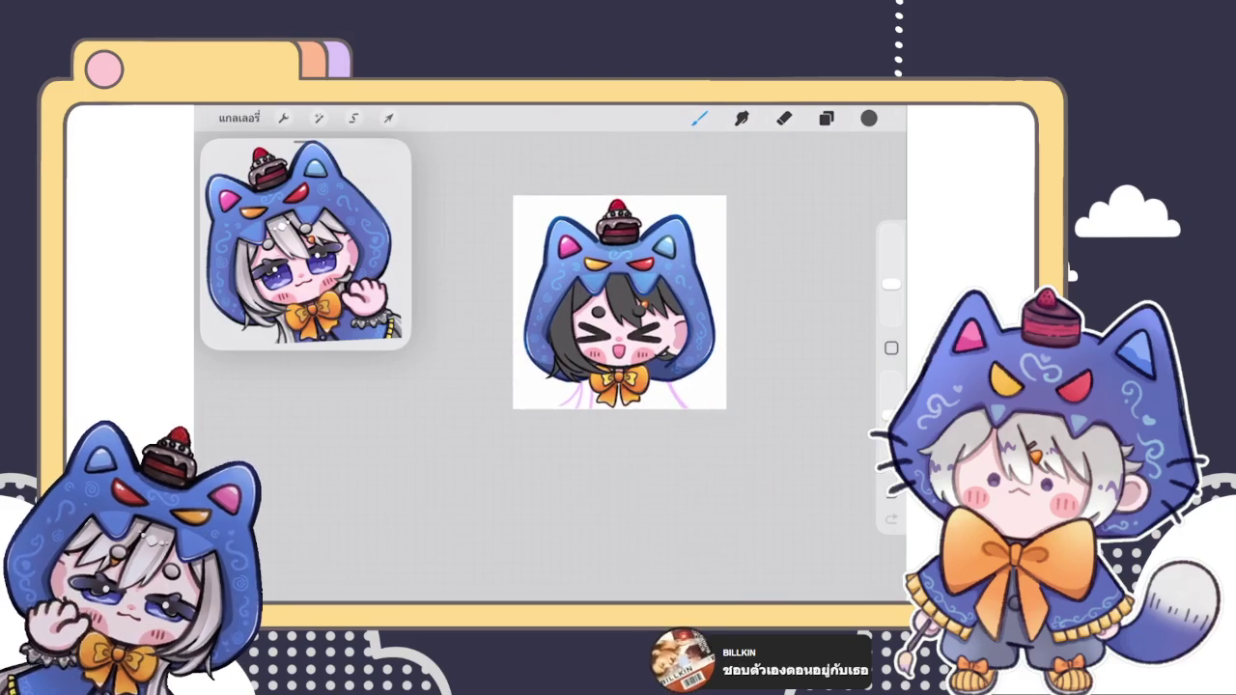
{"action": "scroll", "coordinate": [619, 301], "scroll_direction": "up", "scroll_amount": 2}
{"action": "scroll", "coordinate": [619, 302], "scroll_direction": "up", "scroll_amount": 2}
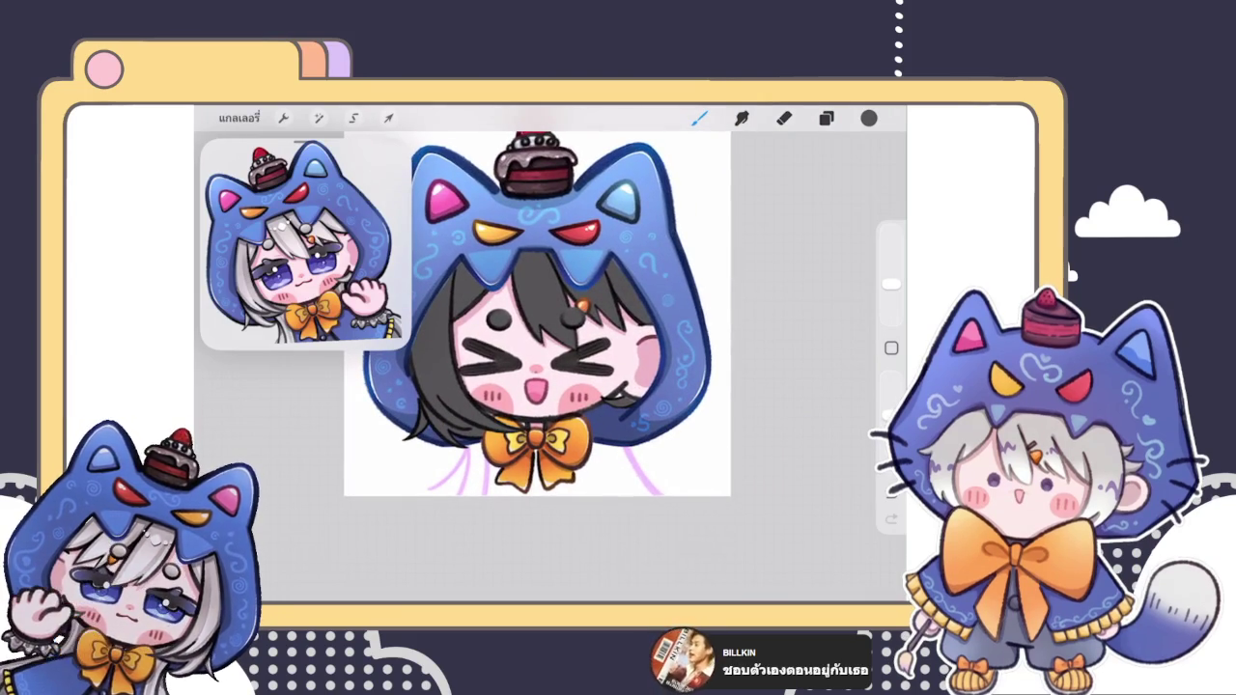
{"action": "left_click", "coordinate": [868, 117]}
Step: Pick a light grey as the new hair colour
{"action": "left_click", "coordinate": [721, 490]}
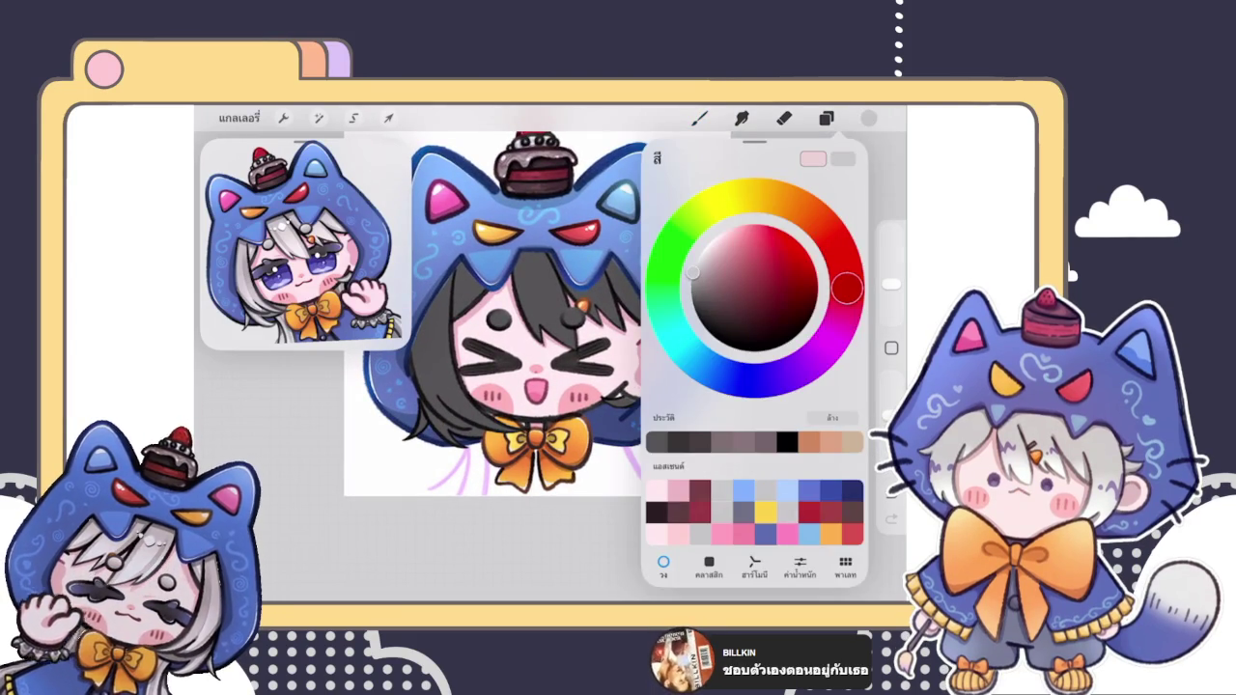
{"action": "left_click", "coordinate": [398, 457]}
{"action": "key", "text": "l"}
{"action": "left_click", "coordinate": [494, 488]}
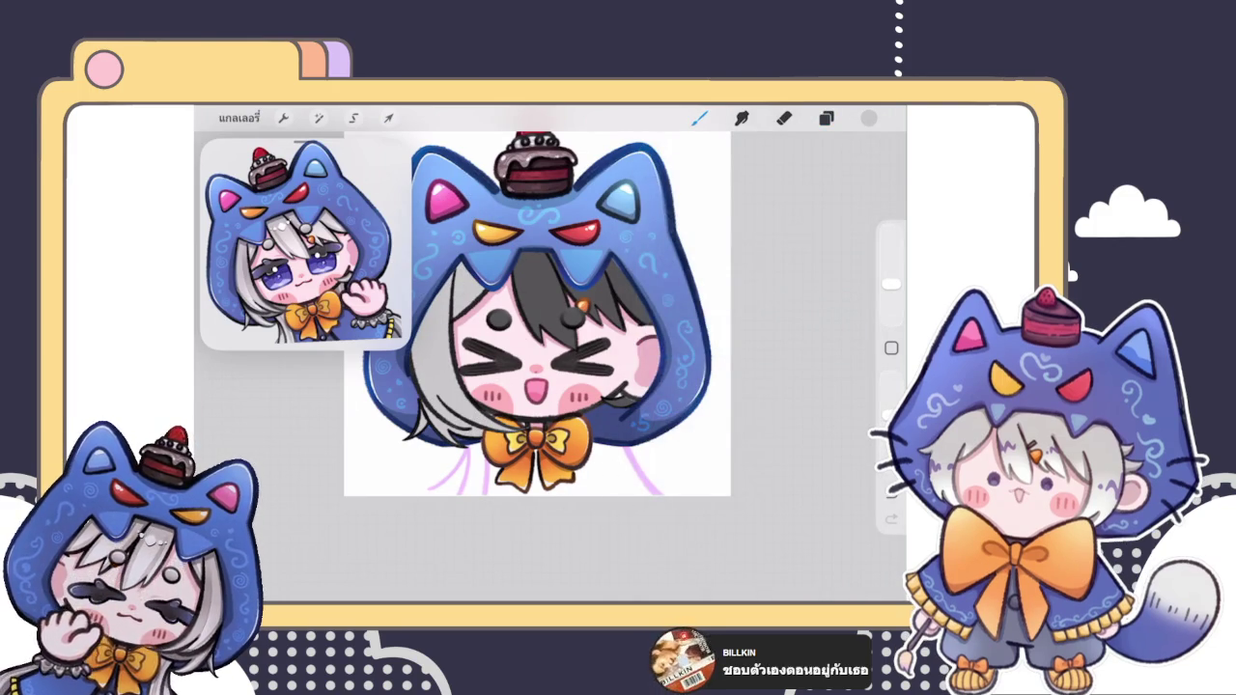
Step: Select the eye-highlight layer, then the layer below it
{"action": "left_click", "coordinate": [826, 117]}
{"action": "scroll", "coordinate": [751, 386], "scroll_direction": "down", "scroll_amount": 3}
{"action": "left_click", "coordinate": [751, 410]}
{"action": "left_click", "coordinate": [540, 386]}
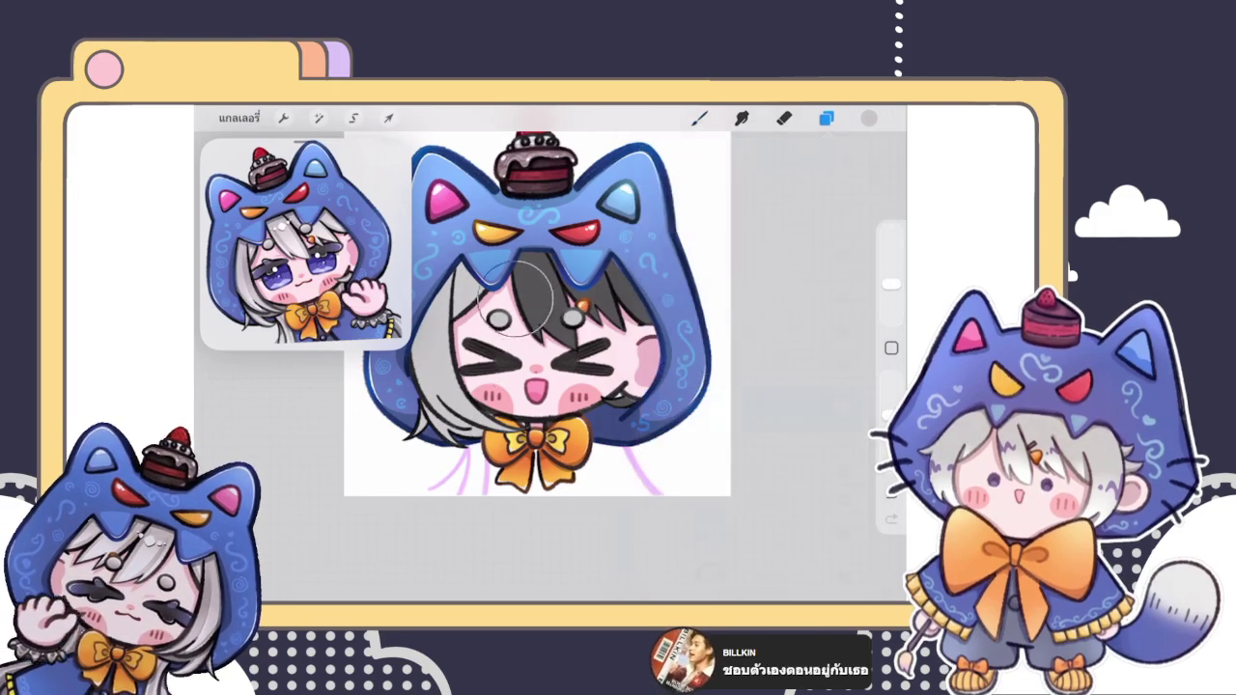
{"action": "left_click", "coordinate": [826, 118]}
{"action": "scroll", "coordinate": [751, 386], "scroll_direction": "down", "scroll_amount": 3}
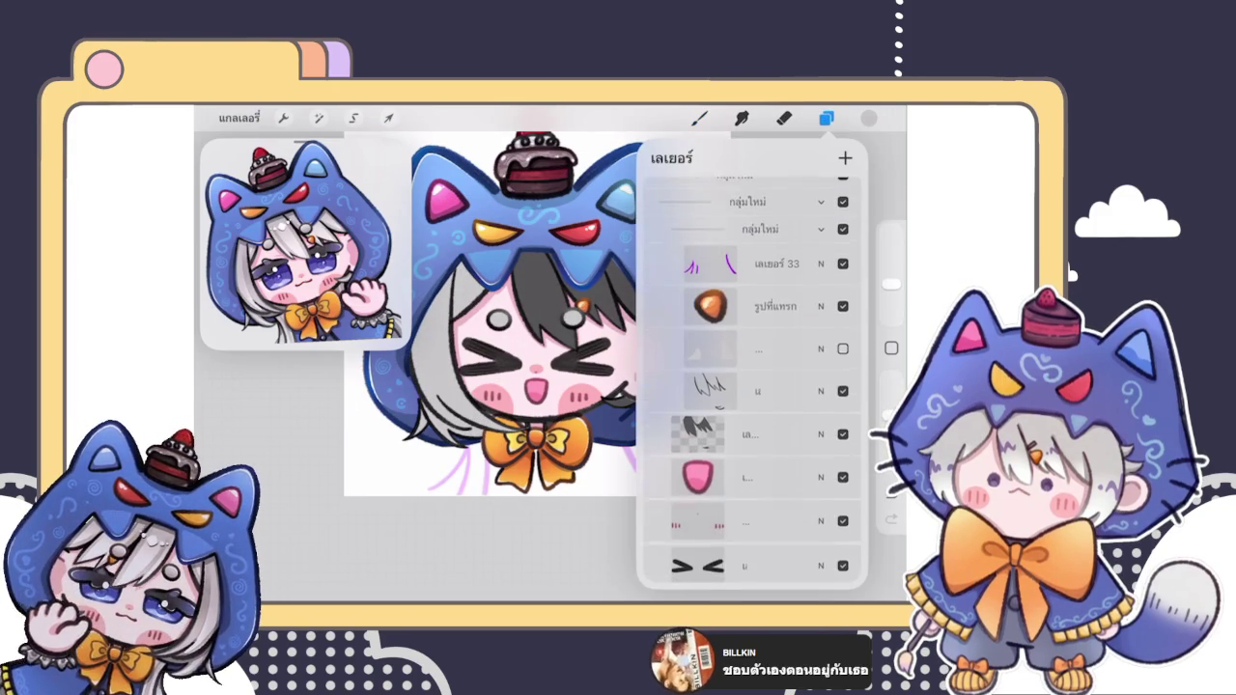
{"action": "left_click", "coordinate": [751, 442]}
{"action": "left_click", "coordinate": [541, 386]}
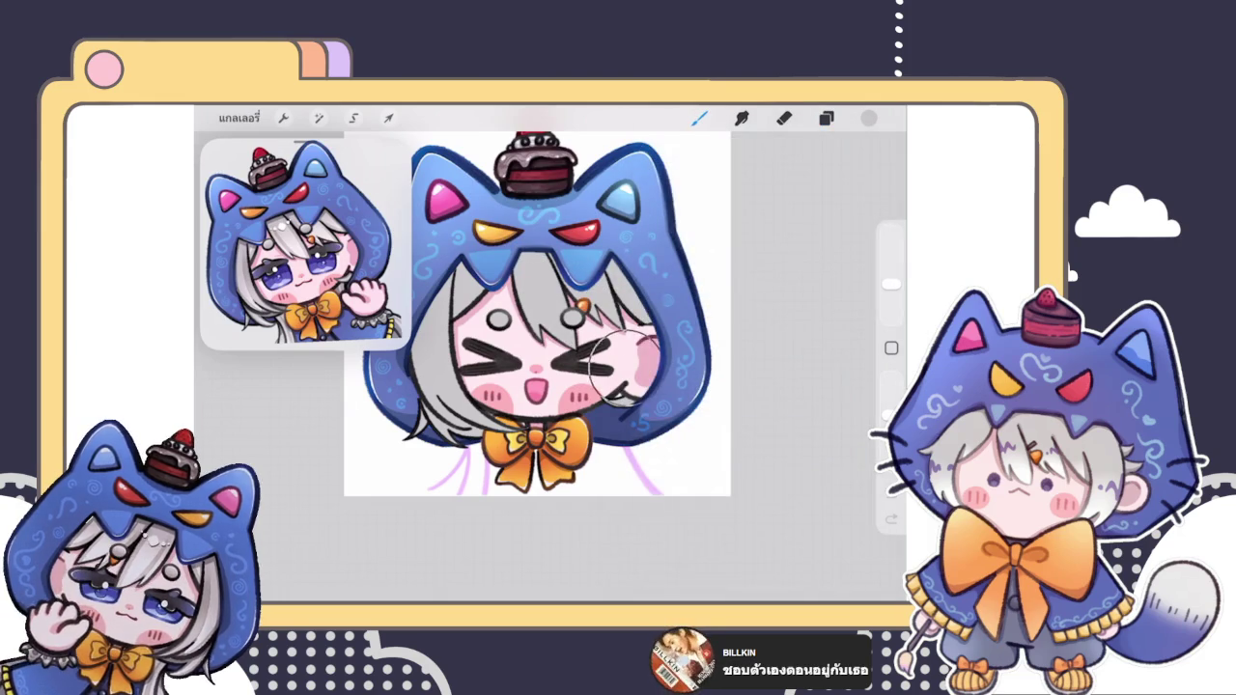
Step: Review the layer list and inspect the silver-grey hair on the canvas
{"action": "scroll", "coordinate": [537, 309], "scroll_direction": "down", "scroll_amount": 3}
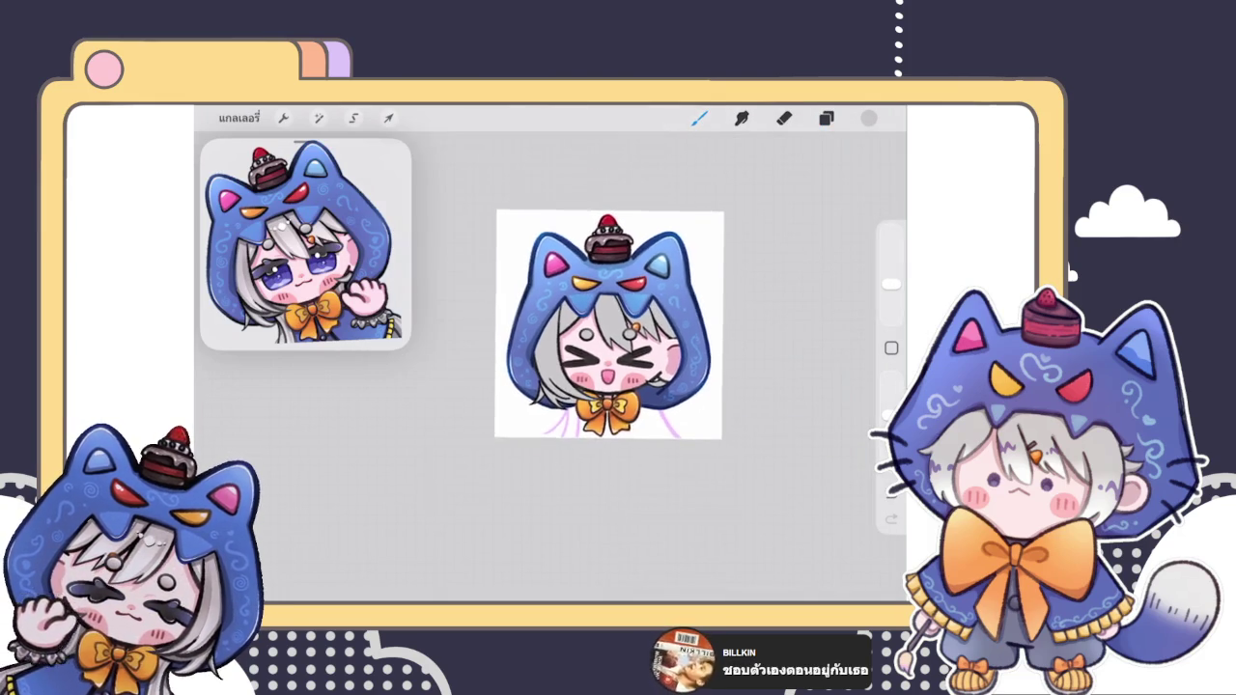
{"action": "scroll", "coordinate": [608, 319], "scroll_direction": "up", "scroll_amount": 4}
{"action": "left_click", "coordinate": [825, 117]}
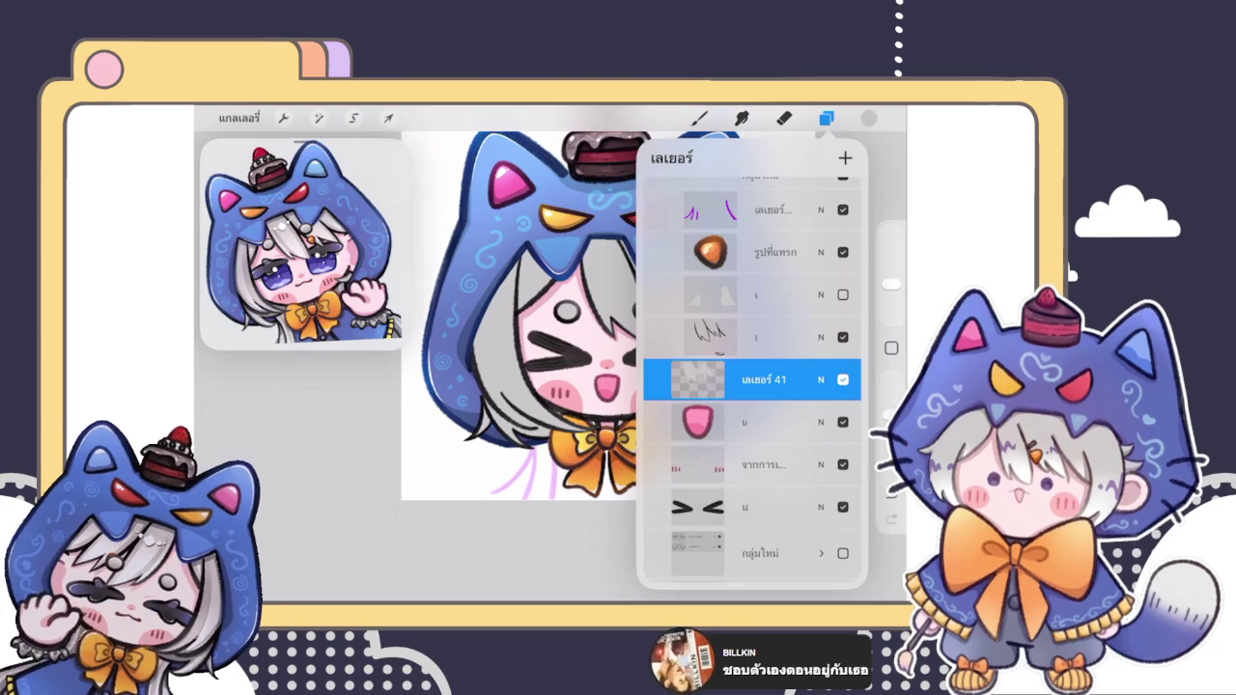
{"action": "left_click", "coordinate": [699, 118]}
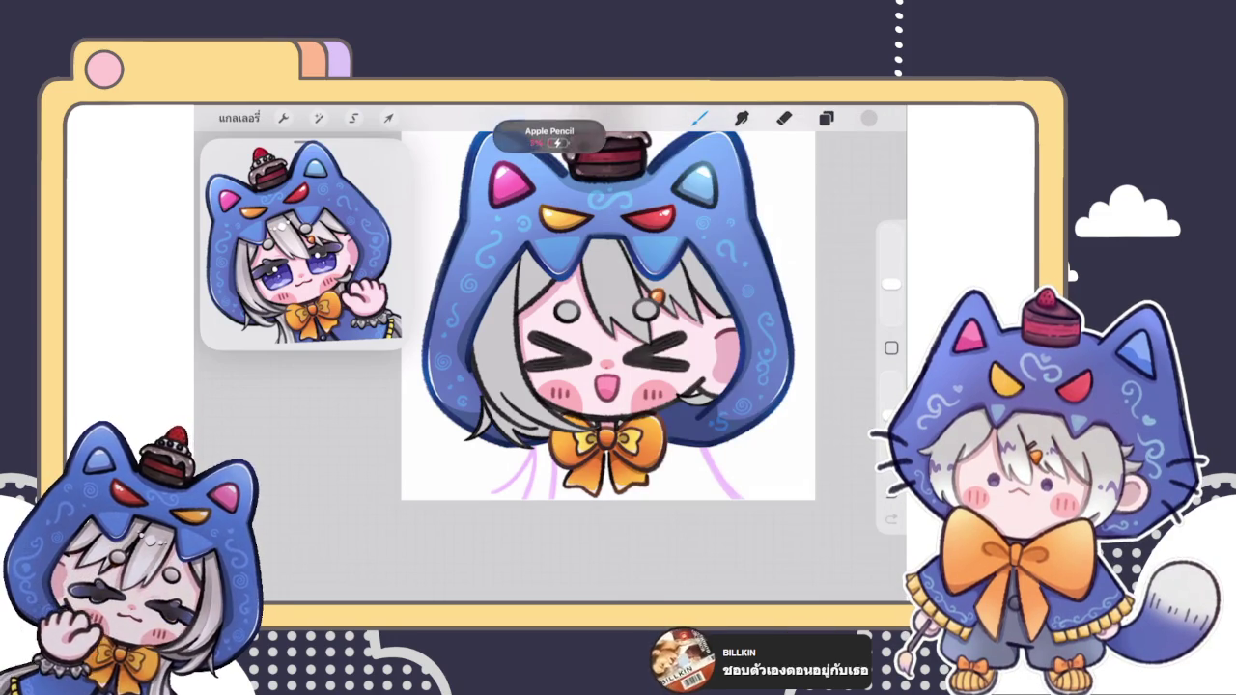
{"action": "scroll", "coordinate": [608, 317], "scroll_direction": "down", "scroll_amount": 3}
{"action": "scroll", "coordinate": [586, 343], "scroll_direction": "up", "scroll_amount": 3}
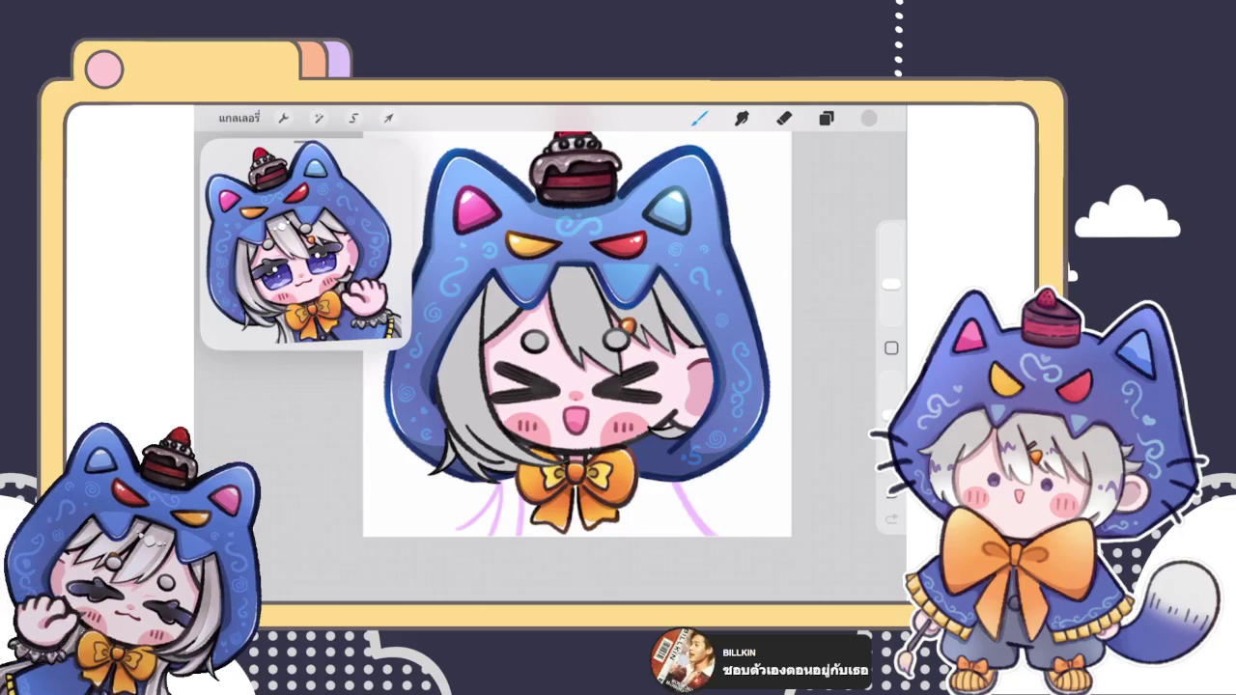
{"action": "scroll", "coordinate": [577, 322], "scroll_direction": "down", "scroll_amount": 3}
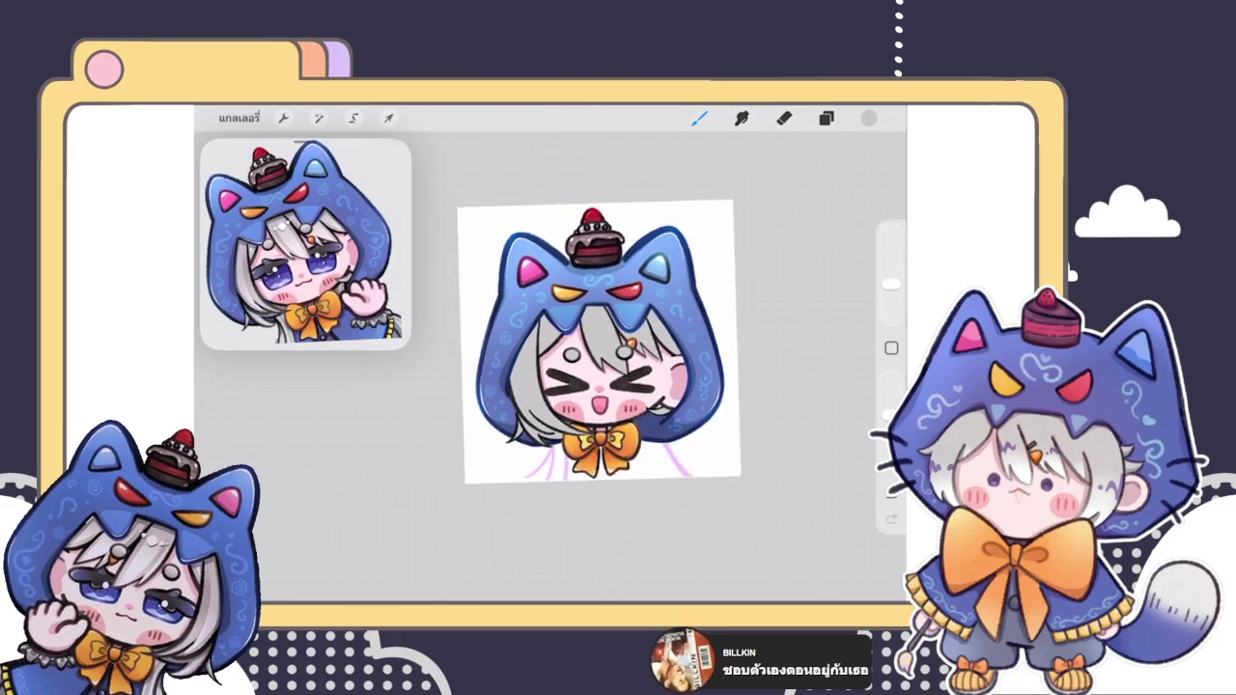